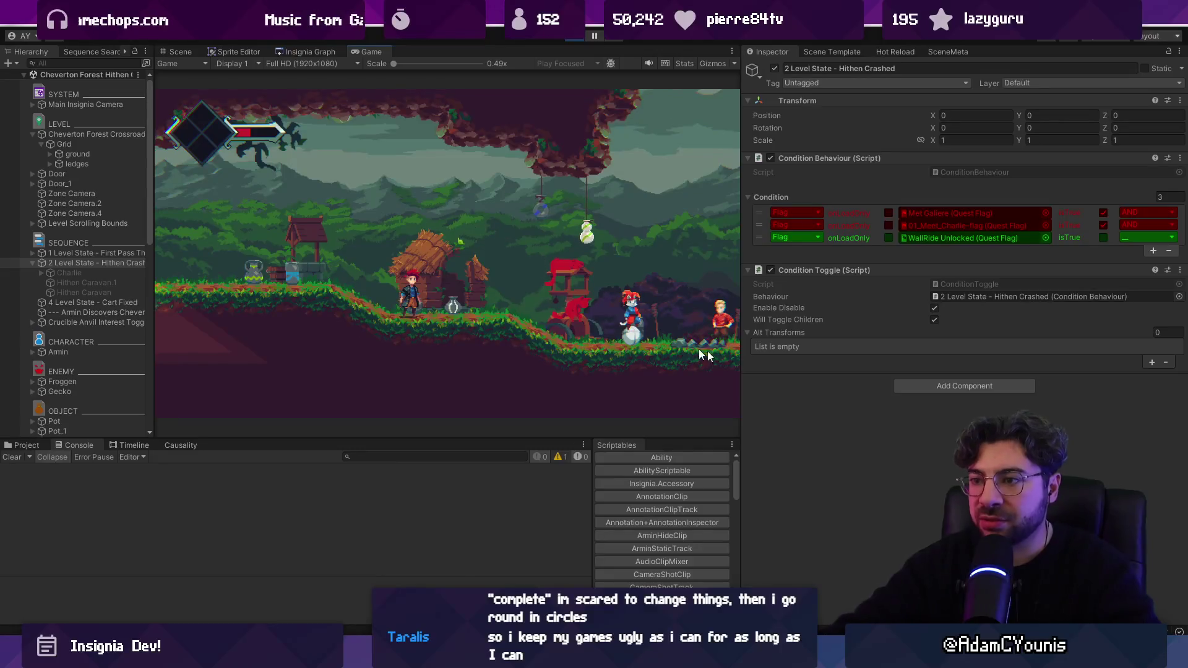
Walk the player right, then open the in-game console and discard the partly typed 'Set bl' command
key("Right")
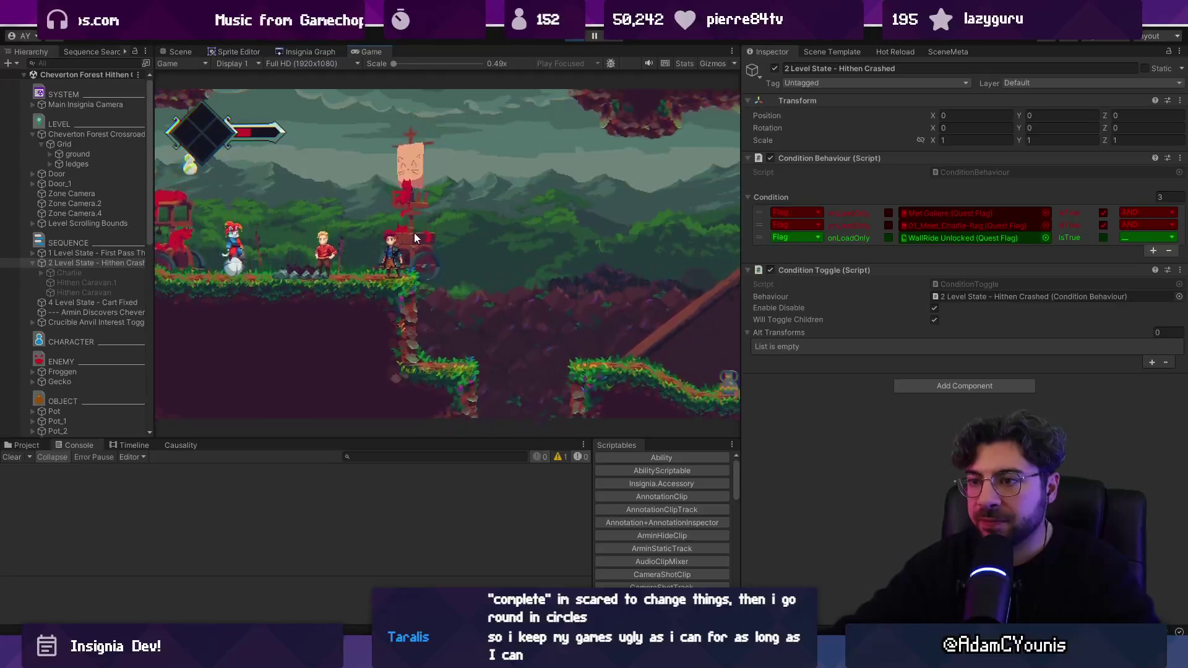
key("grave")
type("Set bl")
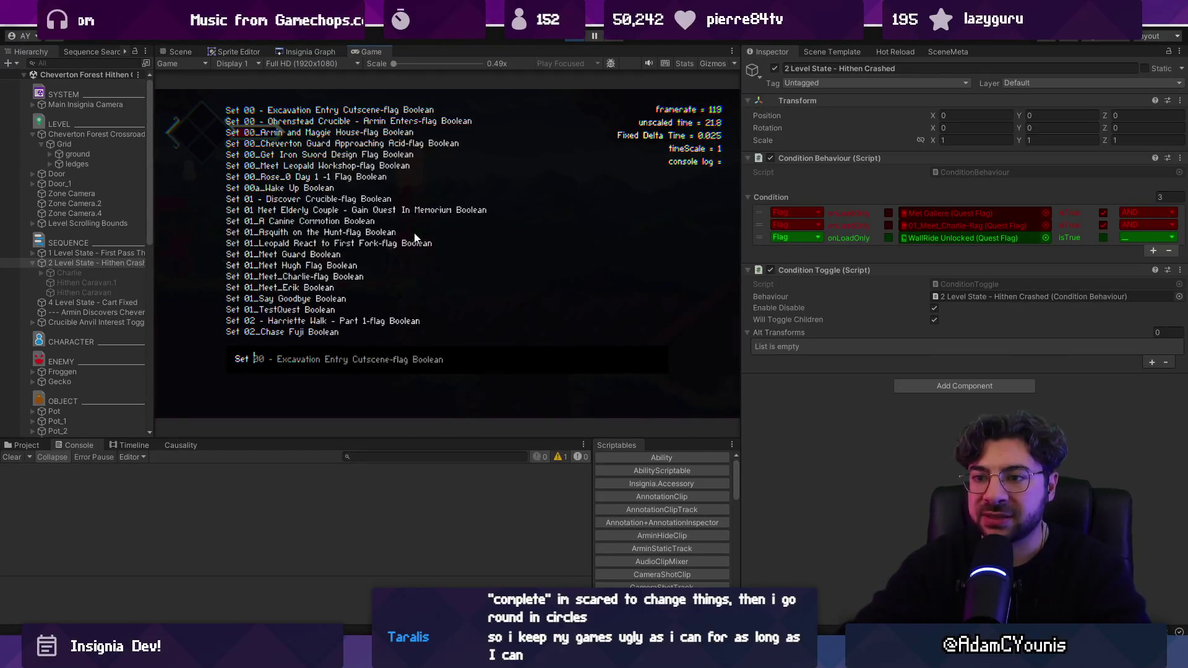
key("BackSpace")
key("BackSpace")
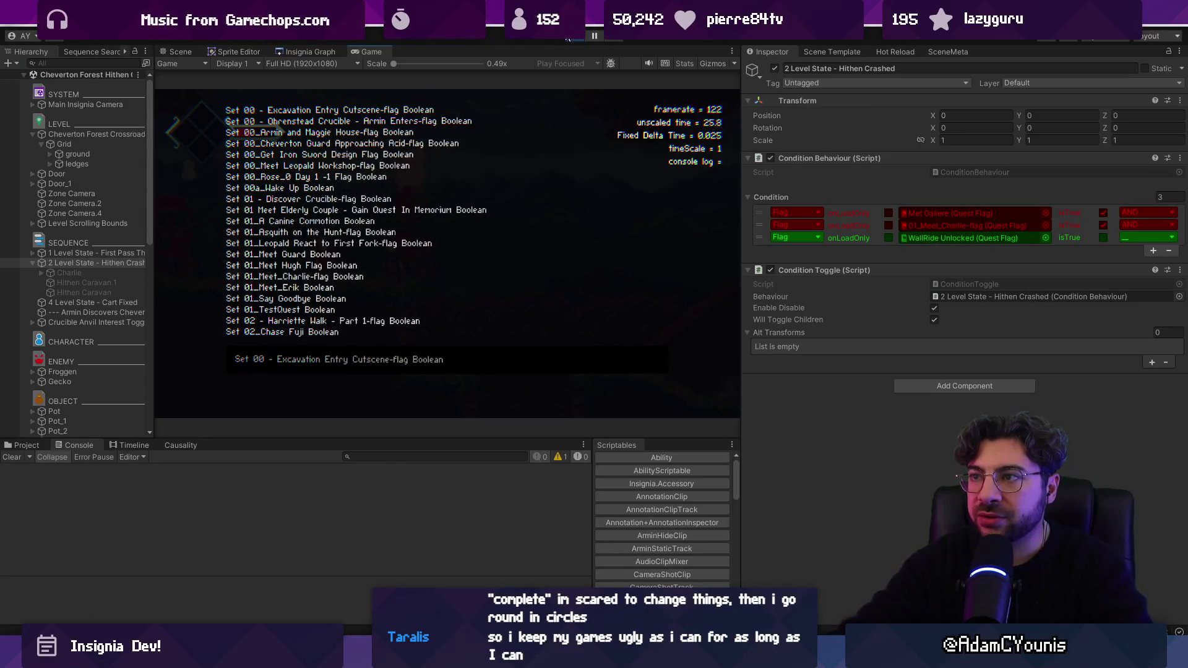
Restart Play mode, walk the player toward the caravan, and show the Project assets
key("ctrl+p")
left_click(574, 38)
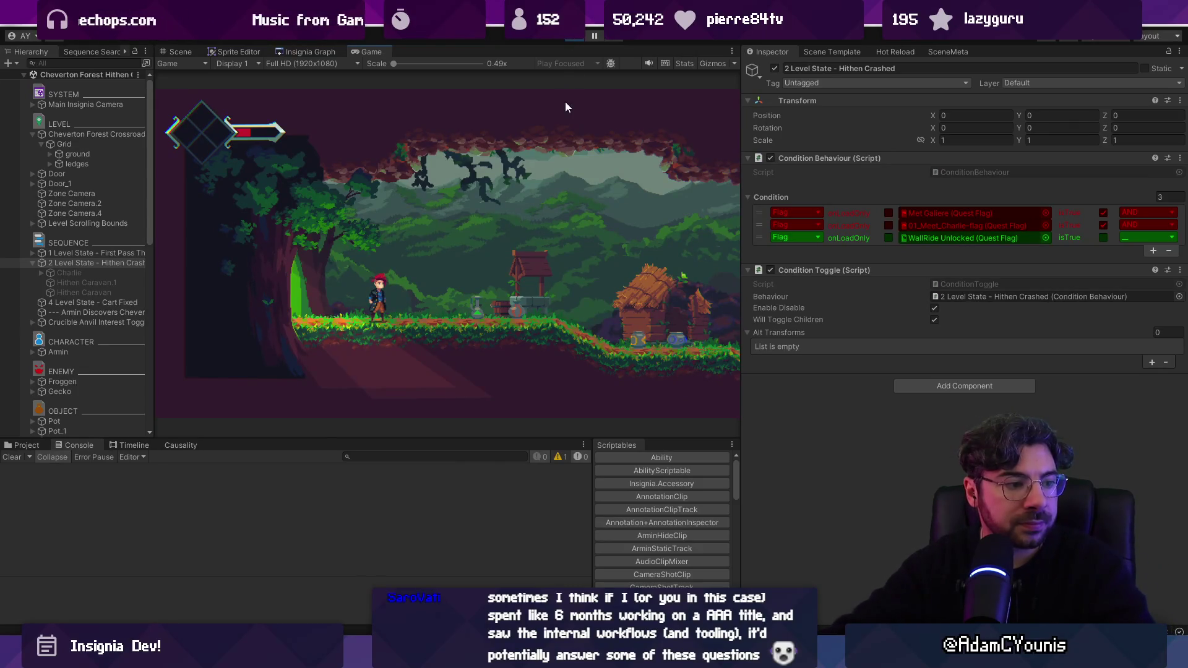
key("d")
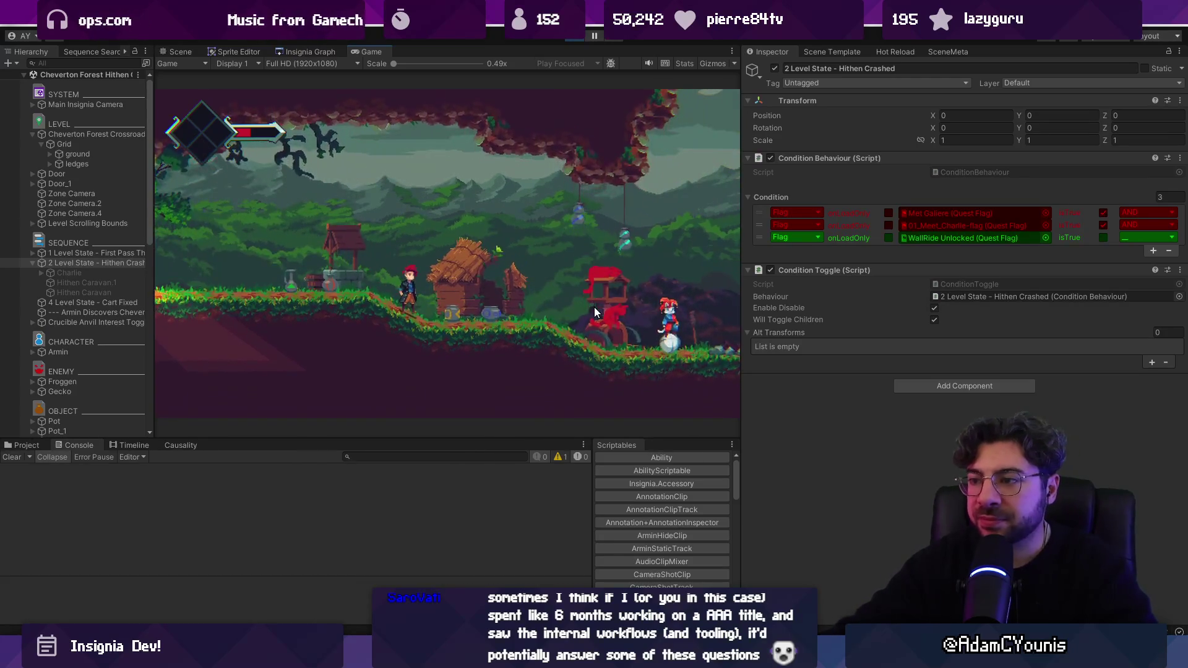
left_click(24, 445)
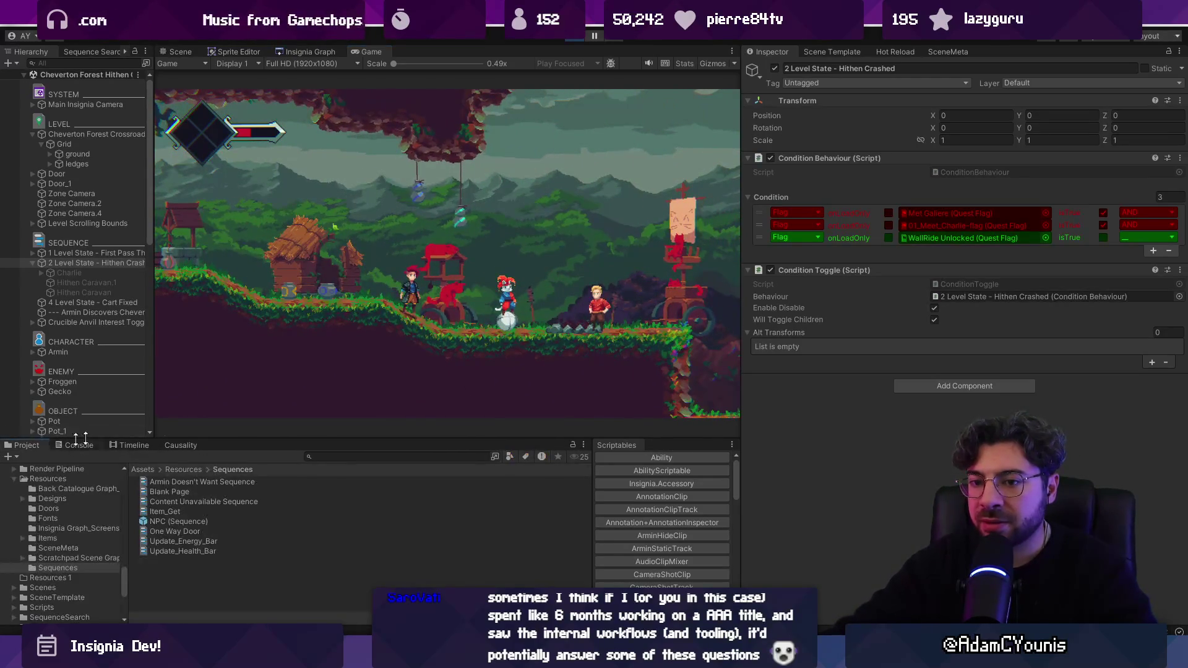
Enlarge the Project panel over the game view, clear the selection, and open the Resources folder
left_click_drag(343, 440, 384, 376)
left_click(433, 390)
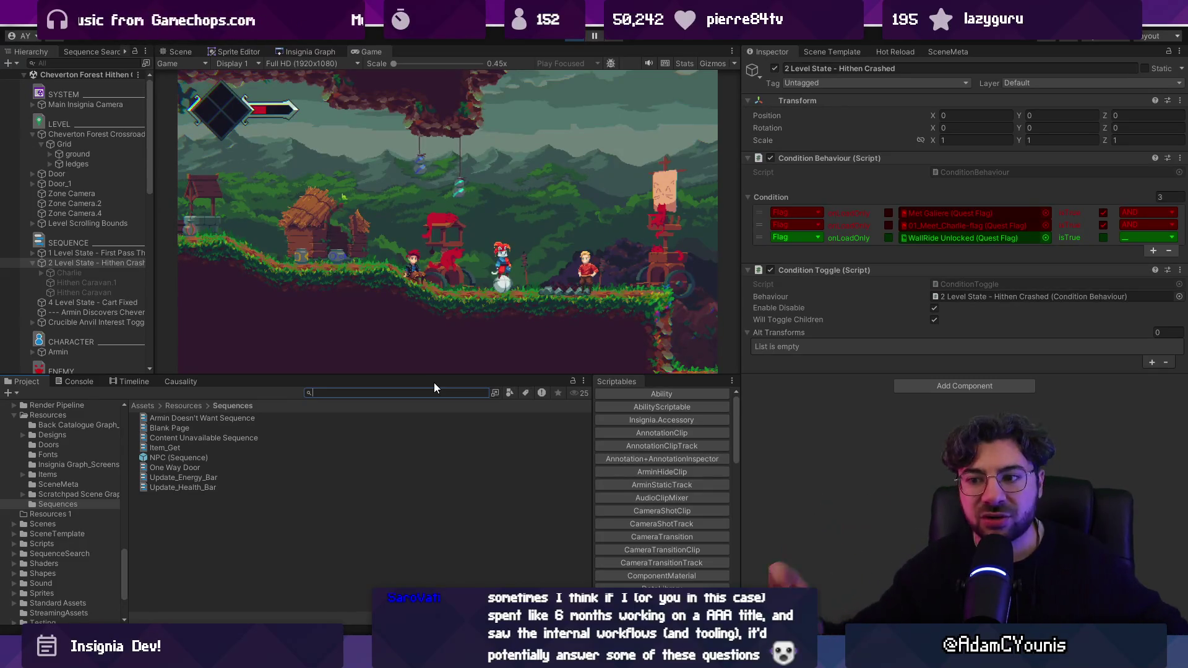
left_click_drag(433, 375, 435, 350)
left_click(199, 510)
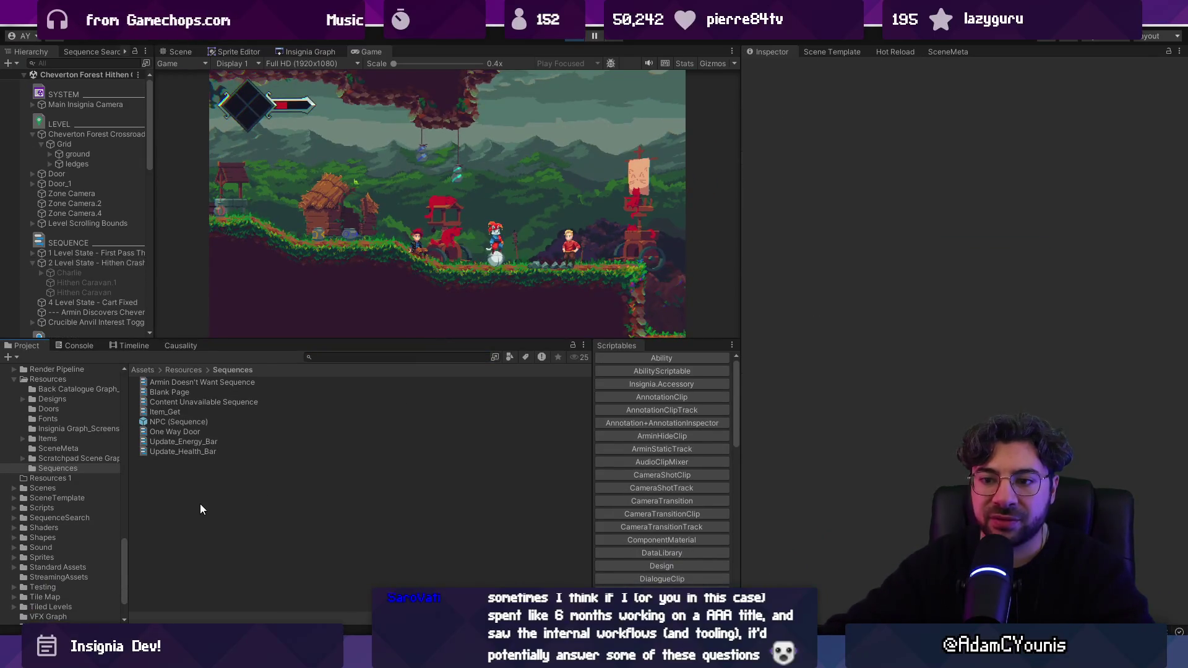
left_click(193, 371)
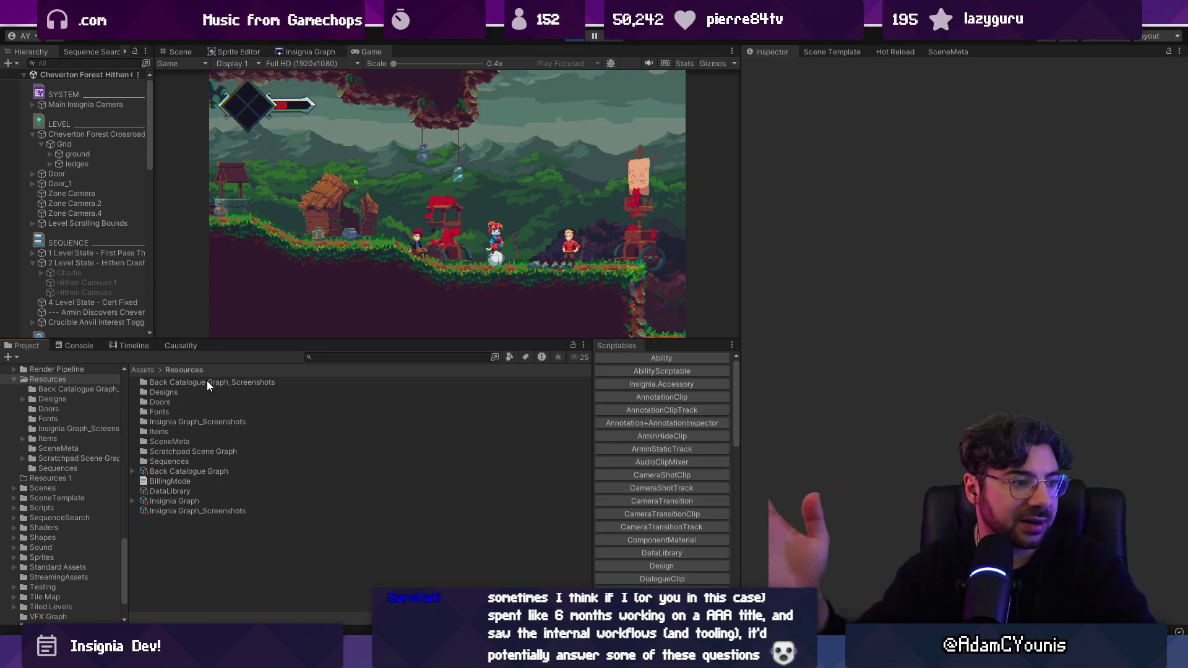
Search the Project panel for t:progressstate and enlarge the results list
left_click(339, 358)
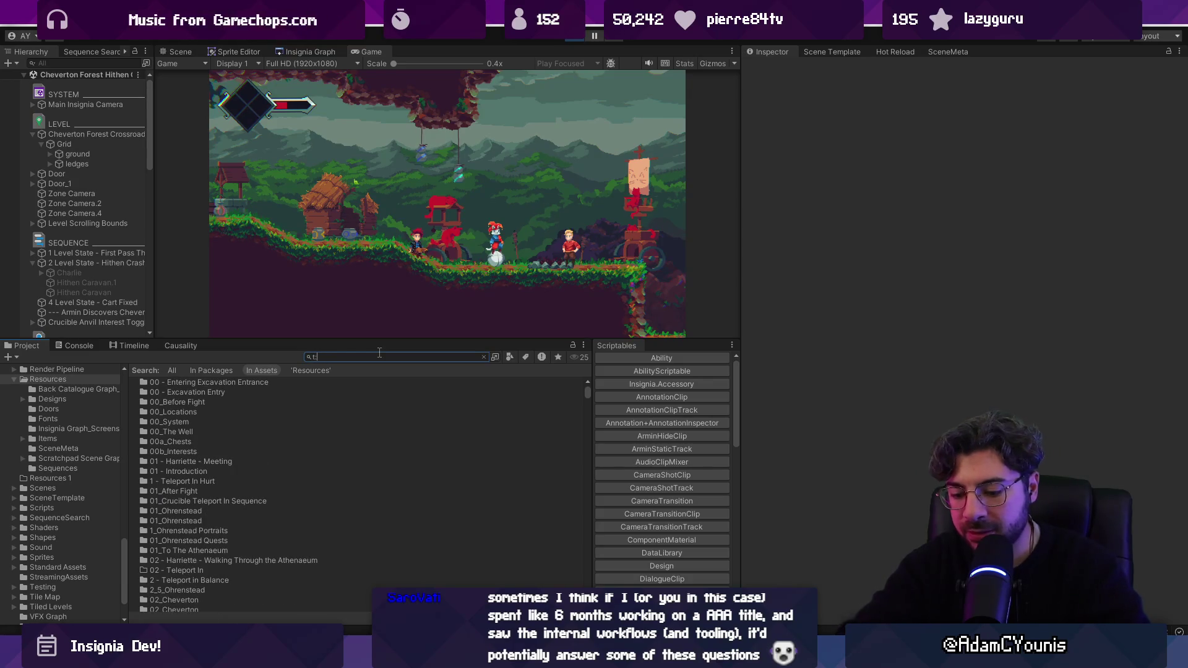
type("op")
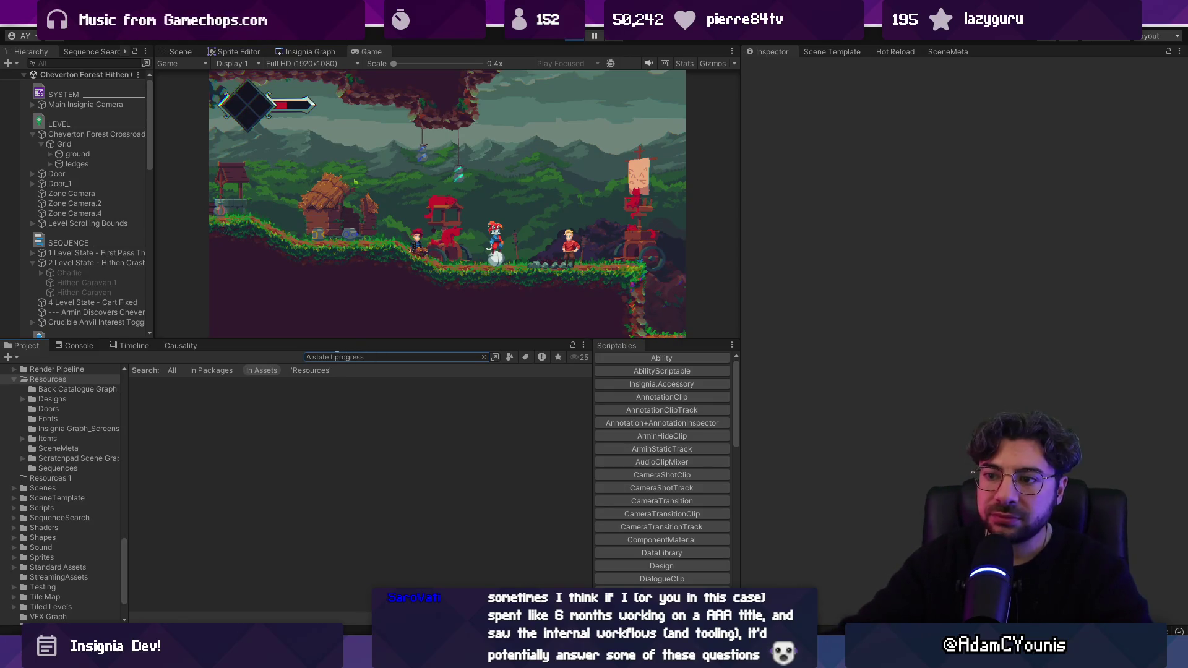
key("shift+Home")
key("BackSpace")
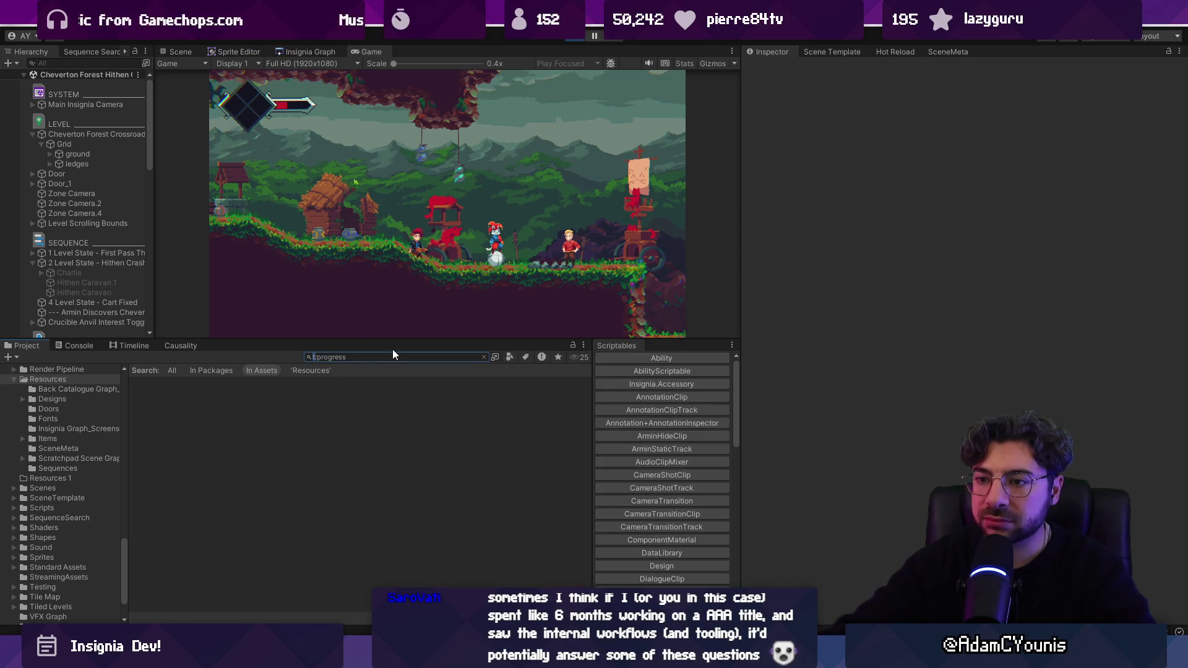
type("state")
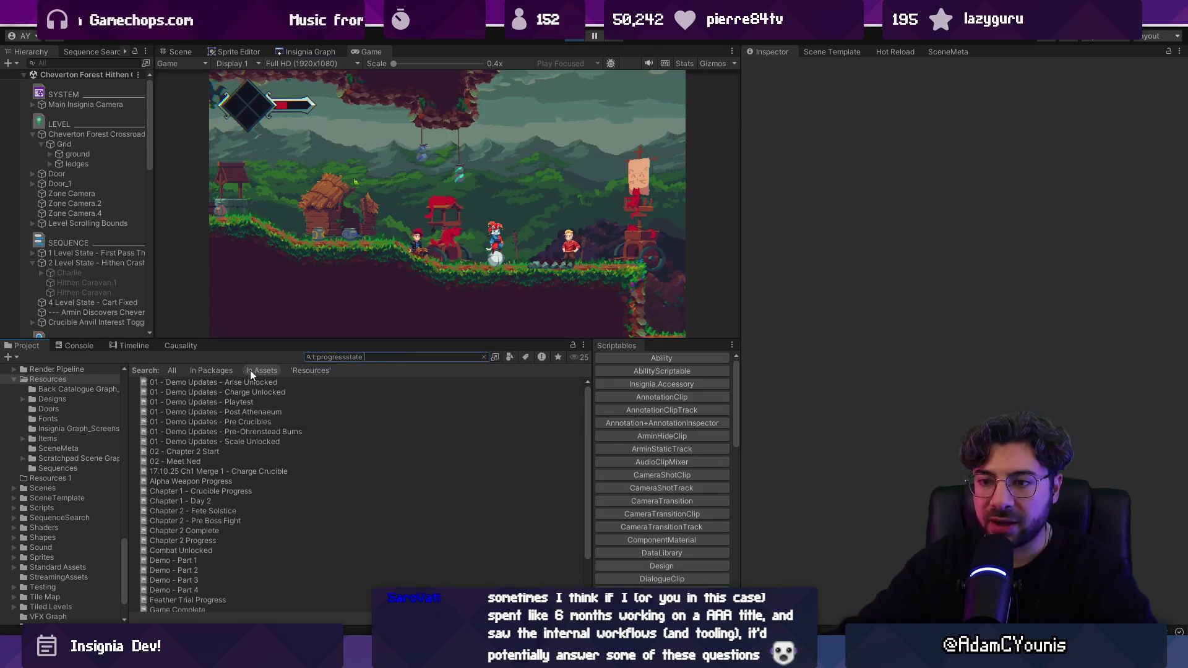
left_click_drag(260, 341, 259, 242)
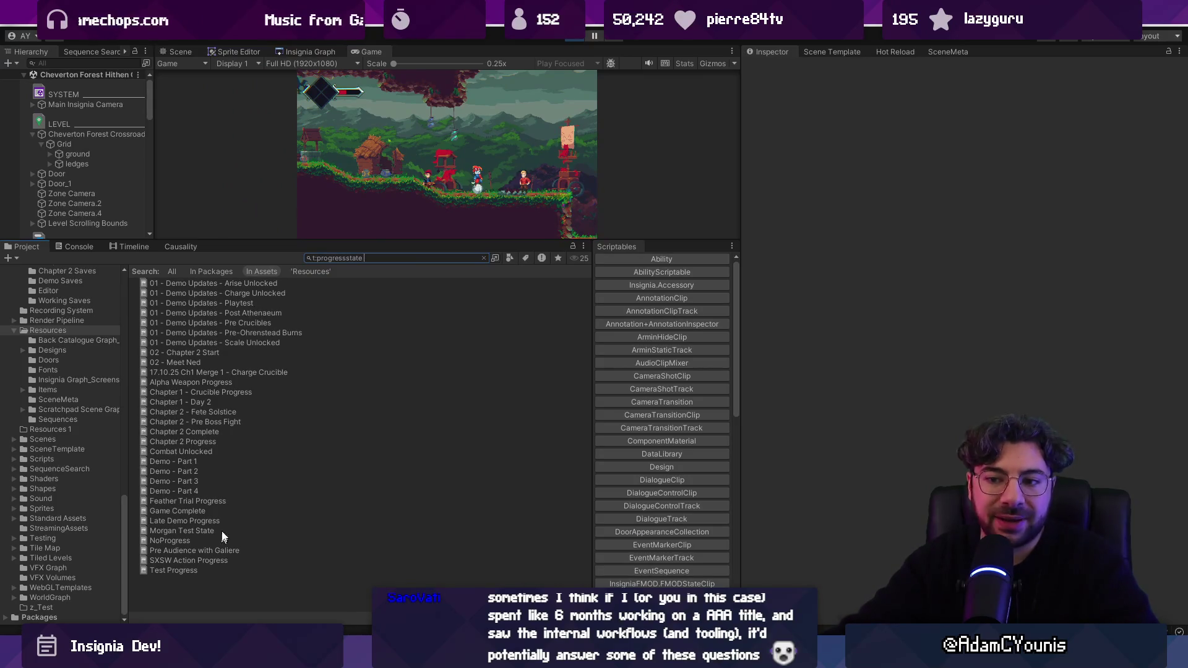
Inspect Chapter 2 - Fete Solstice: 01_Meet_Charlie-flag ticked, 02_Give Wheel To Charlie unticked
left_click(202, 412)
left_click(483, 258)
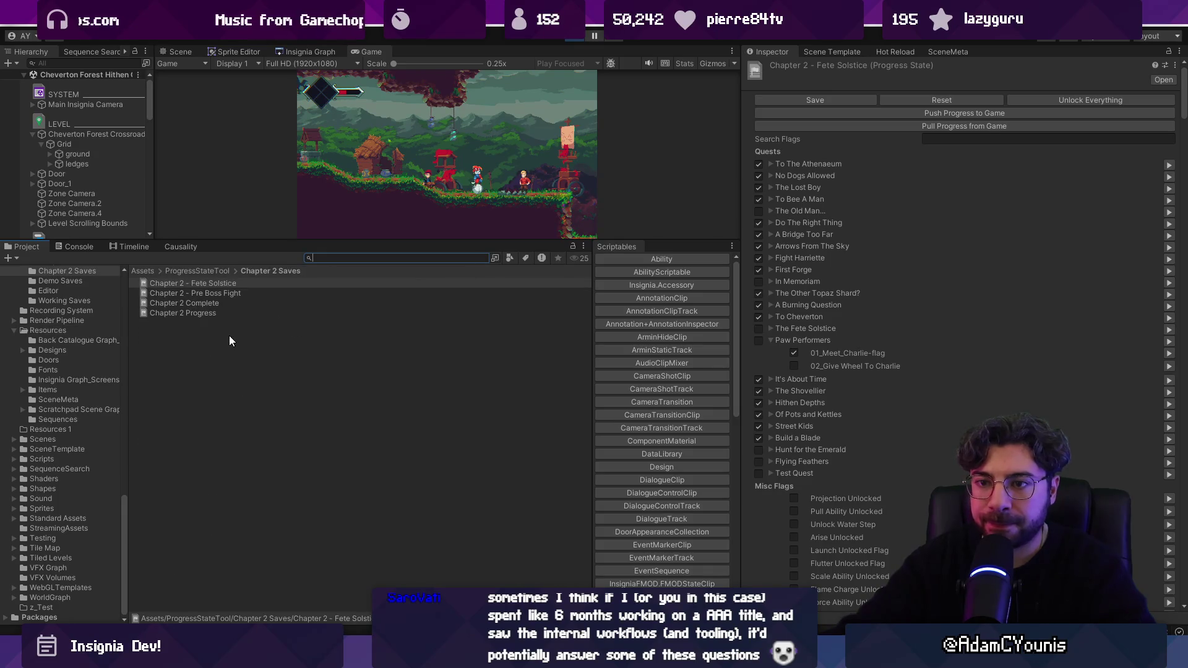
left_click_drag(299, 241, 266, 371)
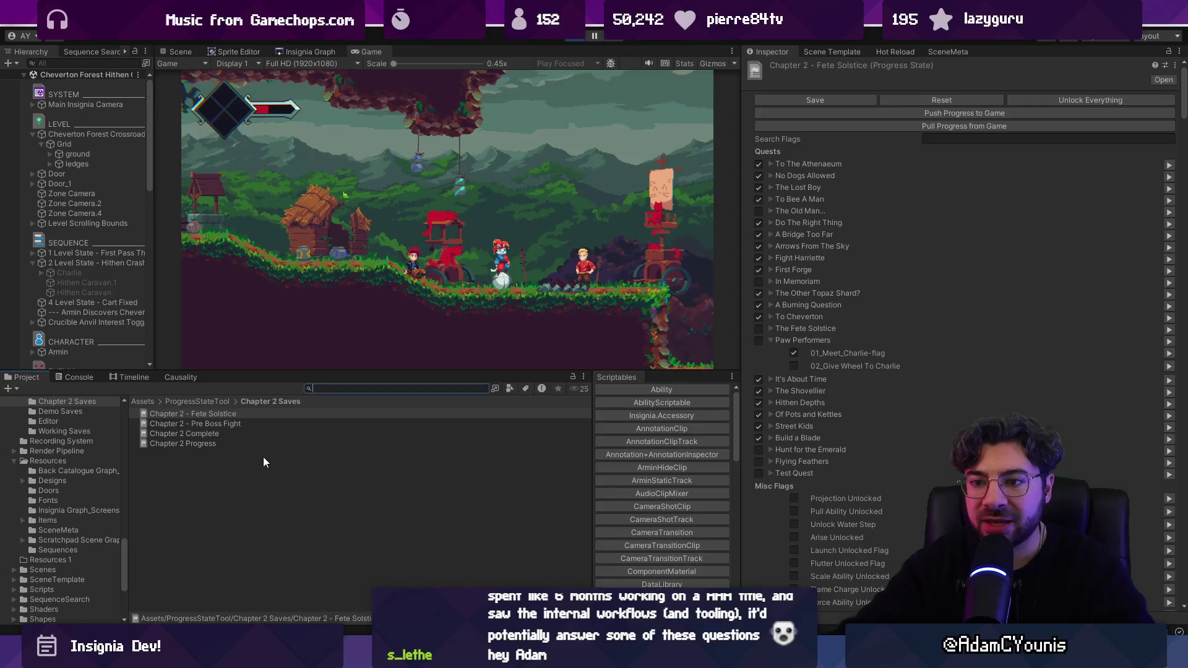
right_click(246, 467)
Search 'paw p' and open the C2_04_Paw Performers quest folder
mouse_move(337, 93)
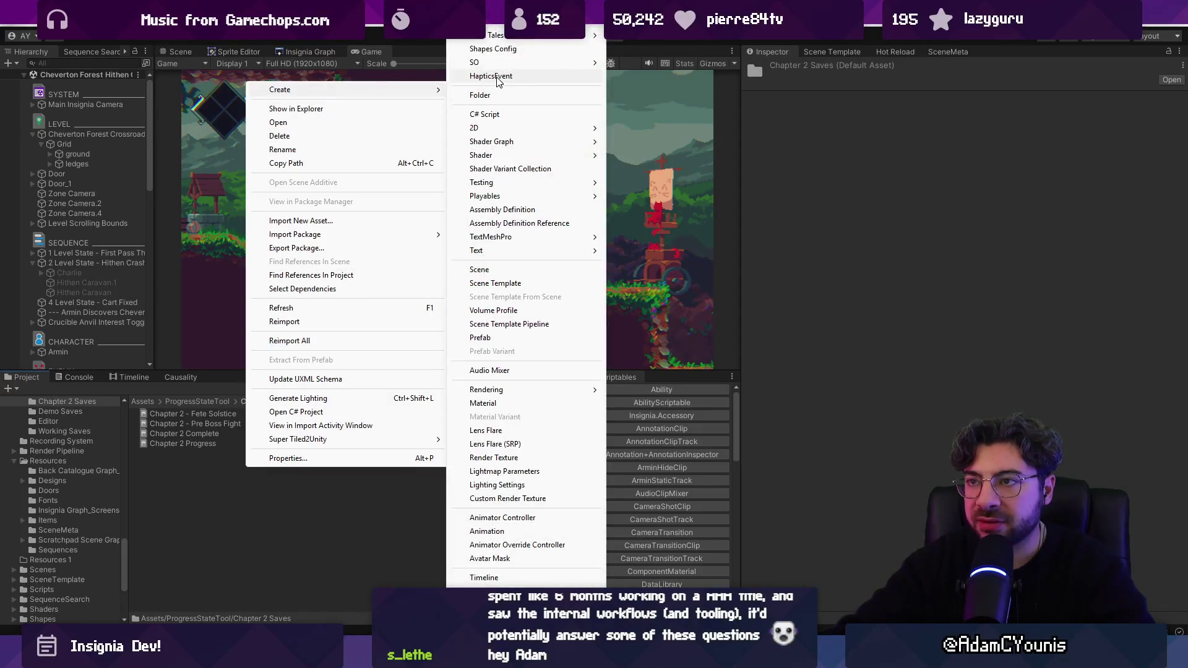
key("Escape")
left_click(385, 388)
type("paw p")
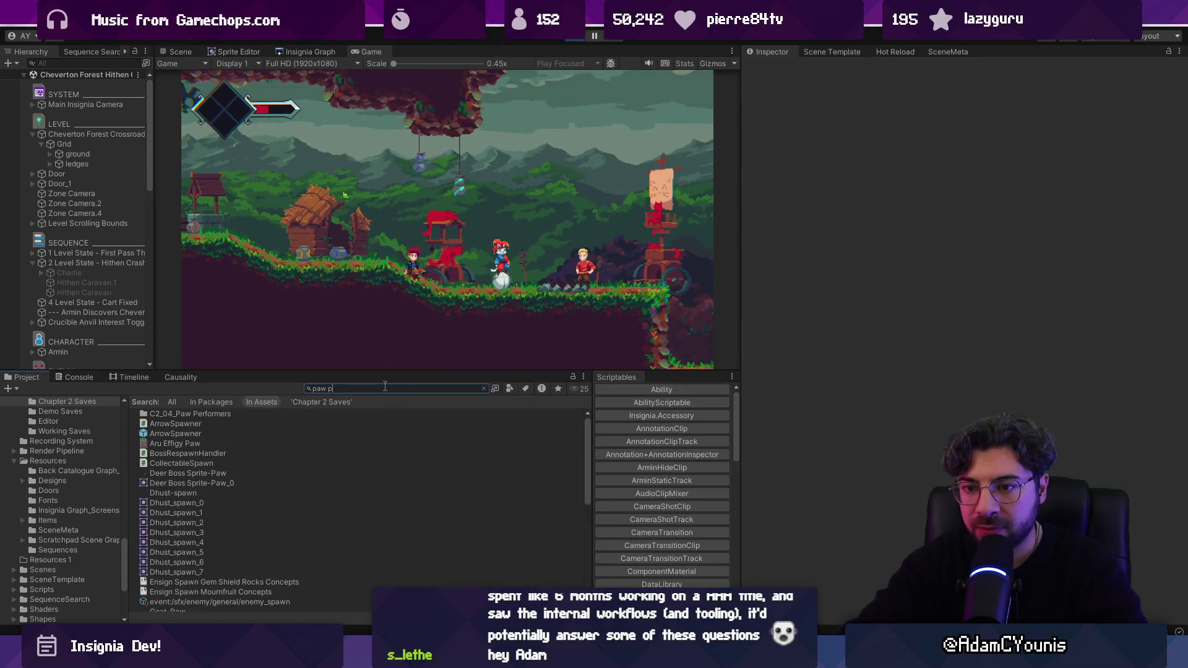
double_click(190, 413)
Create a new folder named Test Saves inside C2_04_Paw Performers
right_click(247, 467)
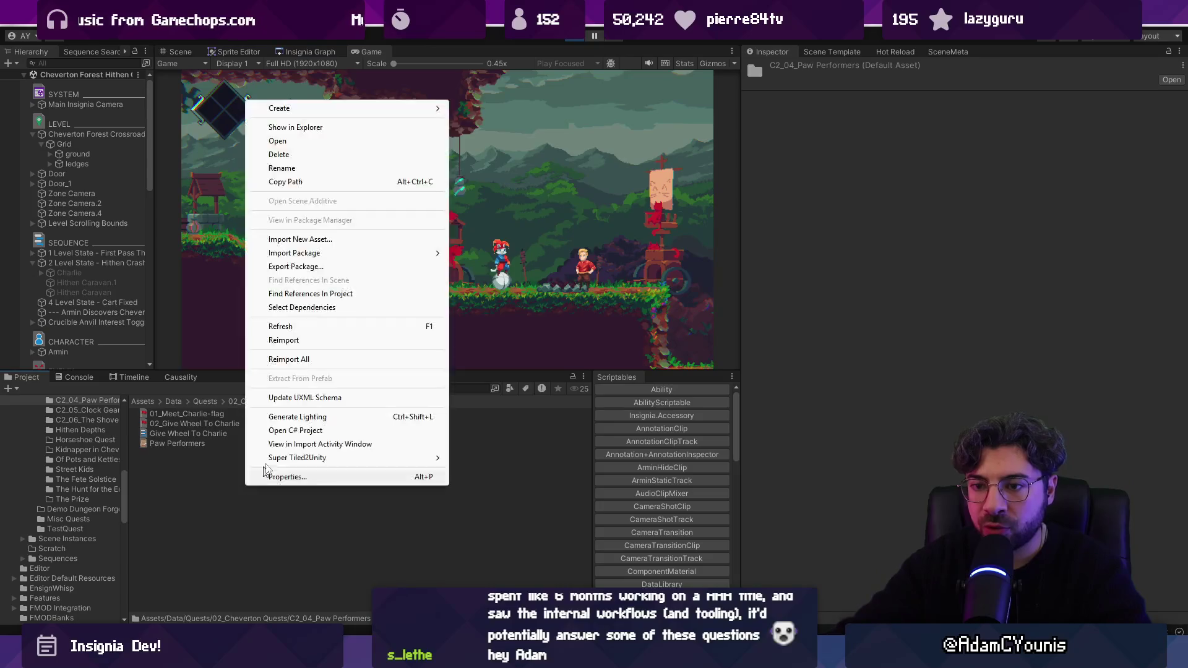
mouse_move(329, 115)
left_click(528, 96)
type("Test St")
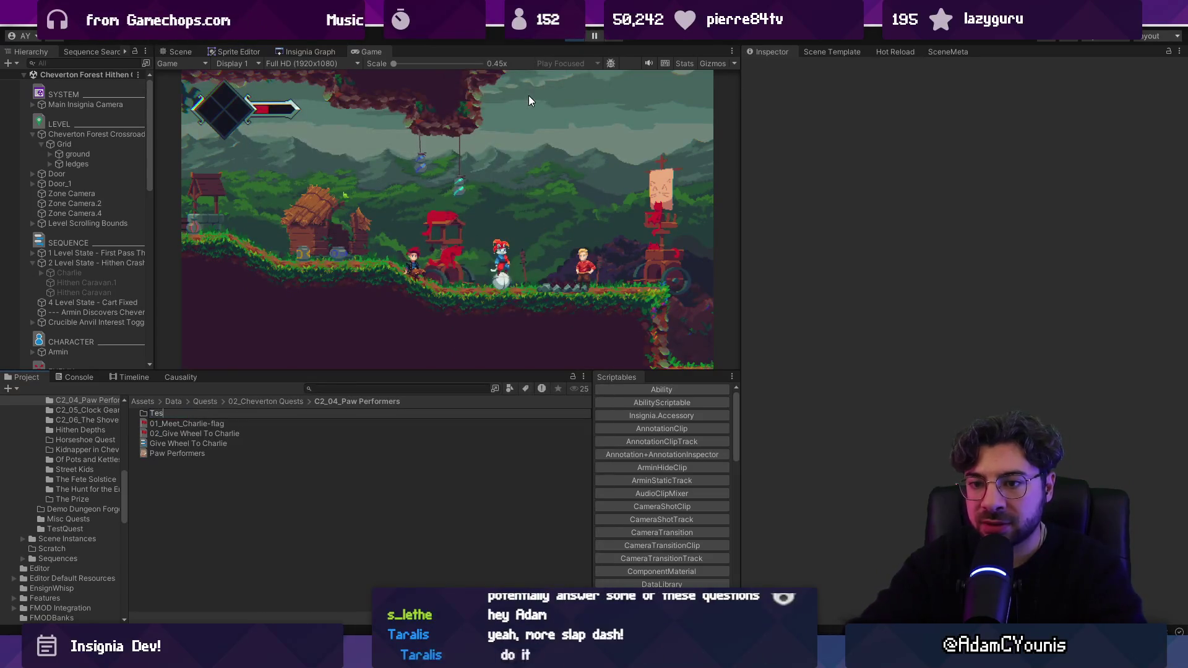
key("BackSpace")
type("aves")
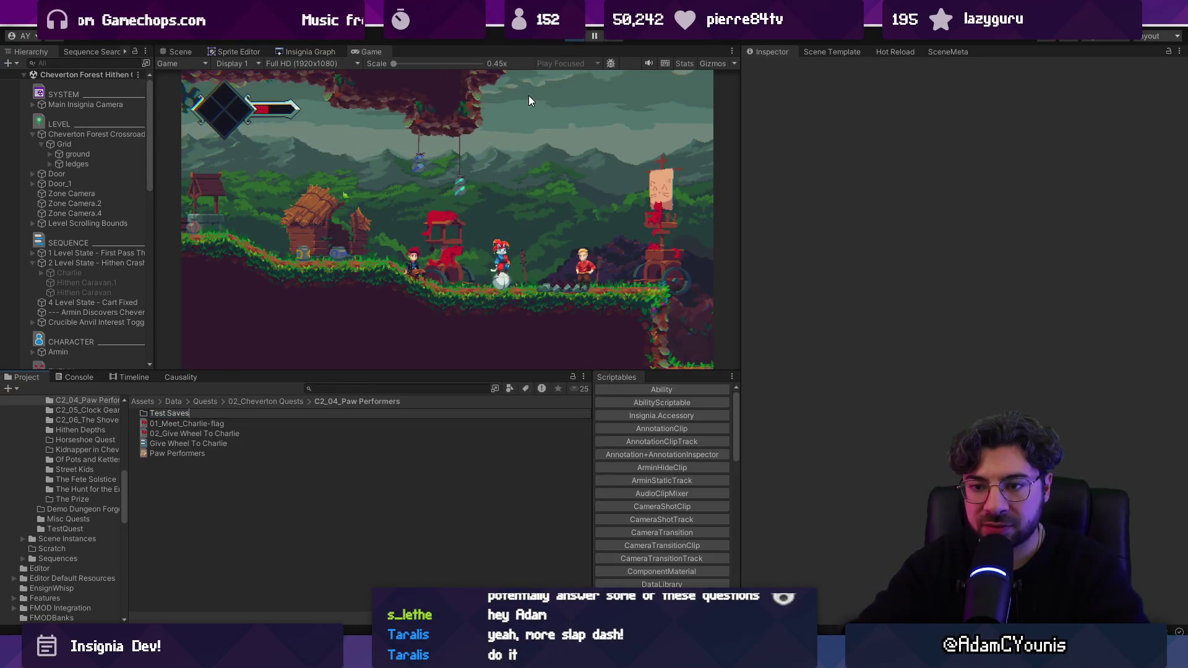
key("Return")
key("Return")
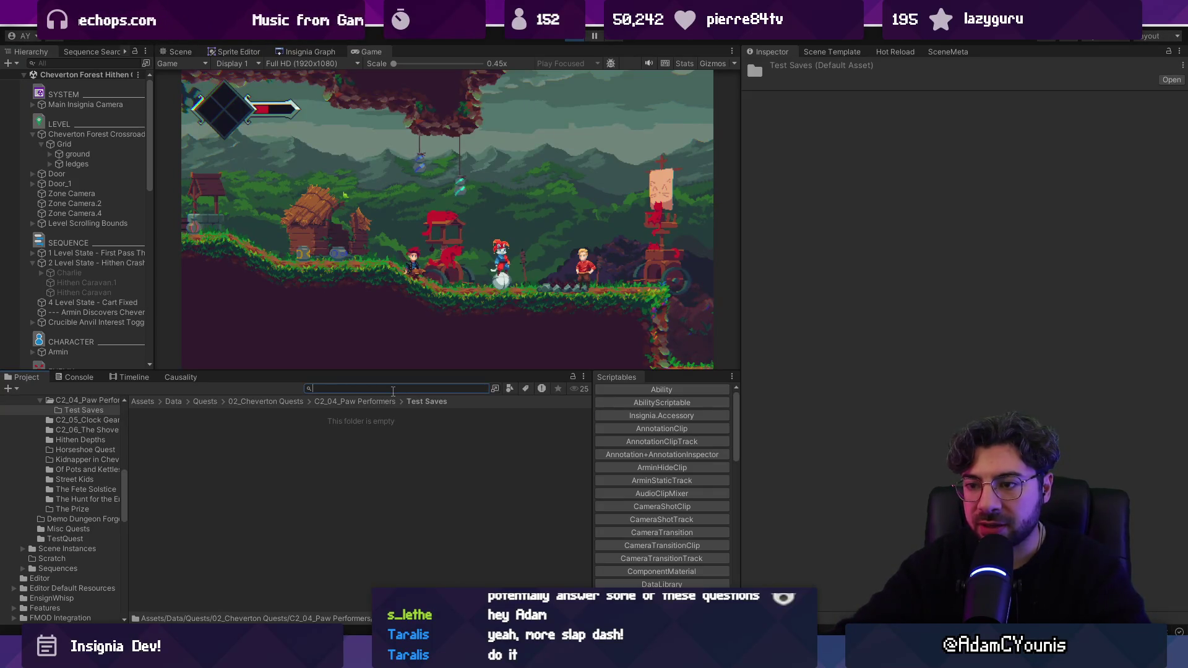
Find the 02 - Chapter 2 Start save and paste it into the Test Saves folder
type("sav")
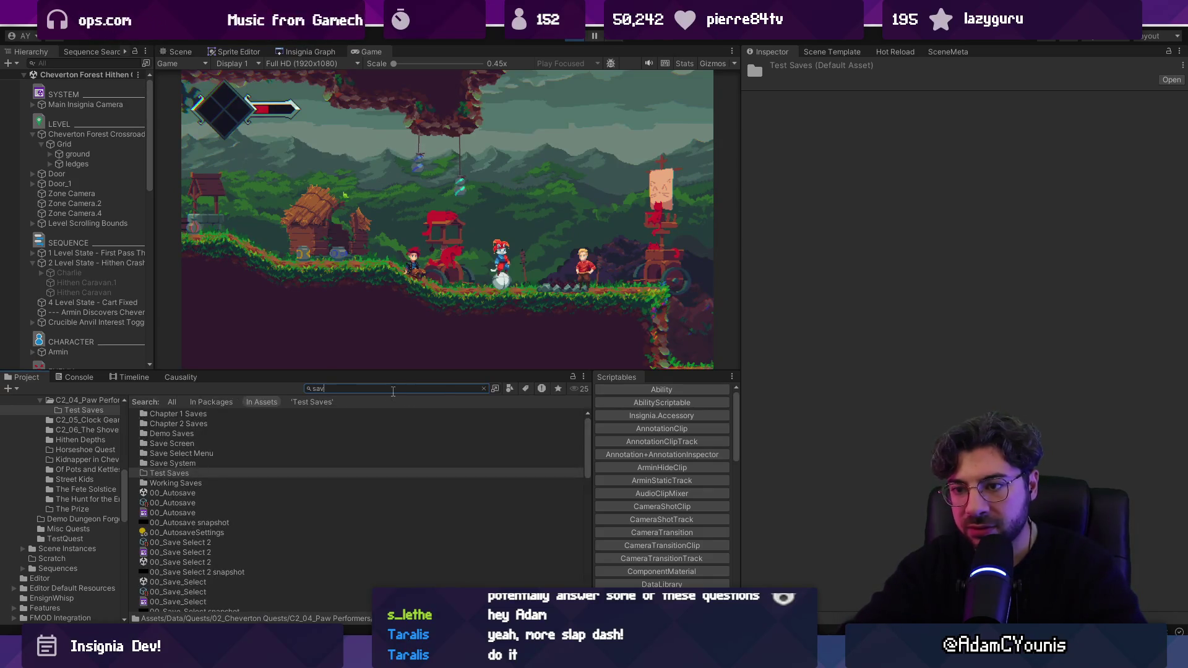
type("chapter 2")
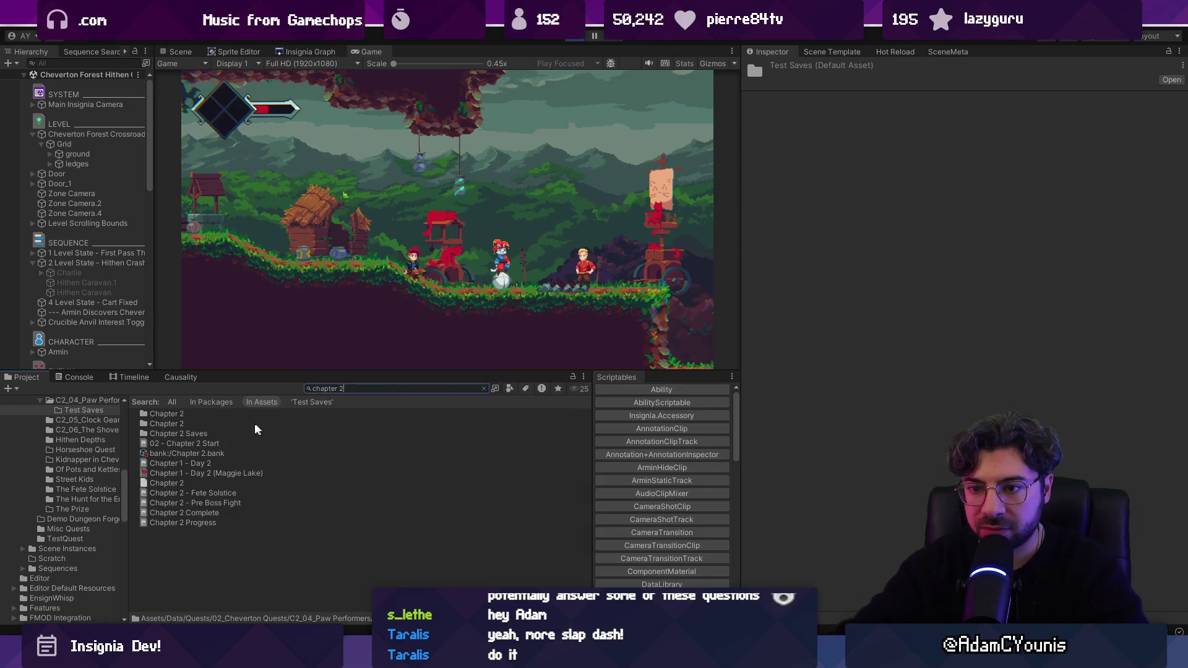
left_click(291, 444)
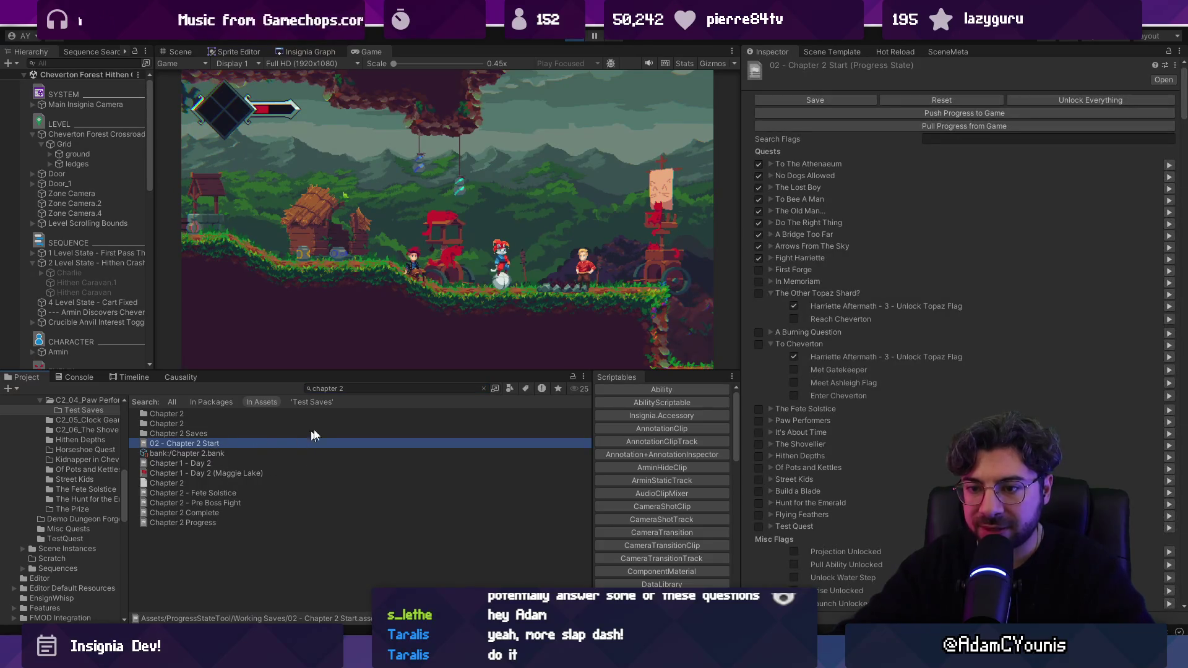
left_click(483, 389)
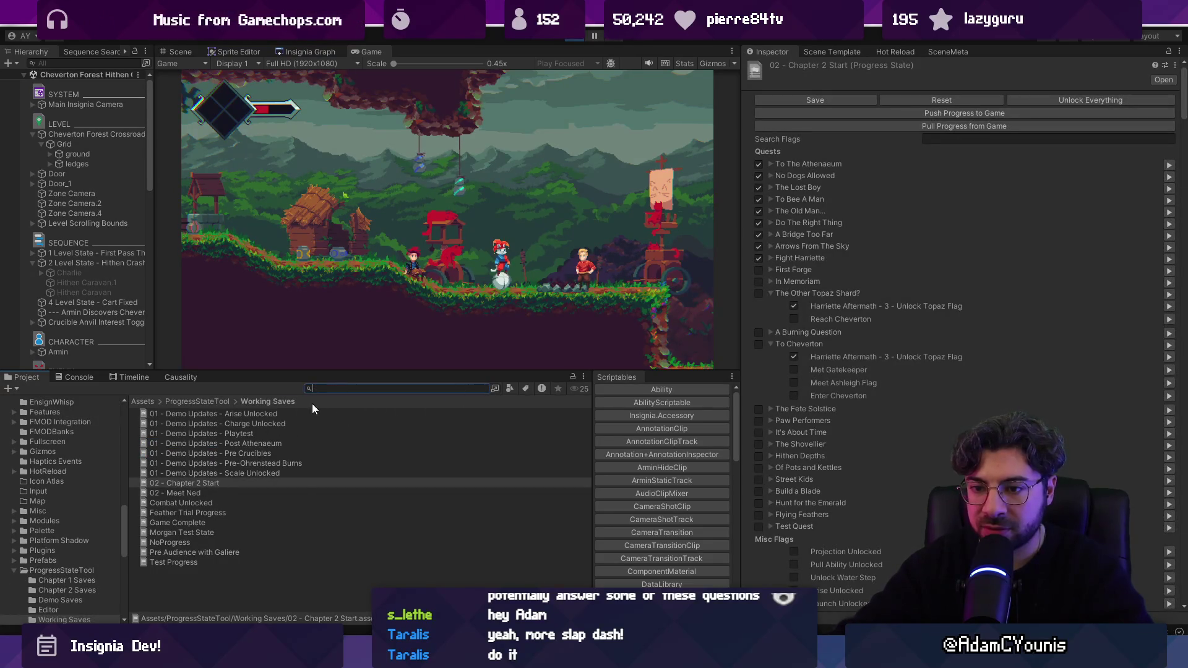
type("po")
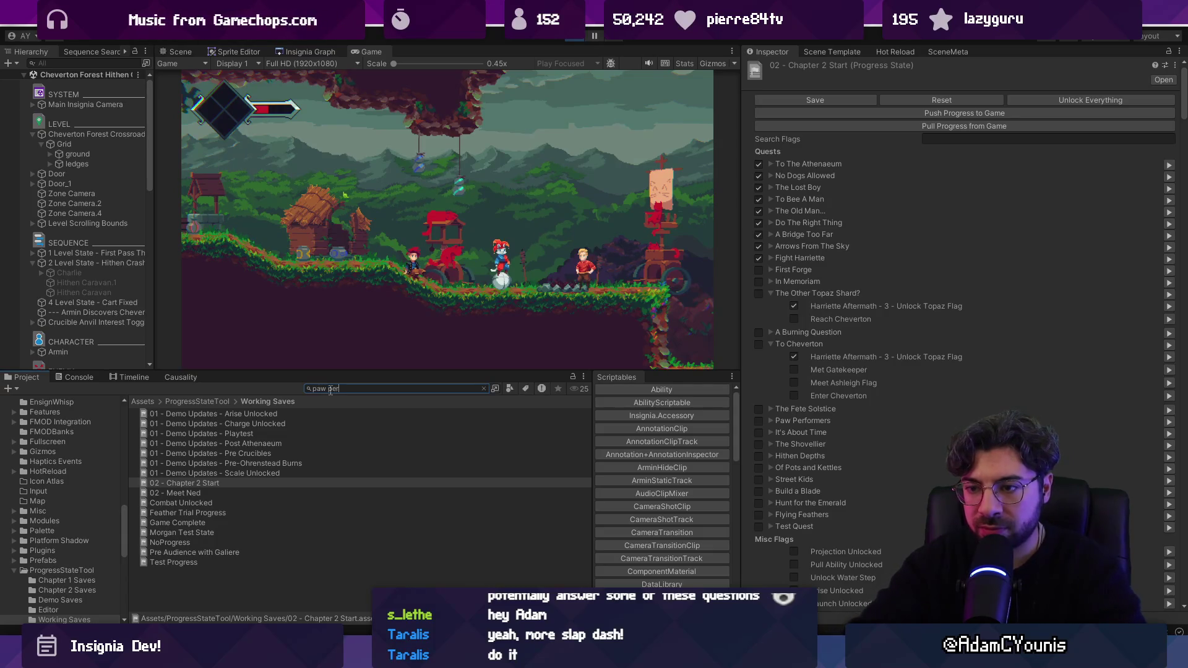
double_click(186, 413)
double_click(173, 413)
key("ctrl+v")
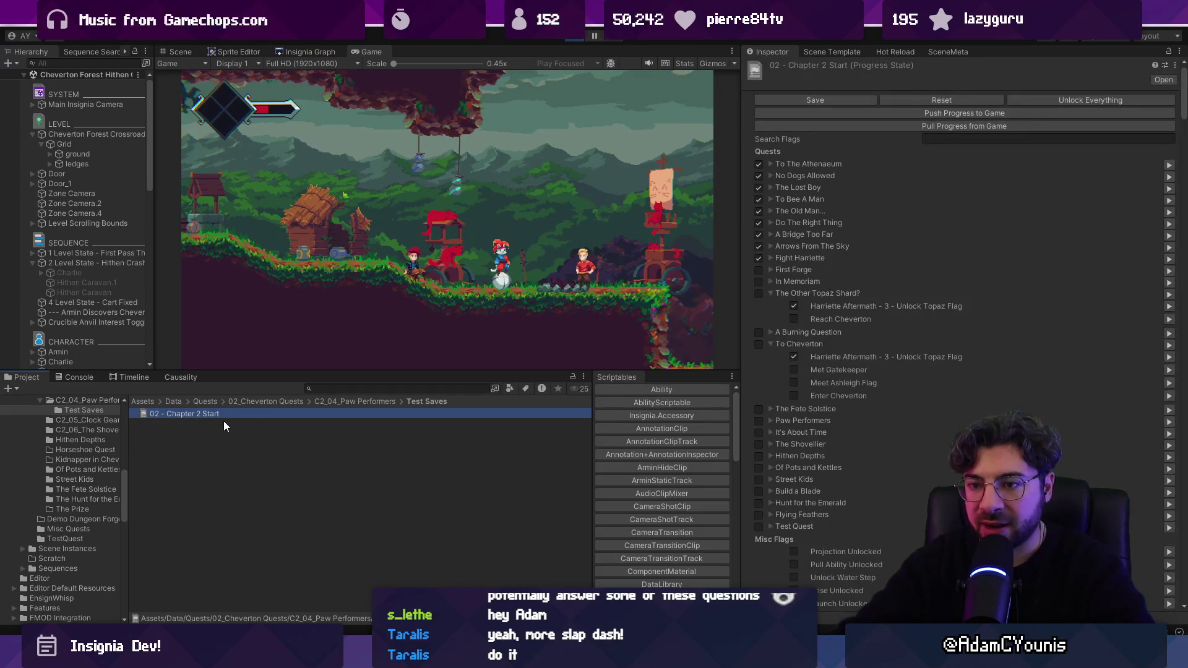
Duplicate the Chapter 2 Start save and rename the copy 02 - Paw Performers - Met Galiere
key("ctrl+d")
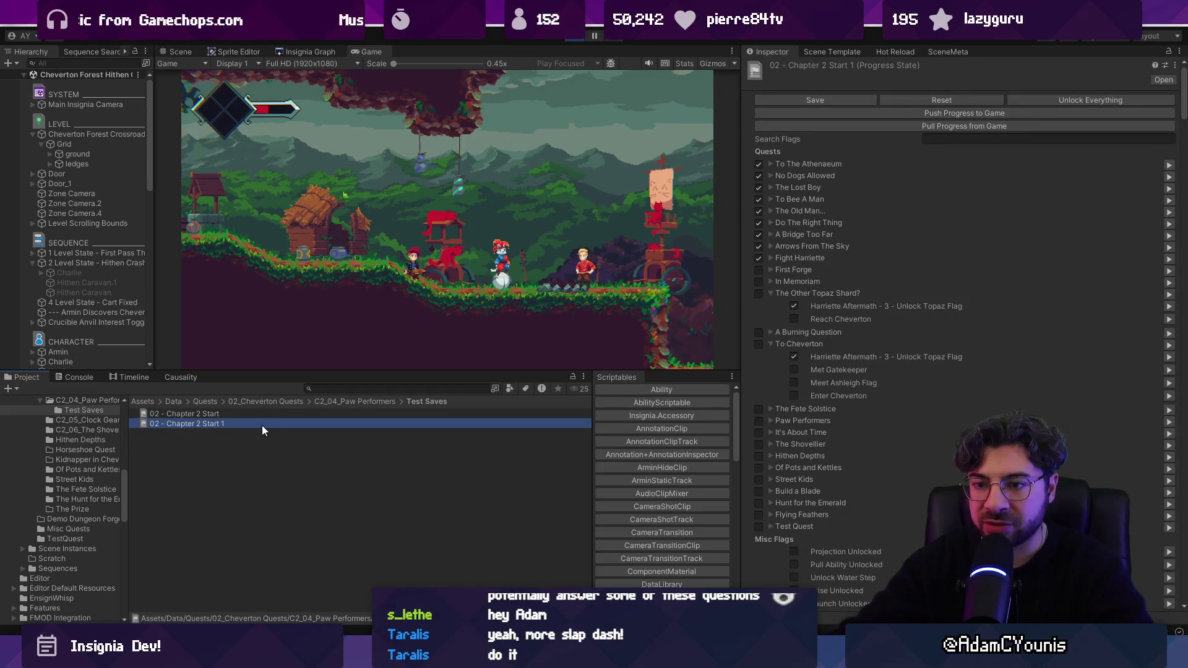
key("F2")
key("ctrl+shift+Left")
key("ctrl+shift+Left")
key("ctrl+shift+Left")
type("Mer")
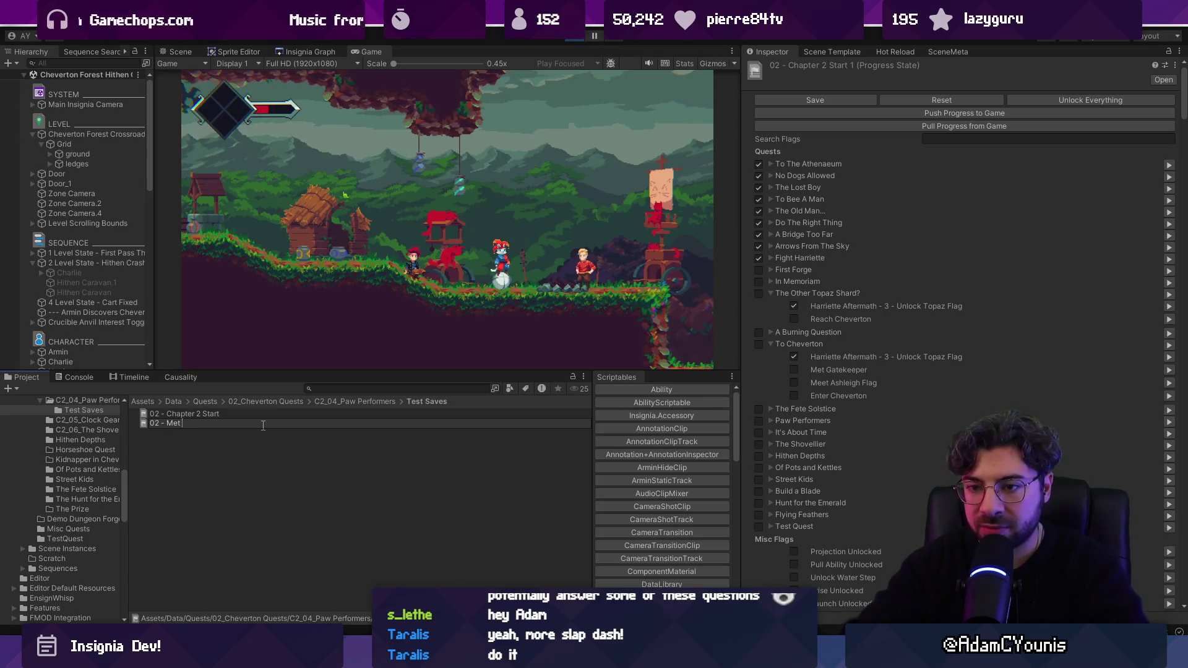
type("Galiere")
key("ctrl+shift+Left")
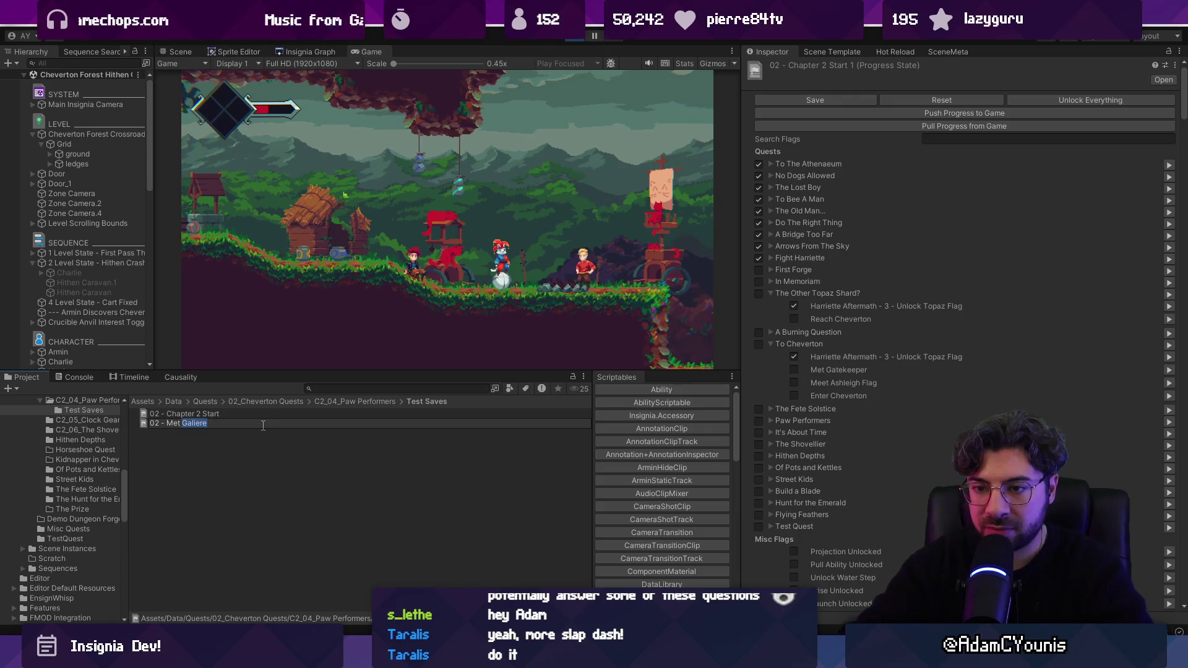
type("Paw Performe")
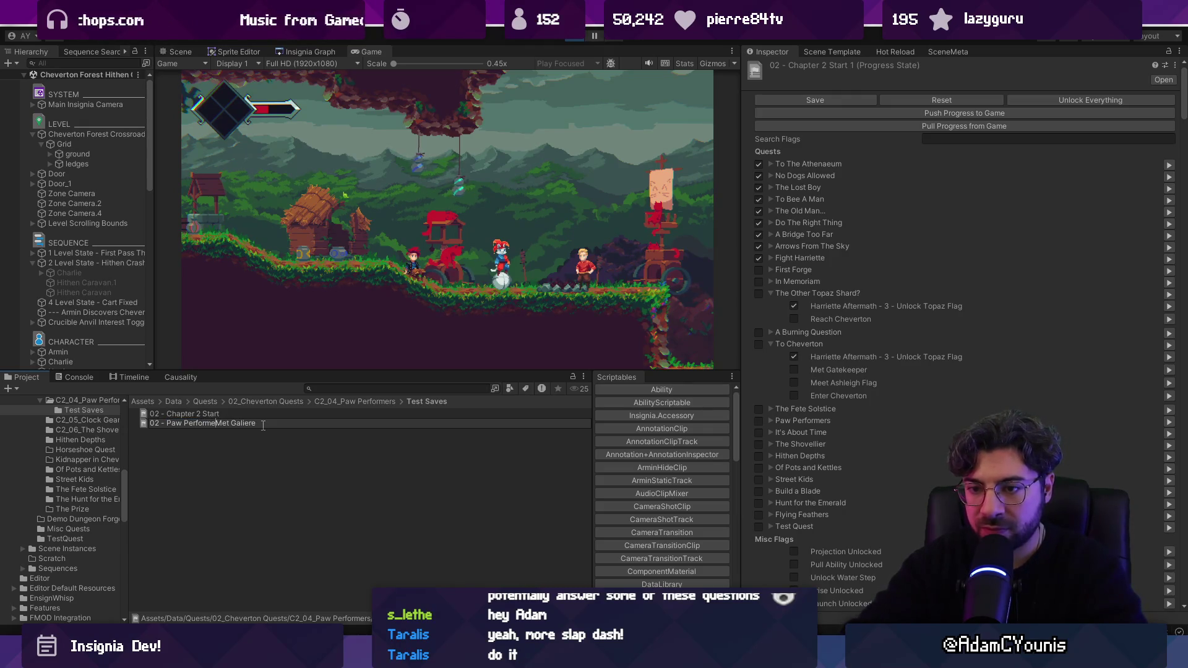
type("rs -")
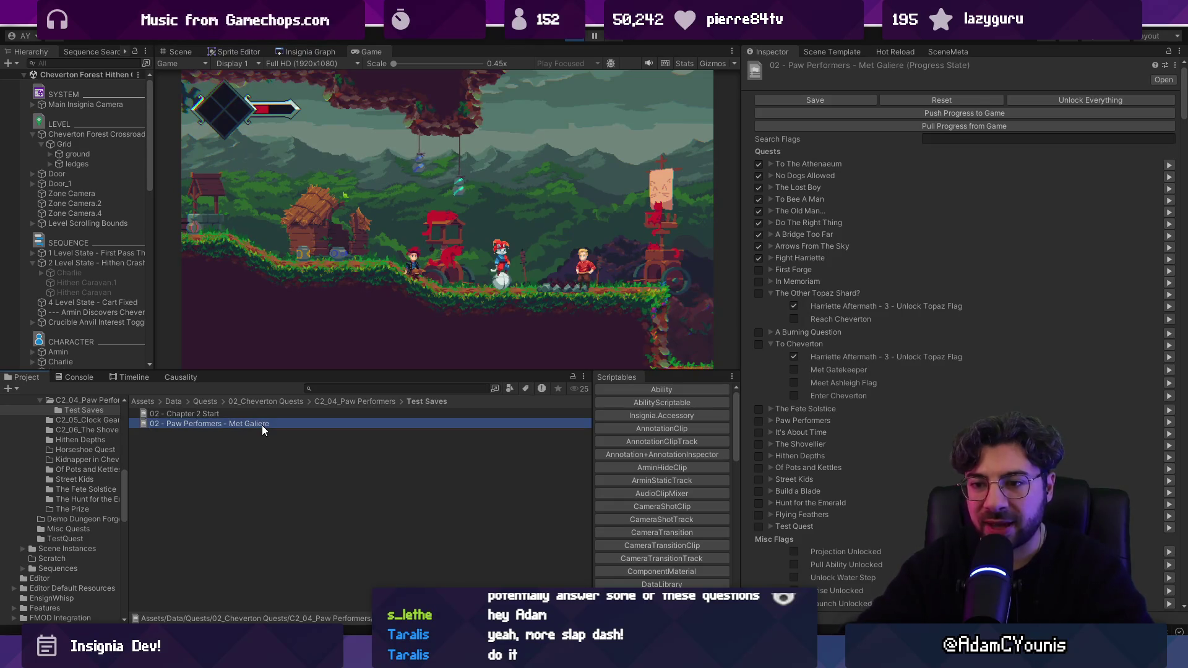
Commit the Met Galiere name, then duplicate that save and name the copy Forged Wheel
key("Return")
key("ctrl+shift+Left")
key("ctrl+shift+Left")
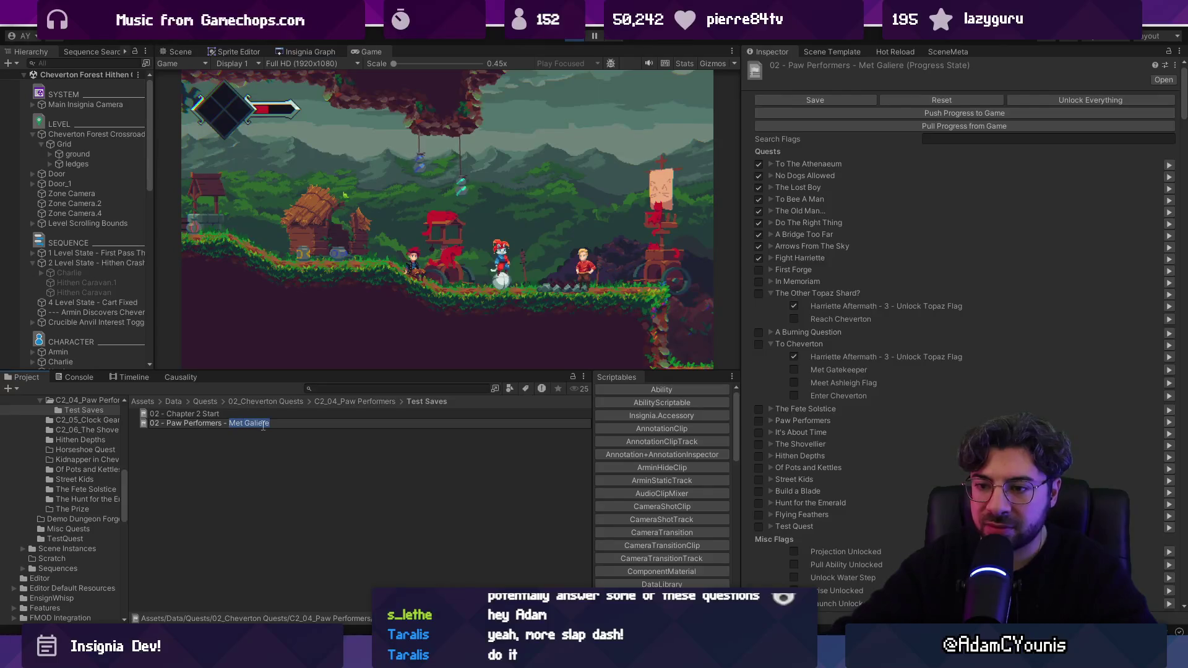
key("Return")
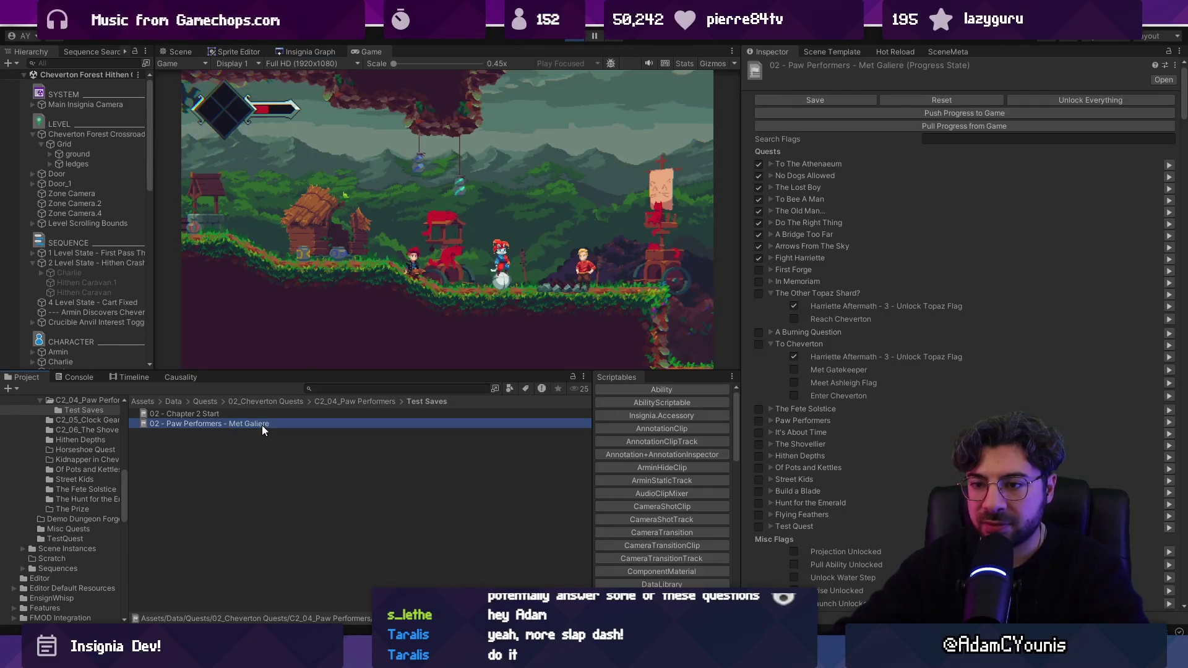
key("ctrl+d")
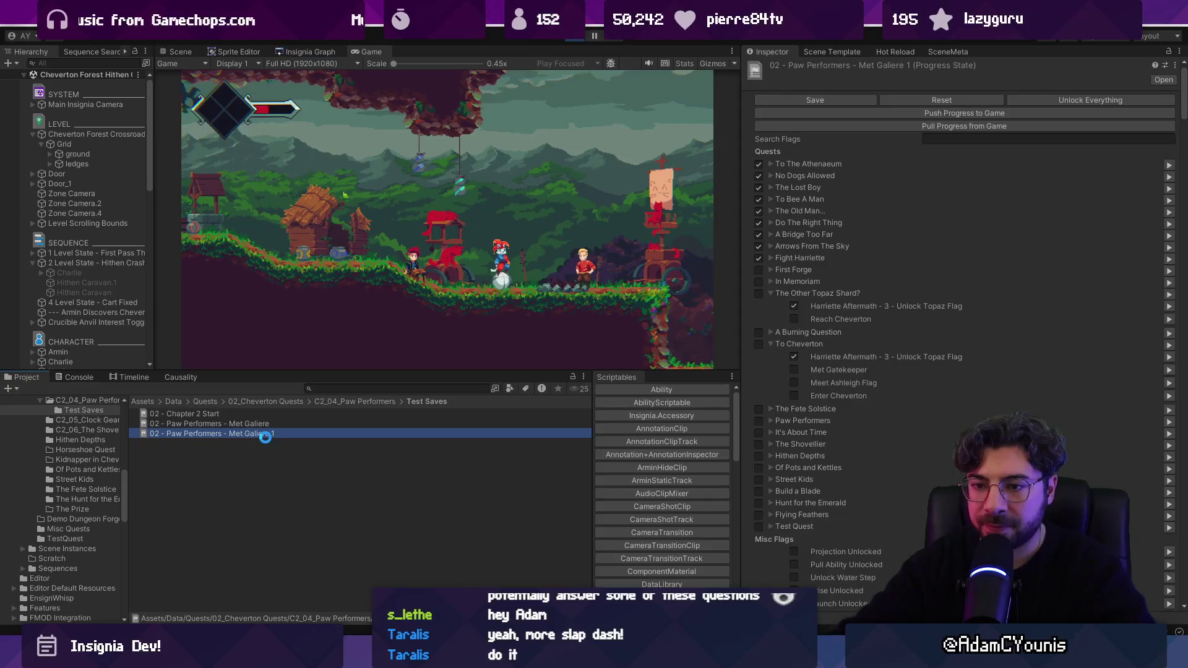
key("F2")
key("ctrl+shift+Left")
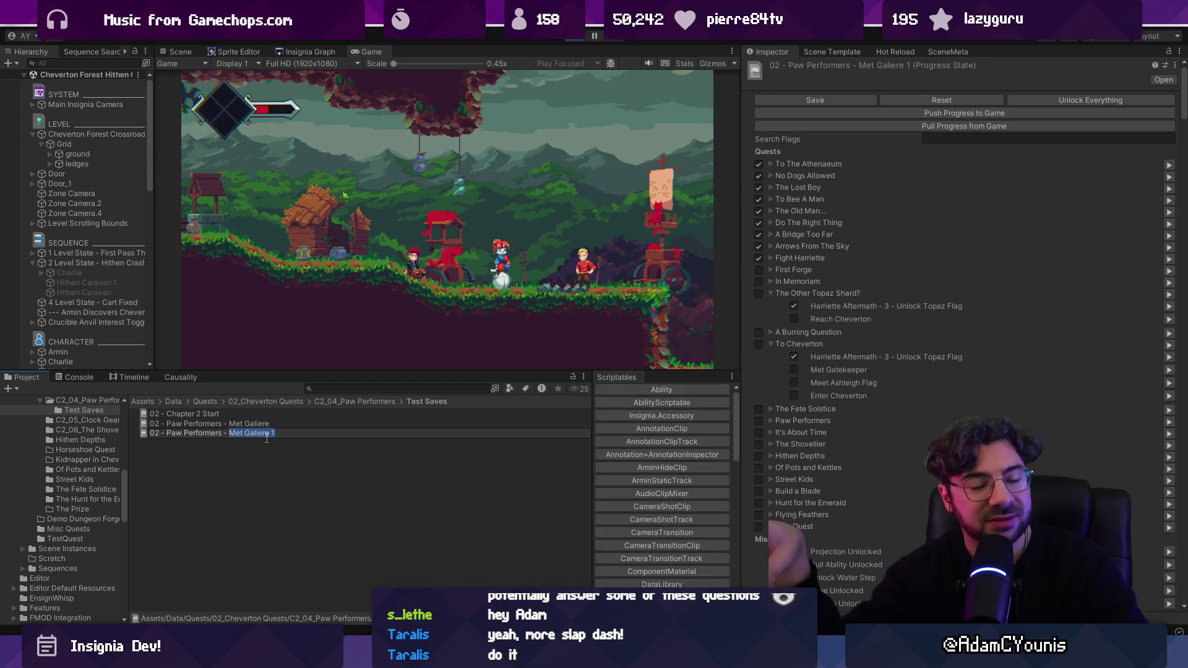
type("Forged")
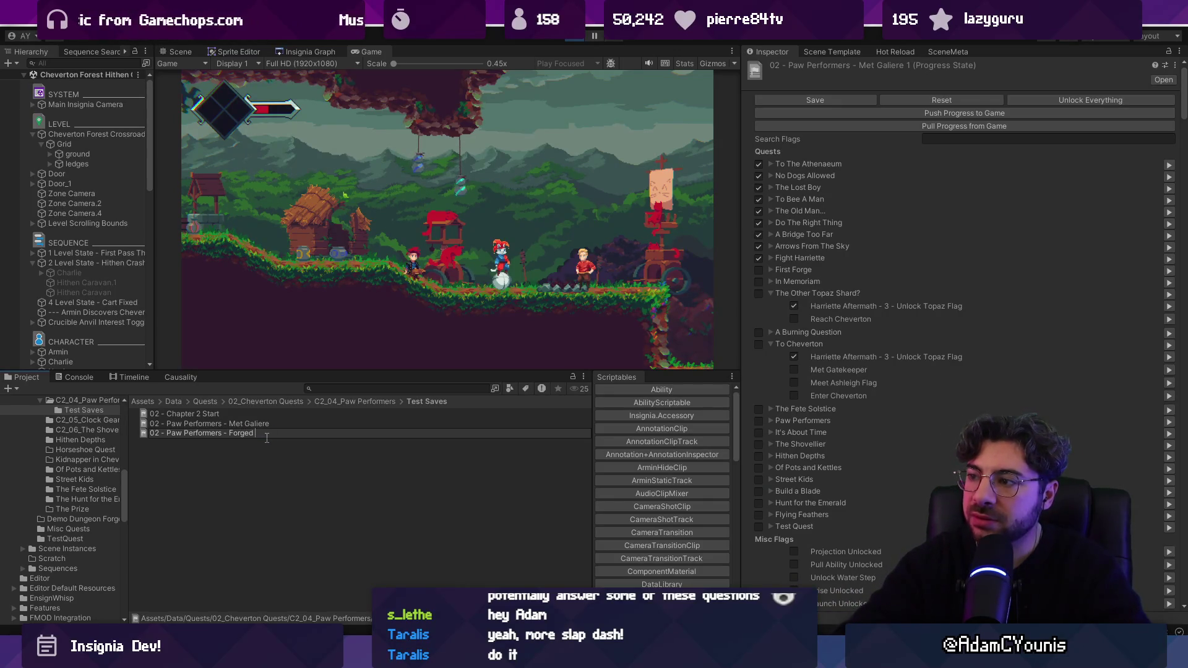
key("Return")
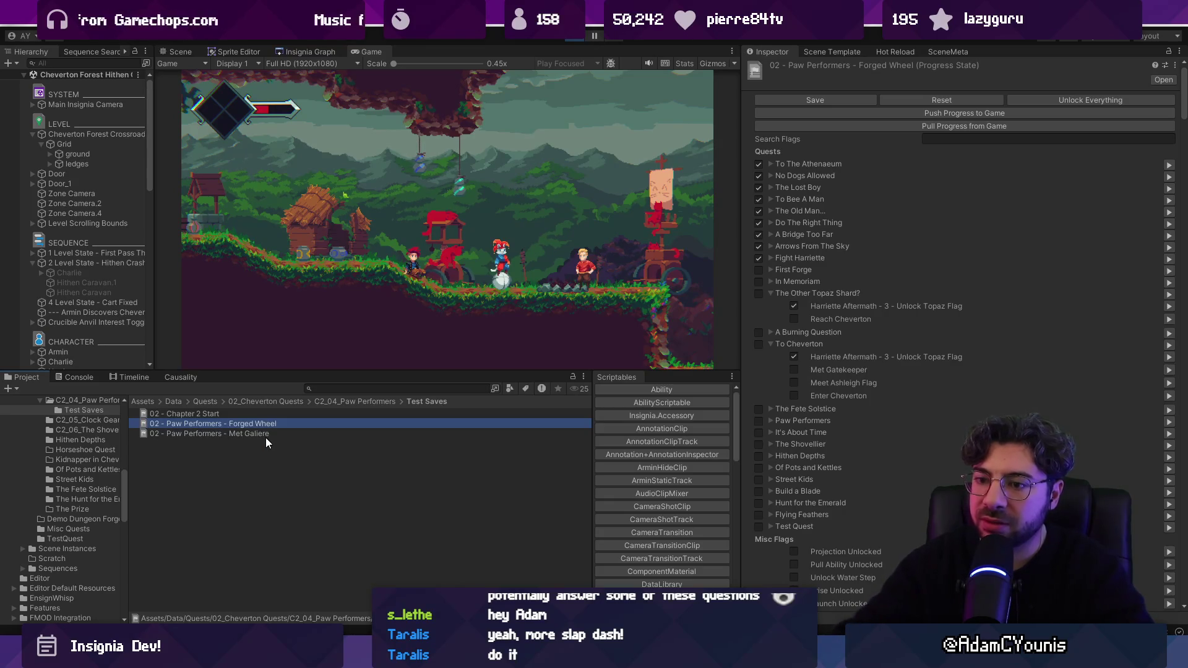
Rename the Forged Wheel save to Paw Performers 03 - Forged Wheel
left_click(234, 423)
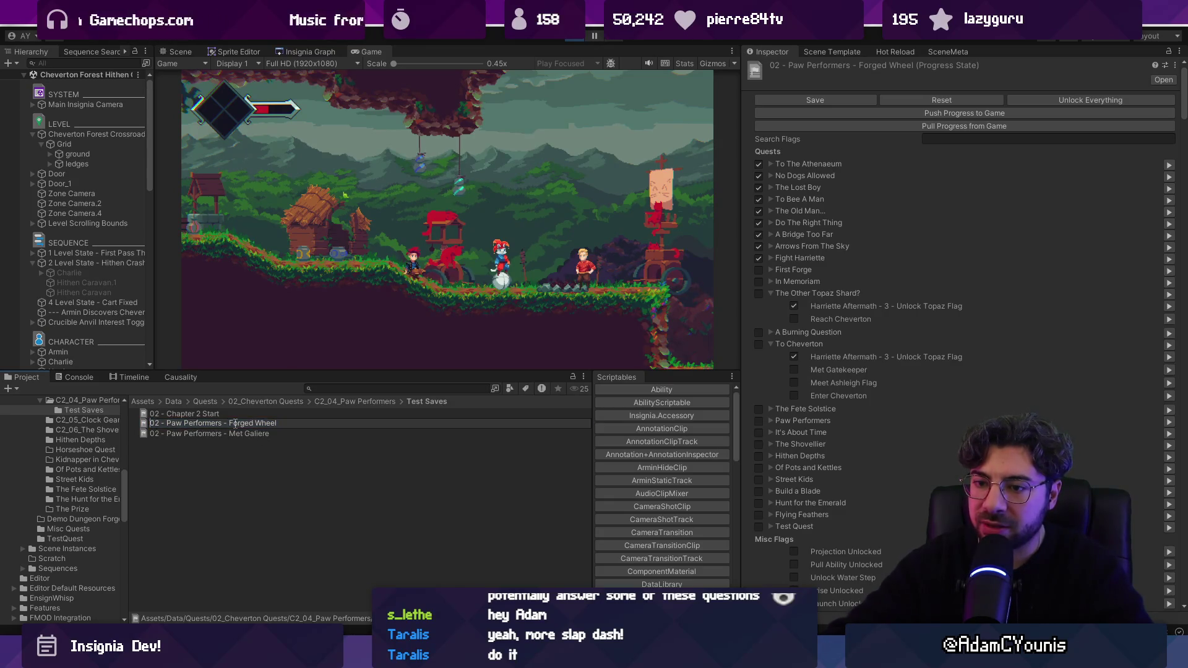
key("BackSpace")
key("BackSpace")
key("Delete")
key("Delete")
key("ctrl+Right")
type("0")
key("Return")
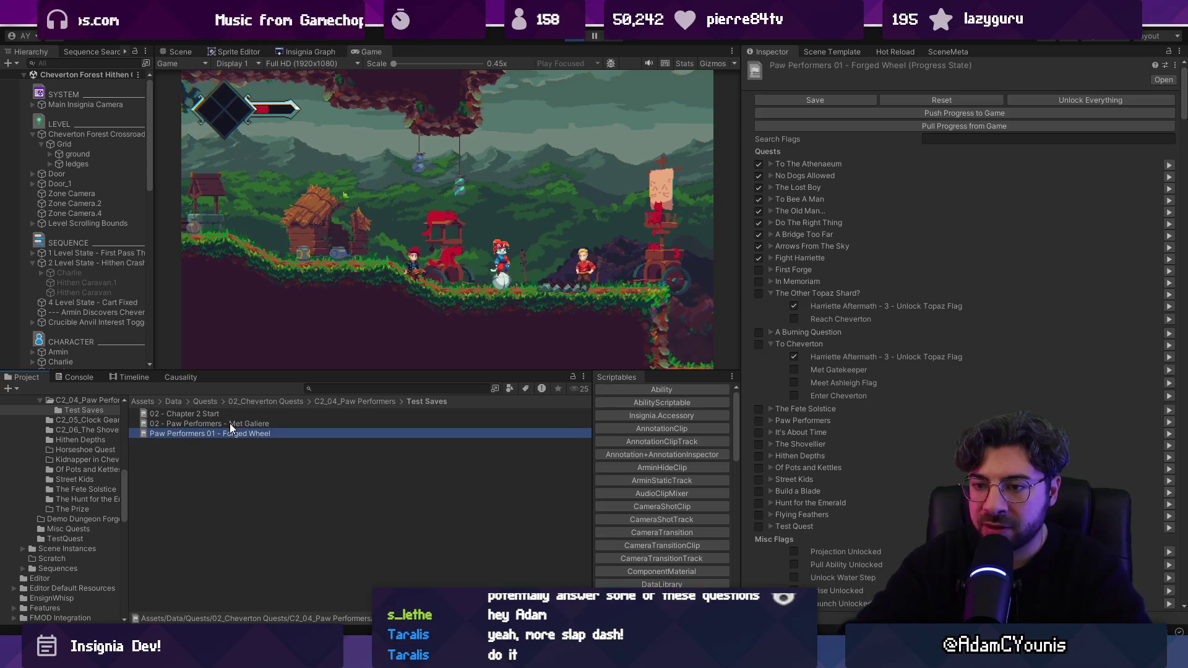
left_click(215, 433)
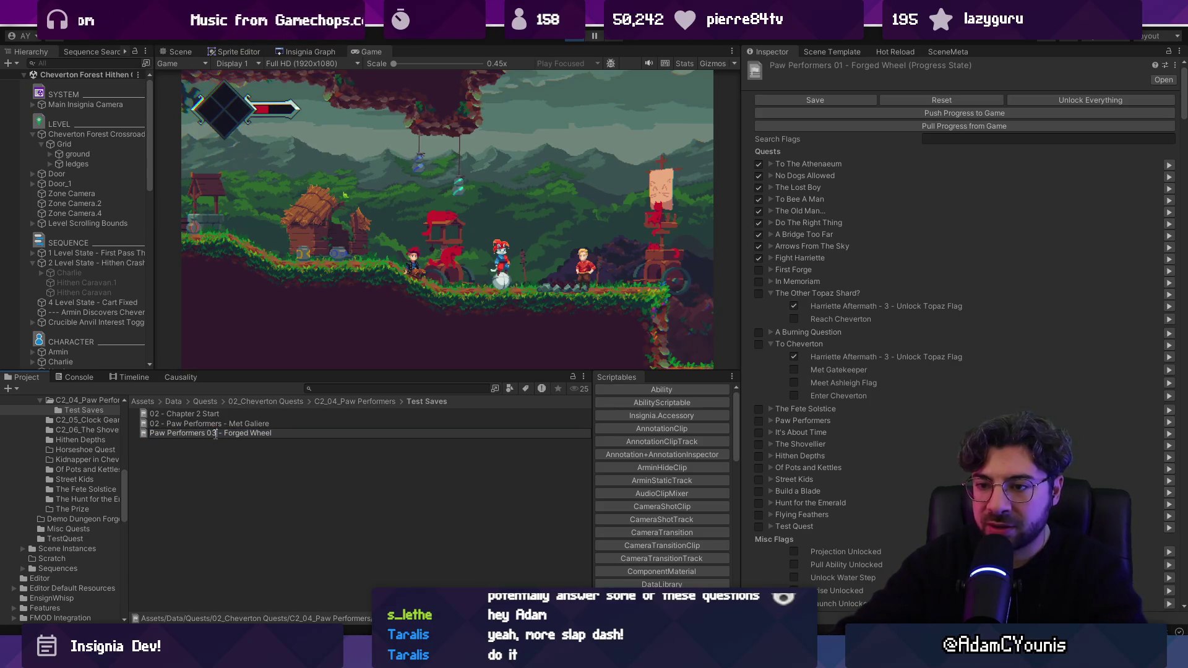
key("BackSpace")
type("3")
key("Return")
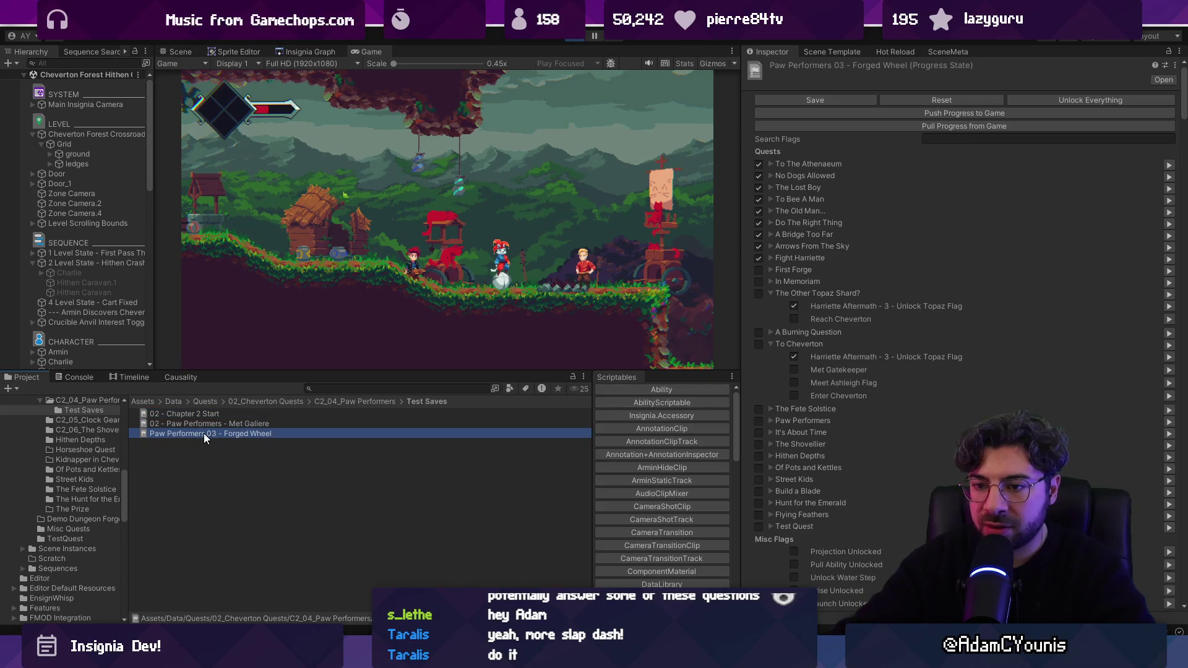
Rename the 02 - Chapter 2 Start save to Paw Performers 01 - Ch2 Start
left_click(162, 413)
left_click(161, 414)
type("Paw Performers 03 - Forged Wheel")
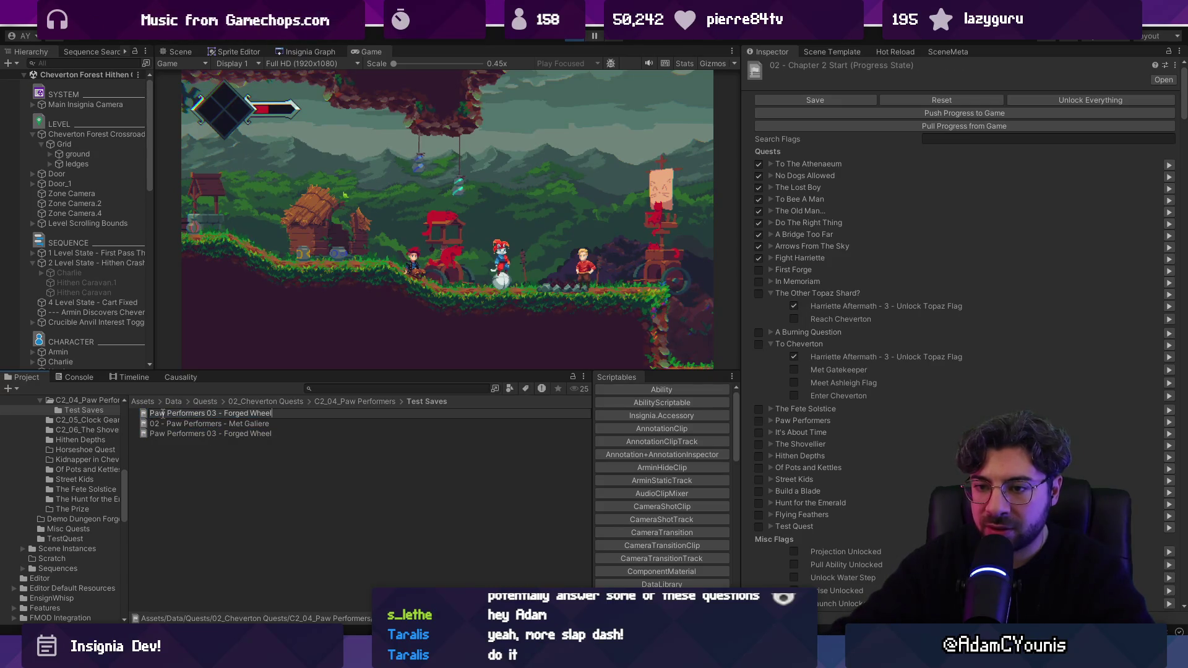
key("BackSpace")
type("1")
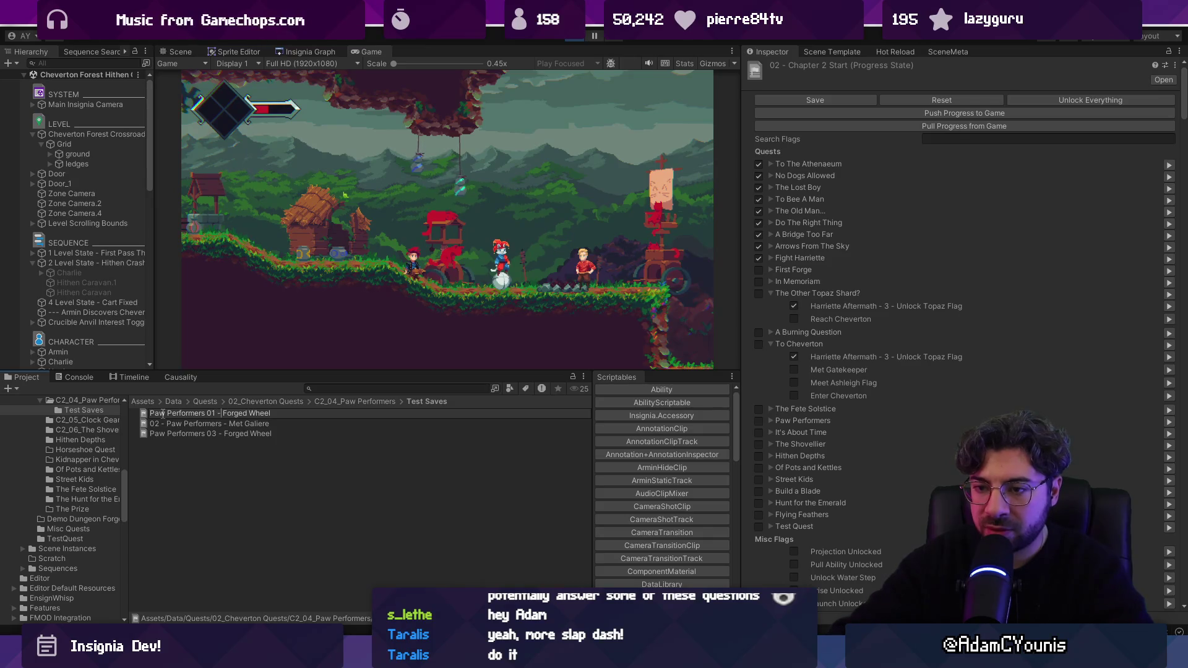
key("shift+End")
key("BackSpace")
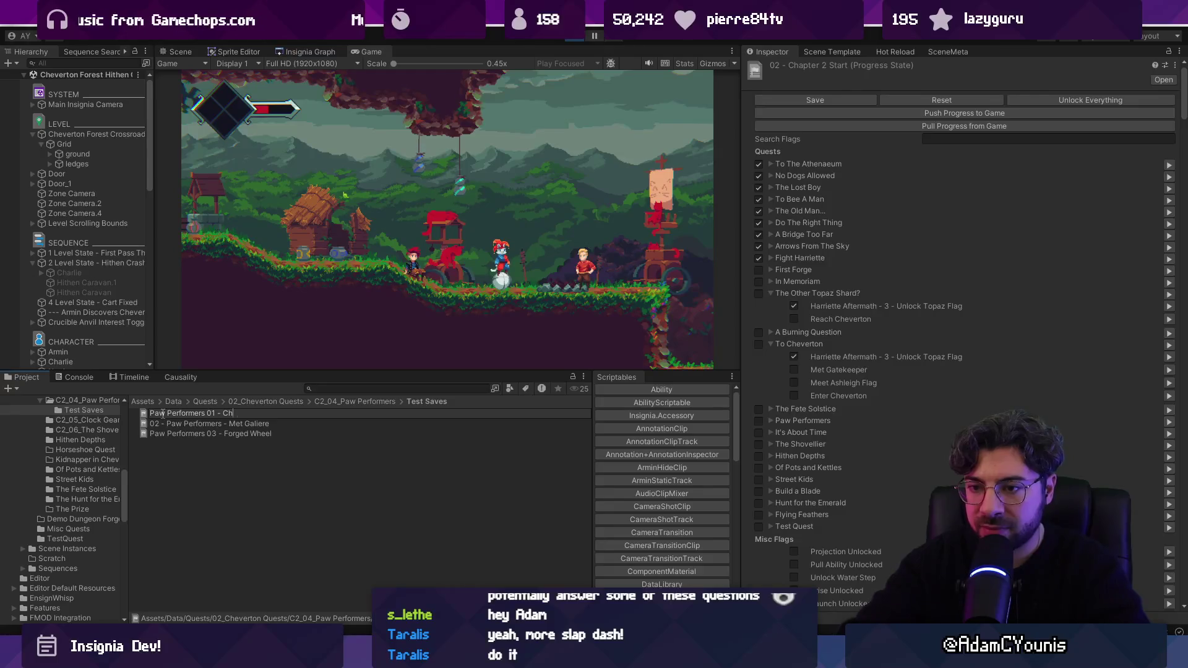
key("BackSpace")
type("2 Start")
key("Return")
Rename the Met Galiere save to Paw Performers 02 - Met Galiere
left_click(195, 412)
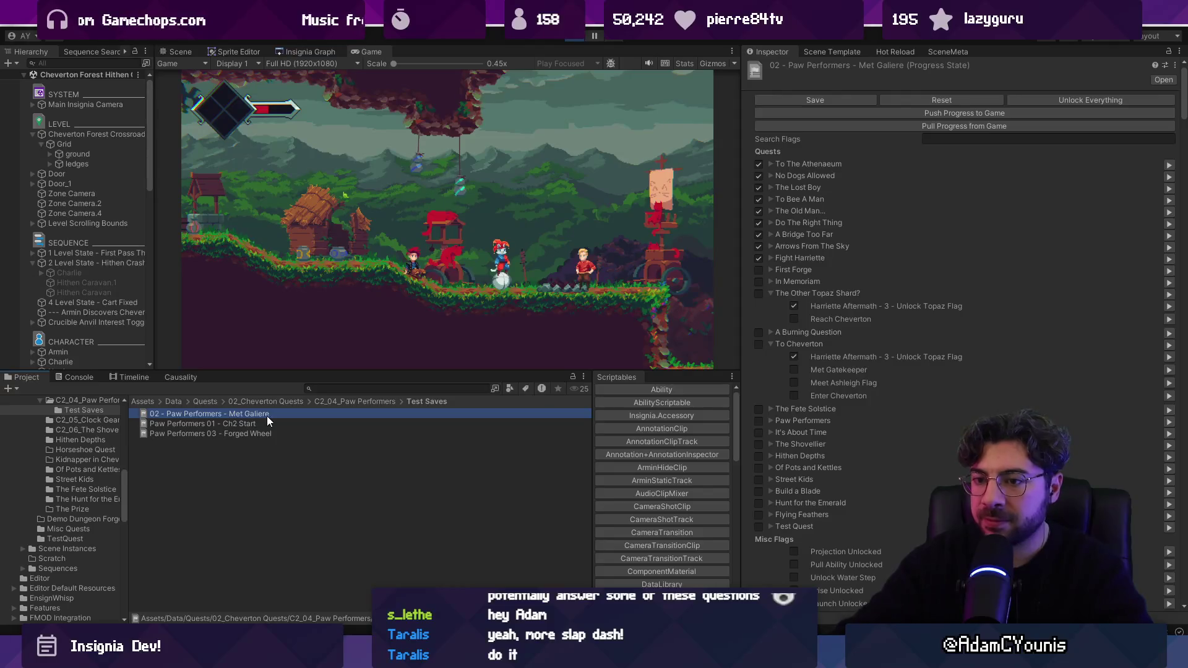
key("F2")
key("Home")
key("Delete")
key("Delete")
key("Delete")
key("ctrl+Right")
key("ctrl+Right")
type("02")
key("Return")
Filter flags by 'met ga', tick Met Galiere, and save the 02 - Met Galiere save
left_click(979, 140)
type("met ga")
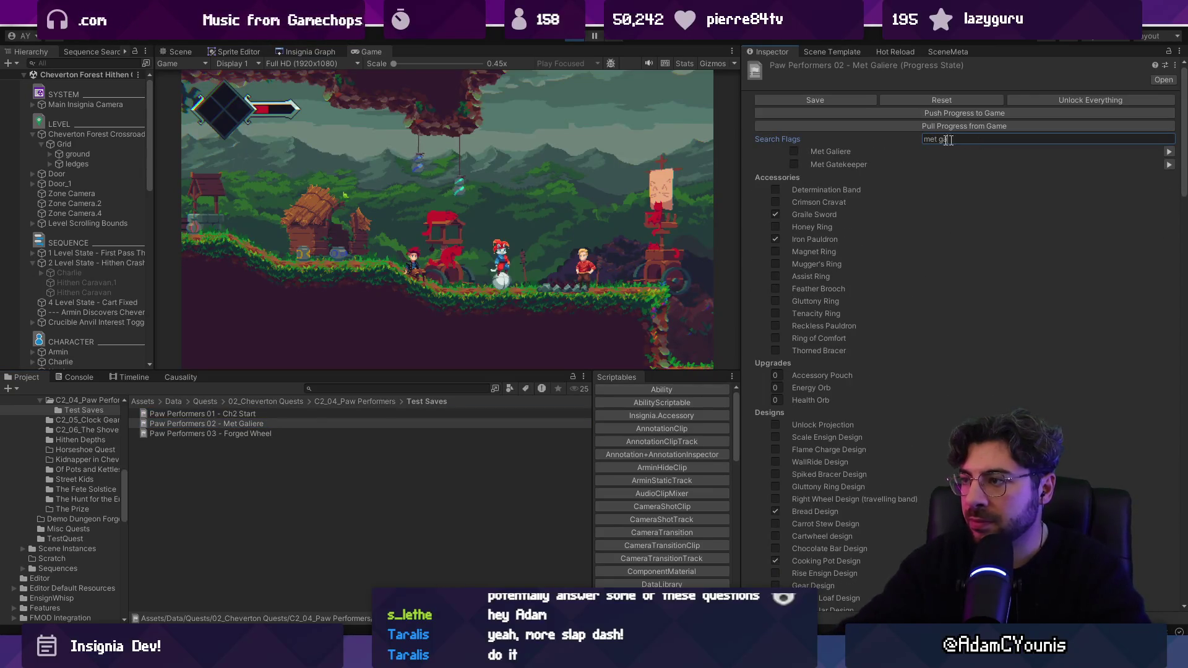
left_click(798, 152)
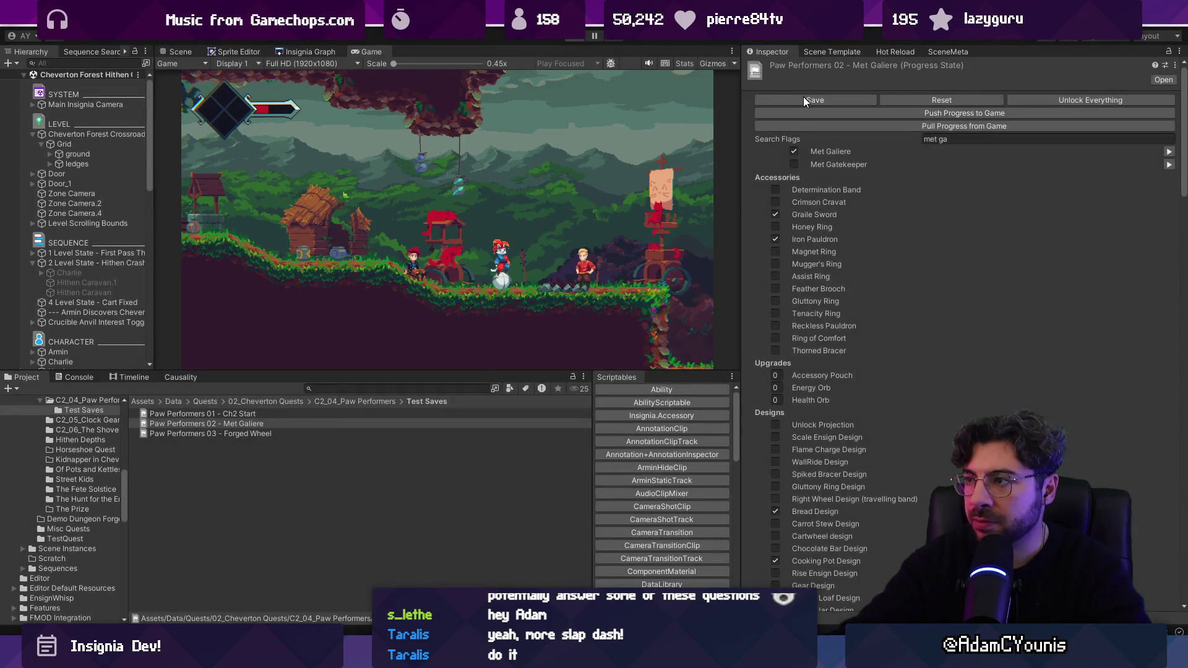
left_click(803, 97)
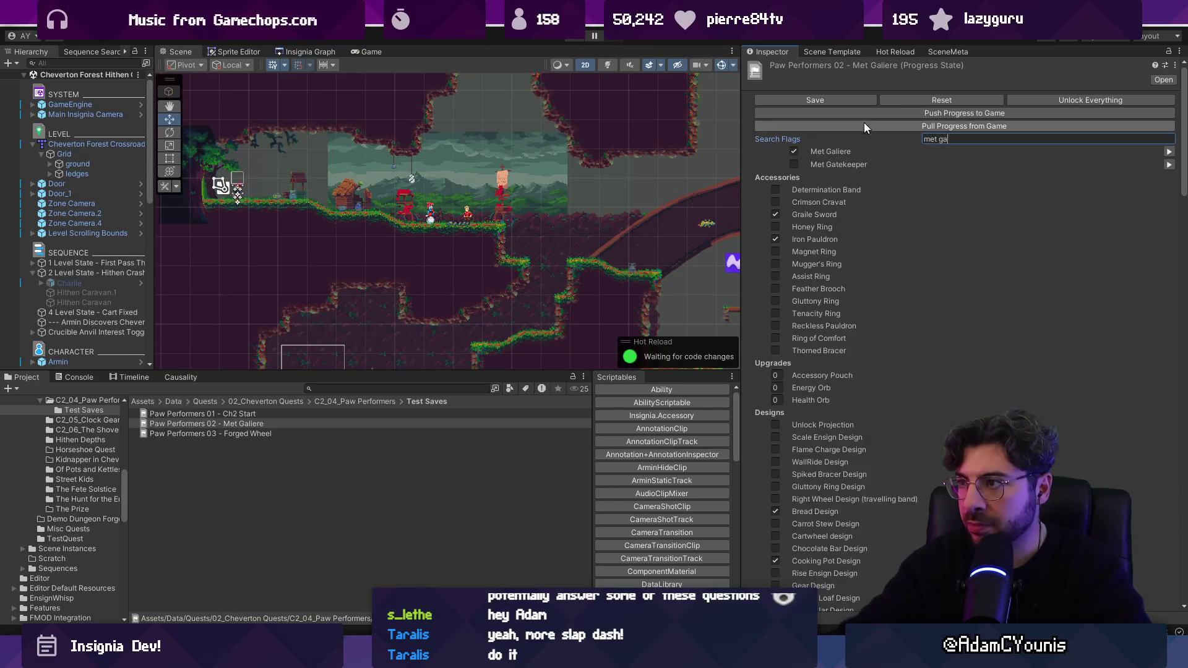
Filter the Forged Wheel save's flags by 'paw' and go up to the C2_04_Paw Performers folder
left_click(273, 434)
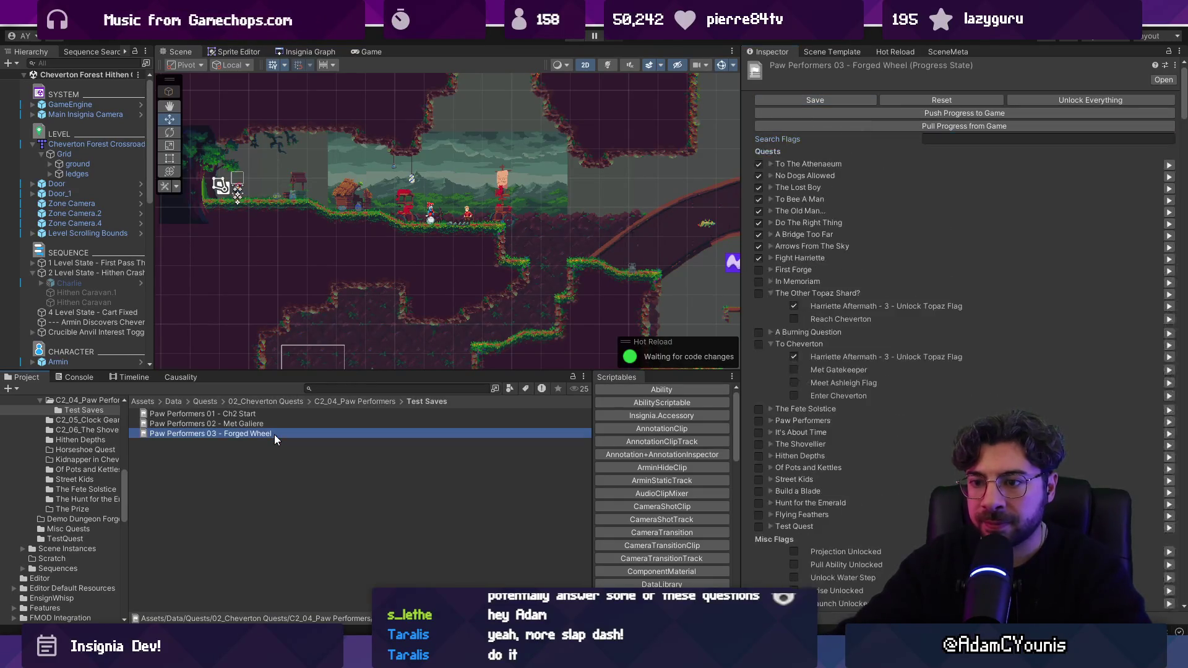
left_click(941, 139)
type("forg")
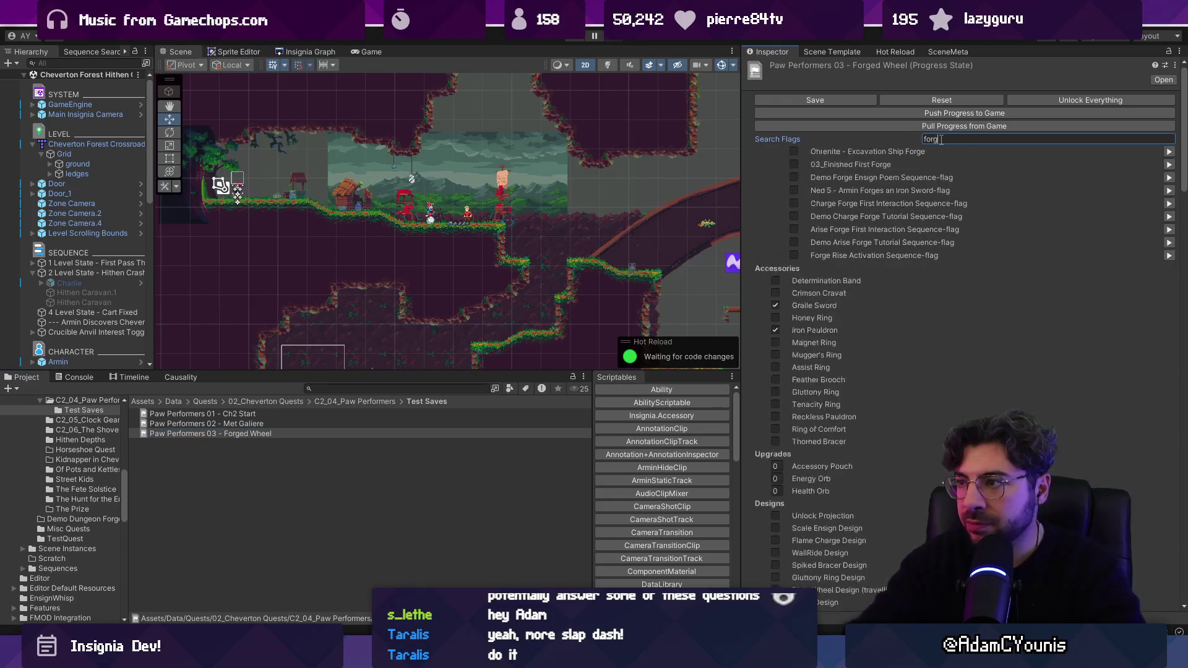
key("BackSpace")
key("BackSpace")
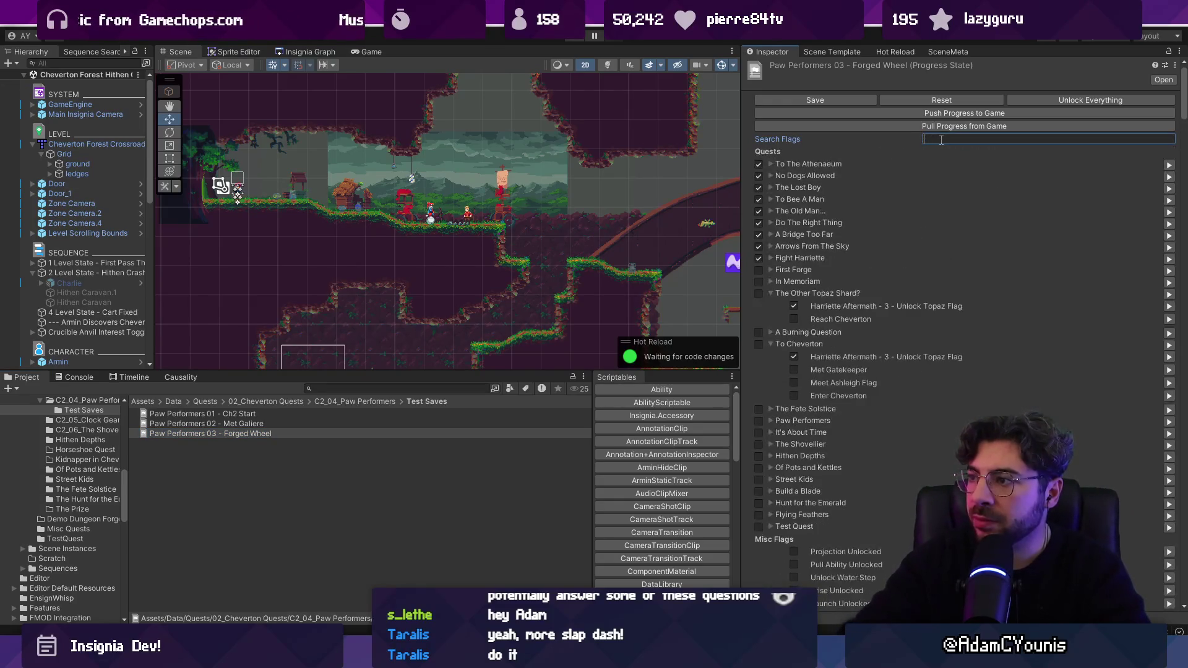
type("paw")
left_click(359, 388)
left_click(354, 401)
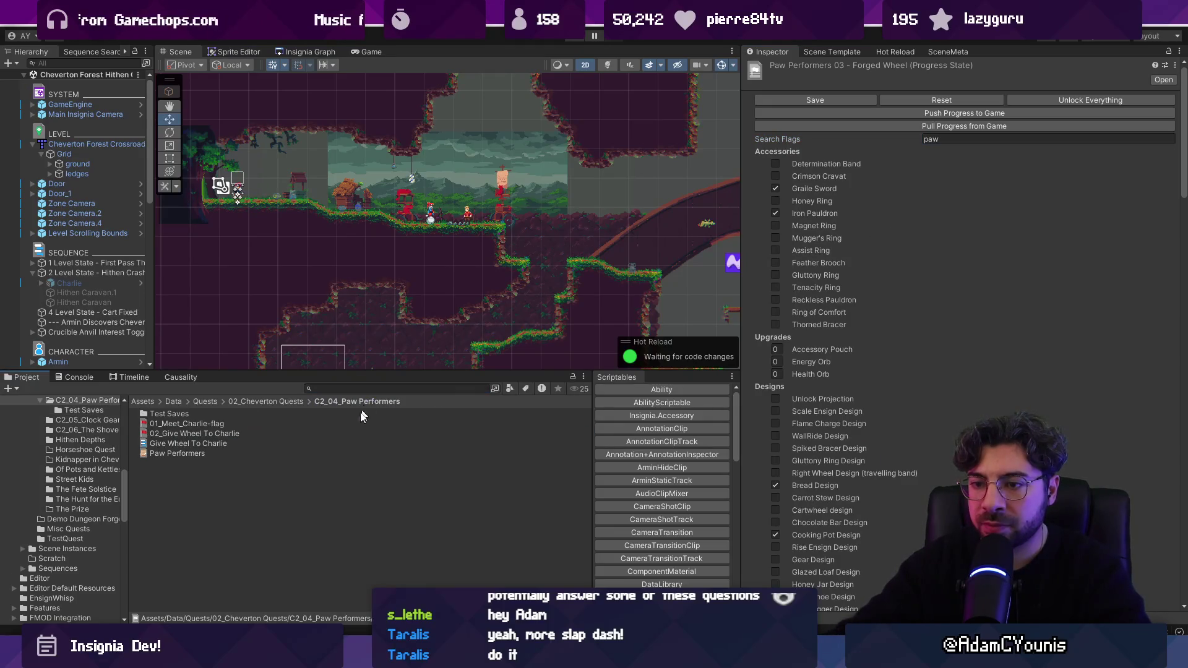
Inspect the Paw Performers quest and locate its 02_Give Wheel To Charlie flag
left_click(206, 453)
left_click(965, 202)
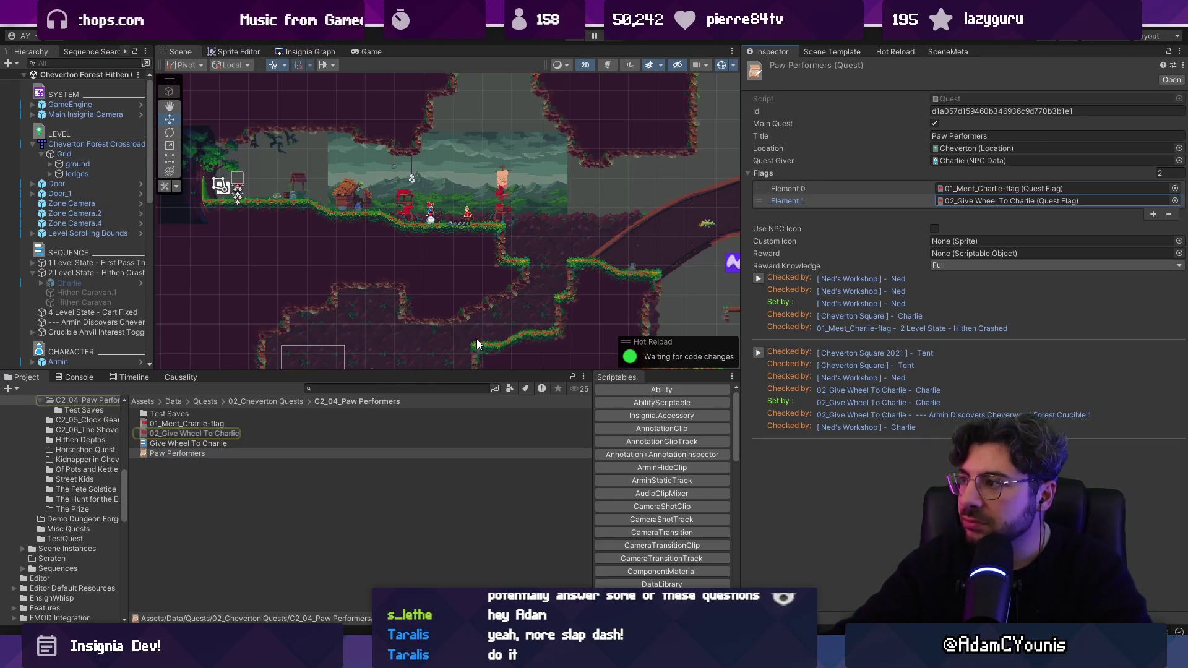
scroll(469, 195, "up", 3)
Check the First Pass Through and Hithen Crashed level state conditions, collapse Hithen Crashed, and reopen Test Saves
left_click(91, 265)
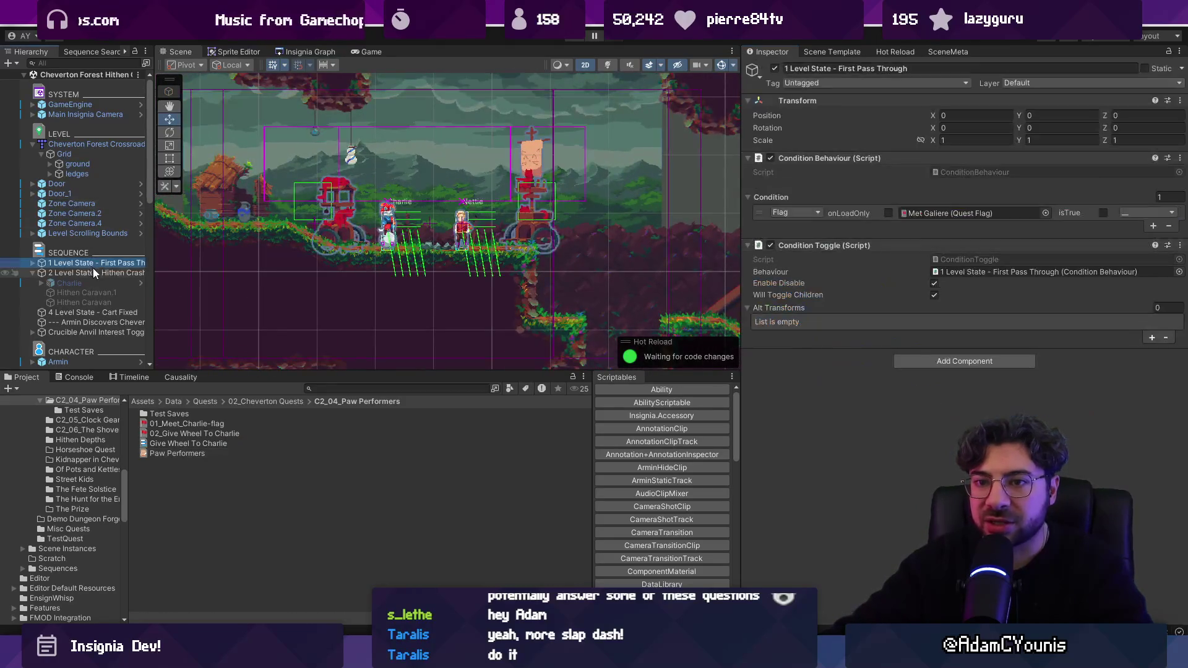
left_click(98, 273)
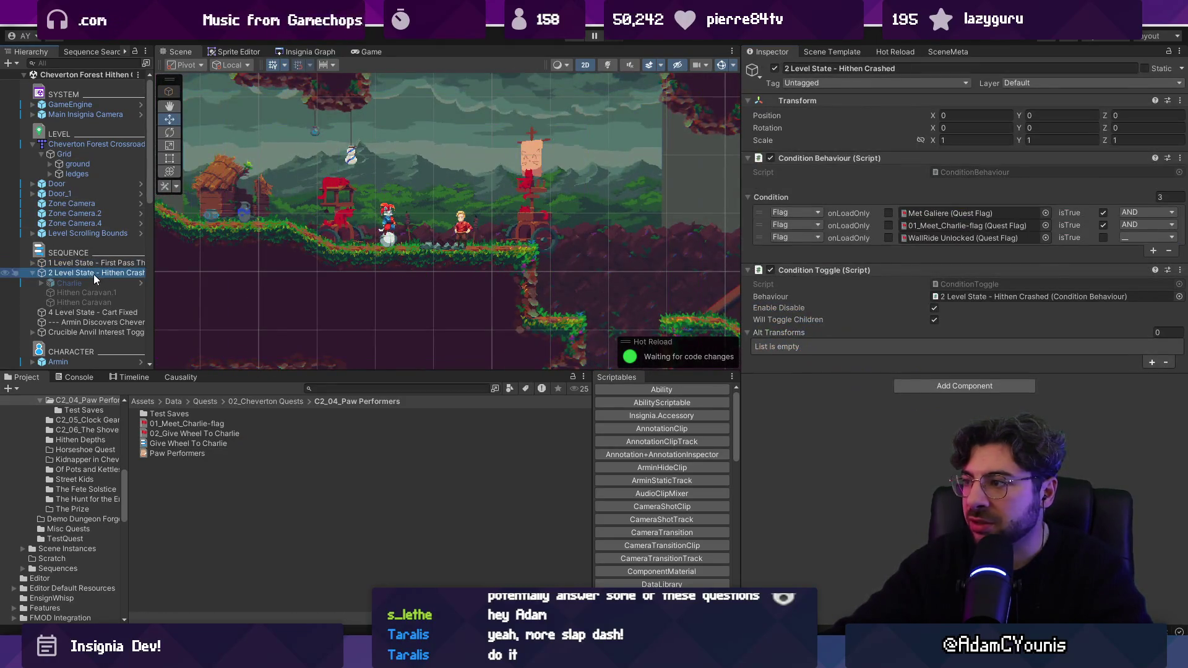
left_click(32, 272)
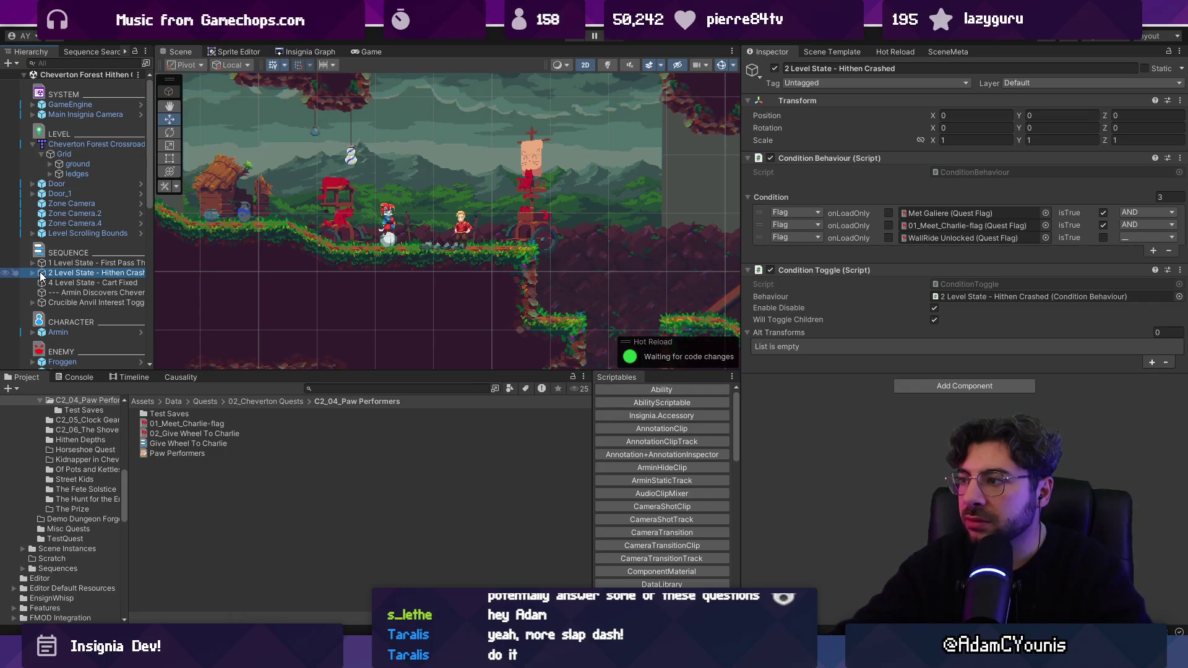
double_click(182, 415)
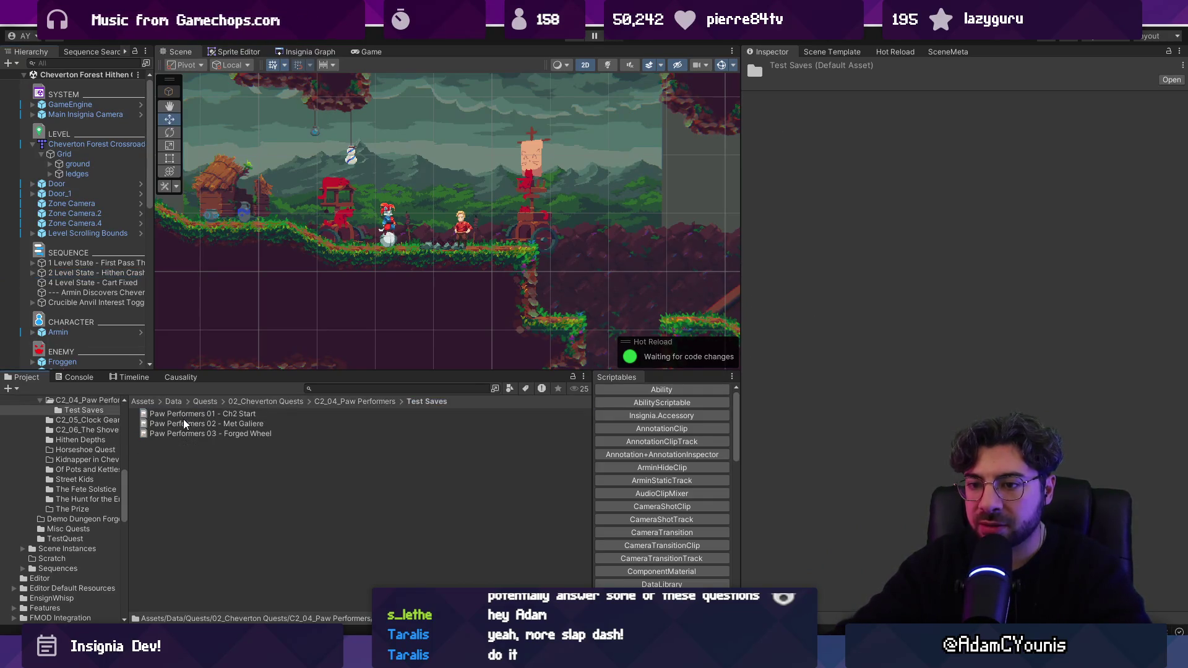
Rename the Met Galiere 1 copy to Paw Performers 02 - Met Charlie
left_click(189, 423)
left_click(206, 433)
key("F2")
key("End")
key("BackSpace")
key("BackSpace")
key("BackSpace")
type("rlie")
key("Return")
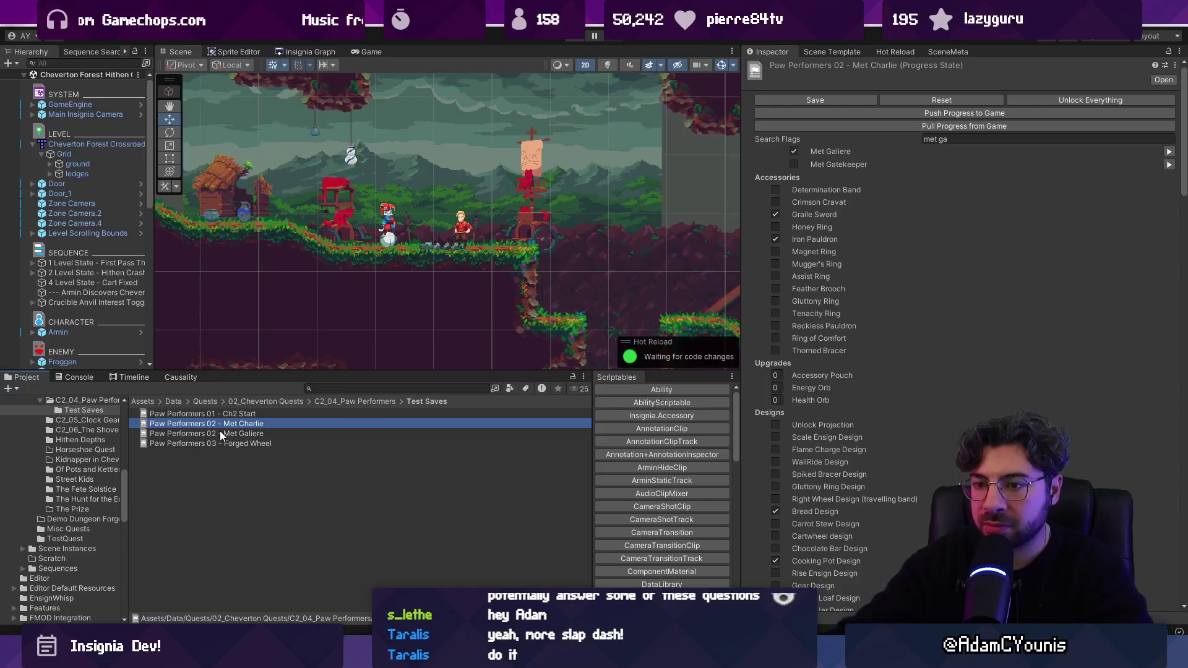
Renumber Met Charlie to 03 and Forged Wheel to 04
left_click(212, 425)
key("BackSpace")
type("3")
key("Return")
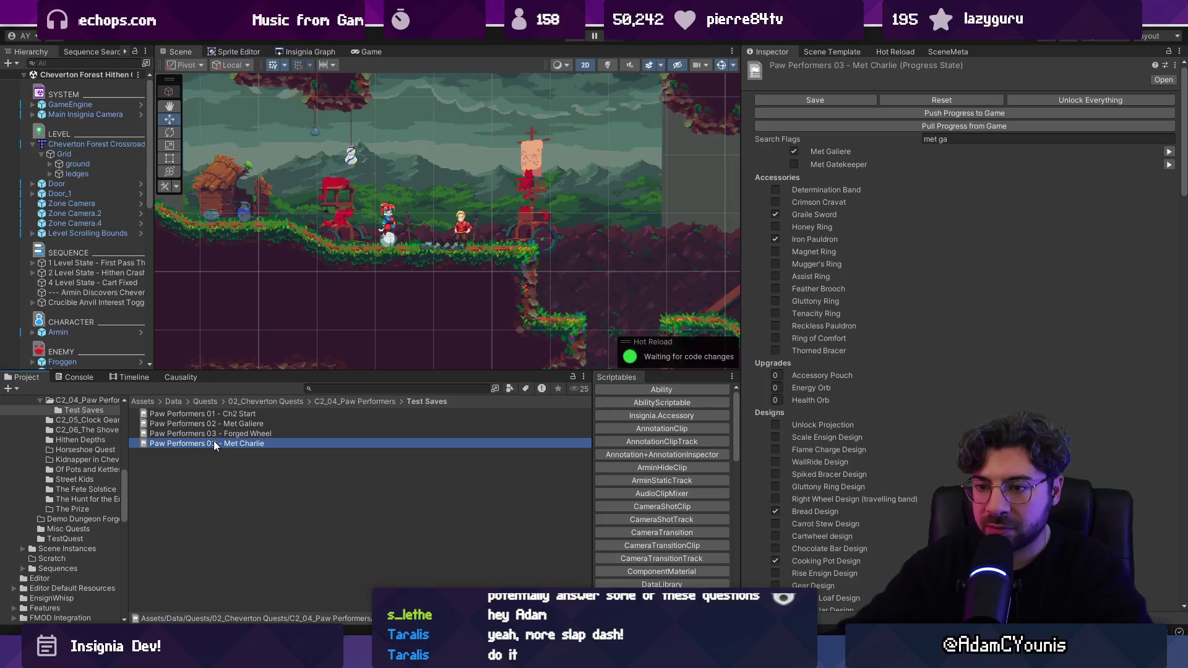
left_click(221, 433)
left_click(239, 433)
key("BackSpace")
type("4")
key("Return")
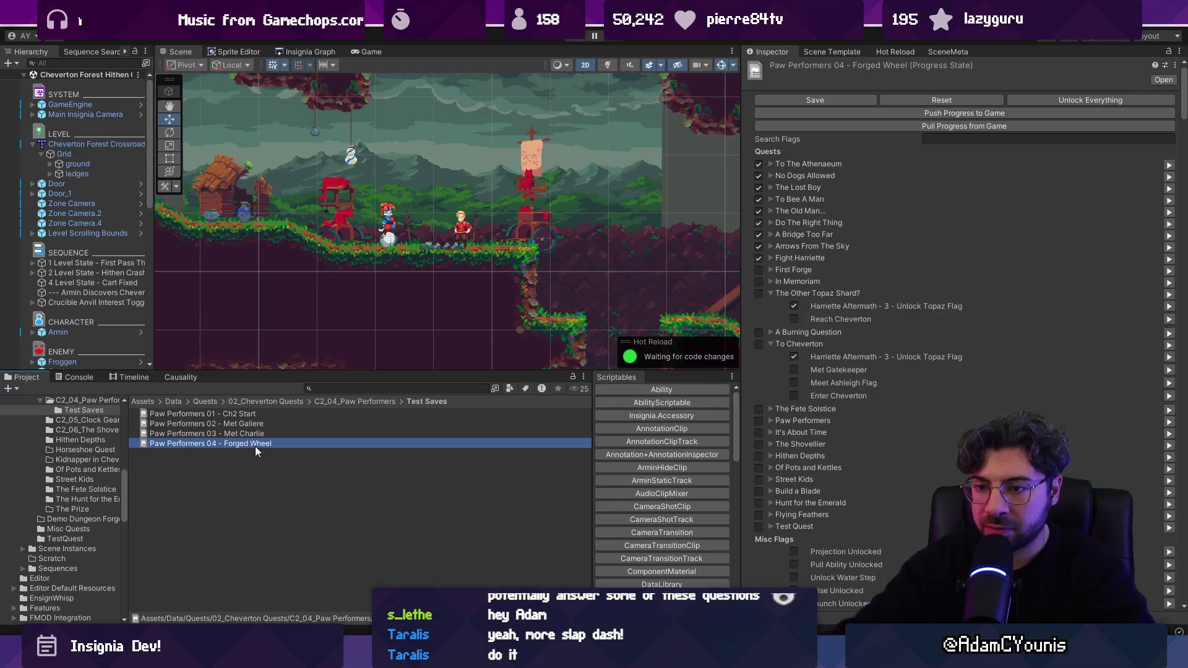
Duplicate the Forged Wheel save and name the copy Paw Performers 05 - Learn Ability
key("ctrl+d")
key("F2")
key("End")
key("ctrl+shift+Left")
key("ctrl+shift+Left")
key("ctrl+shift+Left")
key("Left")
key("BackSpace")
type("5")
key("End")
key("ctrl+BackSpace")
key("ctrl+BackSpace")
key("ctrl+BackSpace")
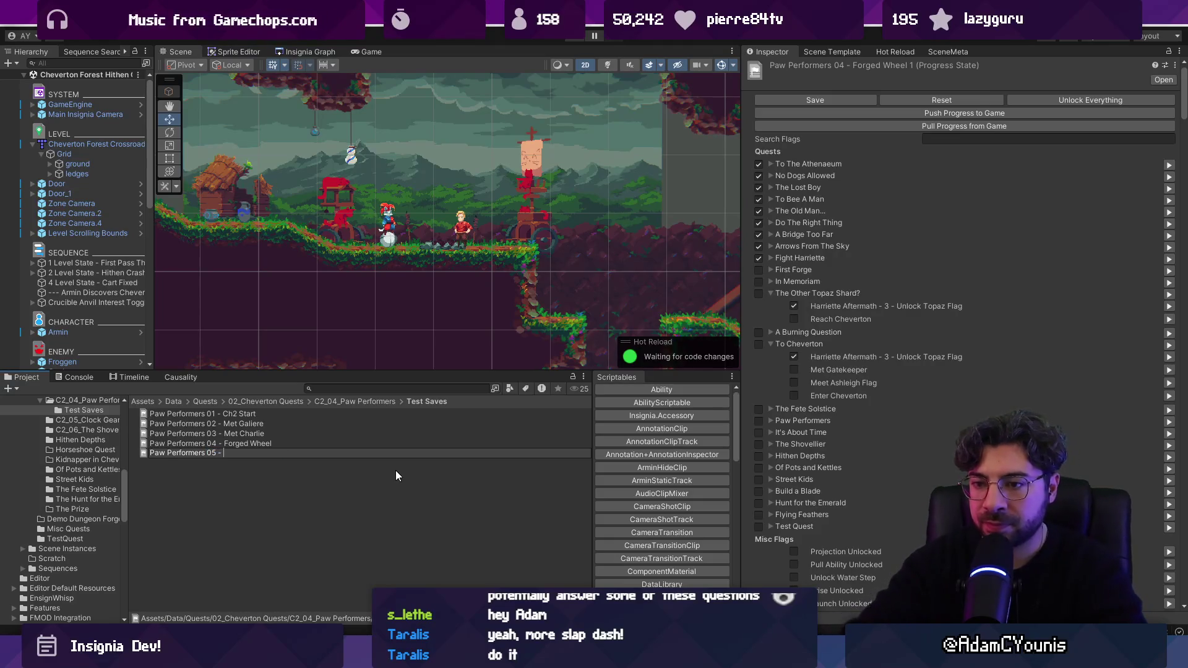
type("Learn Ability")
key("Return")
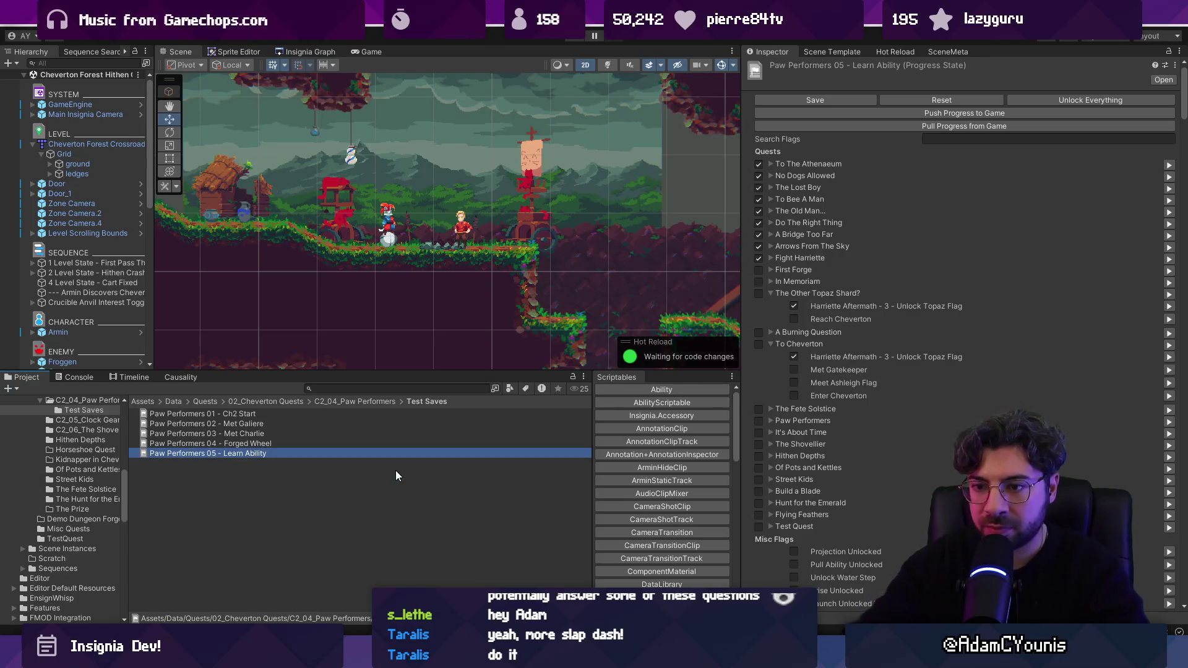
Tick WallRide Unlocked in the 05 - Learn Ability save, save it, then select 04 - Forged Wheel
left_click(952, 137)
type("learn")
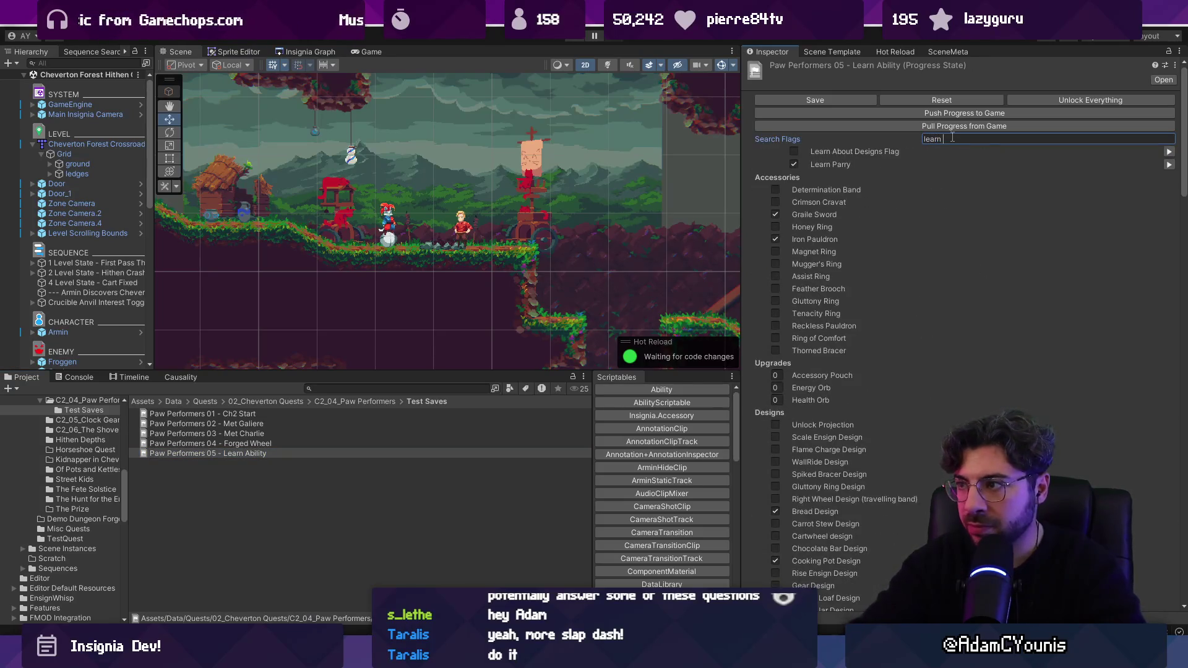
key("BackSpace")
key("BackSpace")
key("BackSpace")
type("unlock")
key("BackSpace")
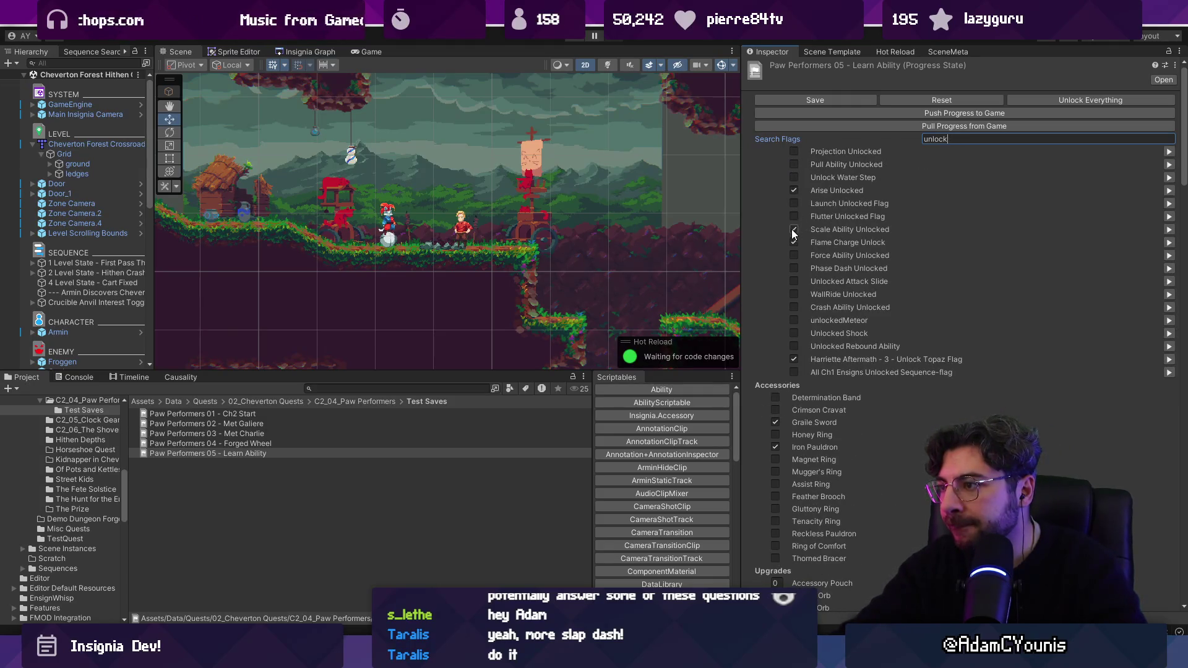
left_click(794, 294)
left_click(810, 100)
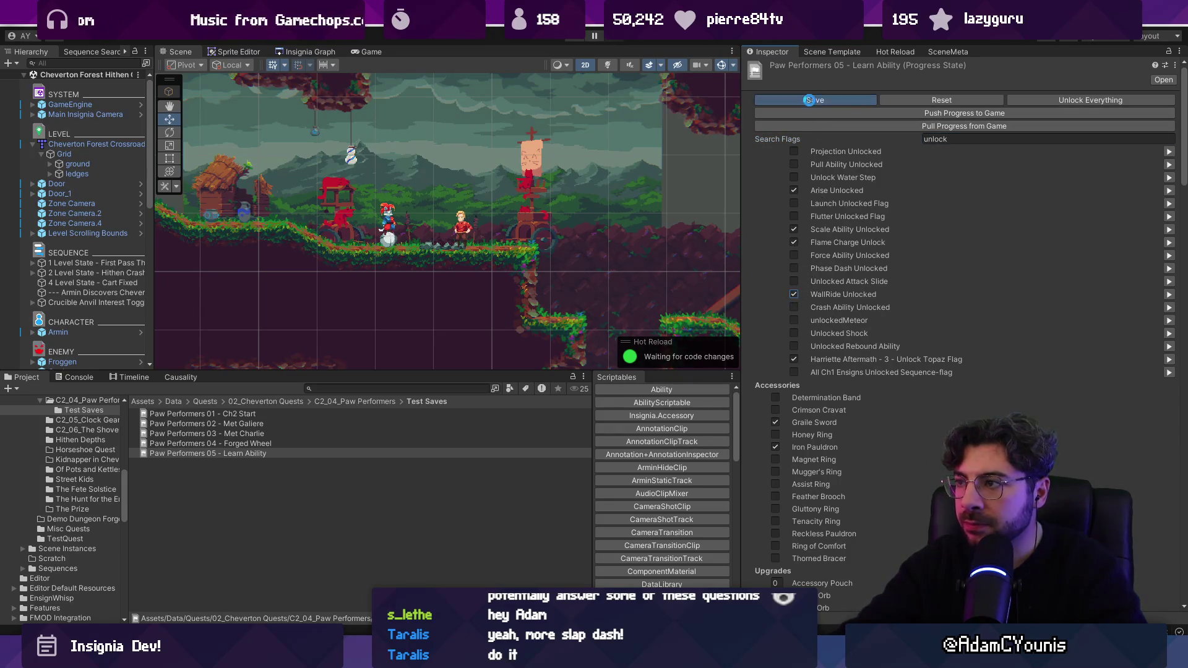
left_click(265, 444)
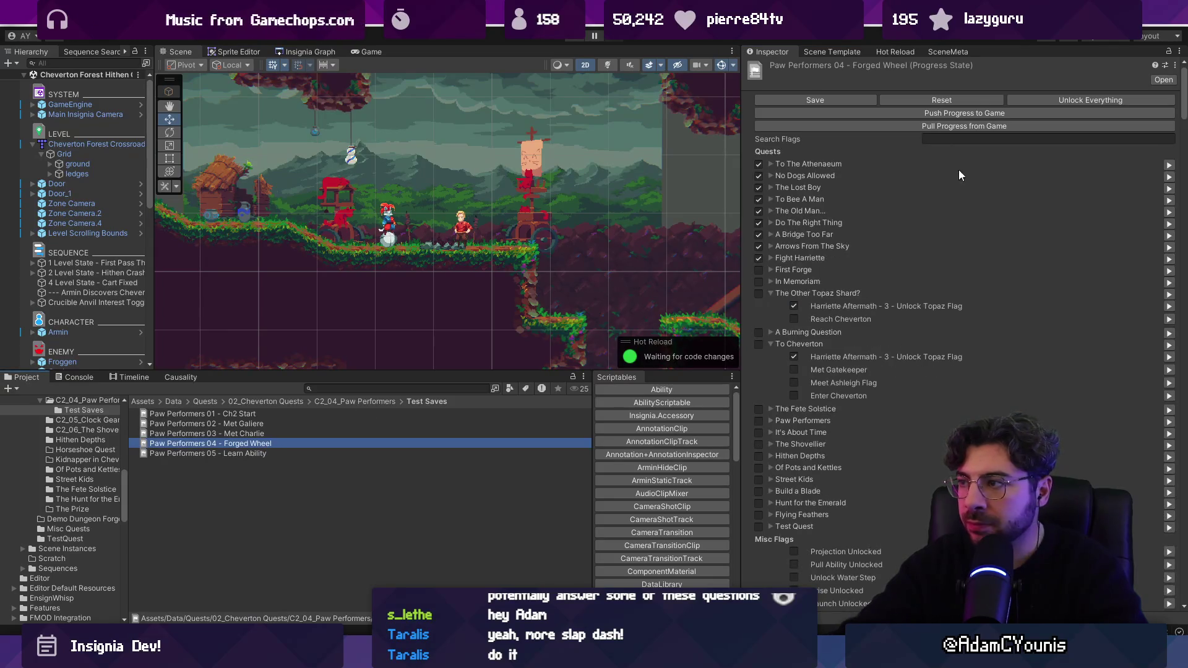
Show the 04 - Forged Wheel save's progress state and expand, then collapse, its Quest Log
left_click(965, 138)
scroll(965, 309, "down", 15)
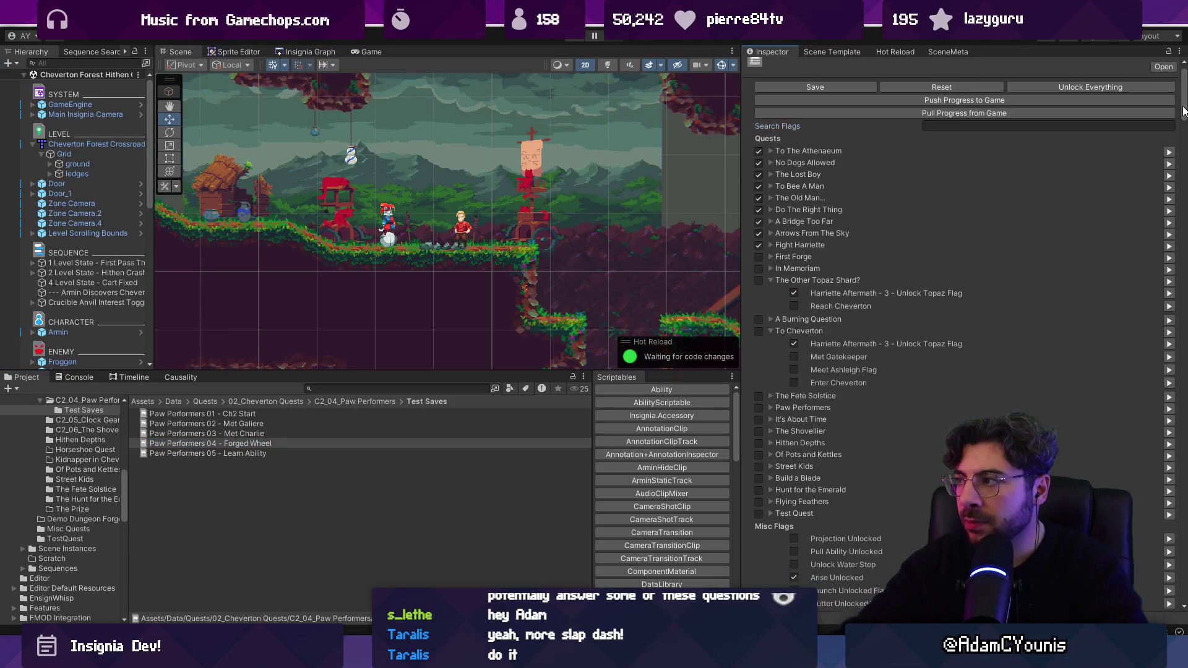
left_click(769, 266)
left_click(763, 253)
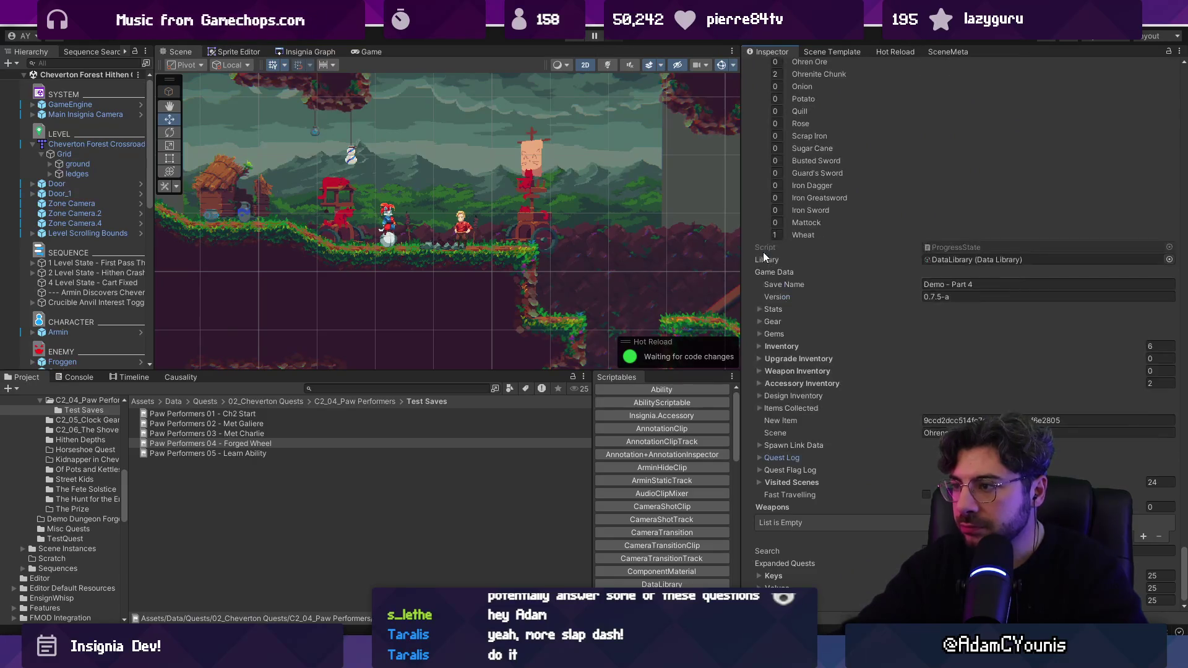
scroll(840, 299, "up", 10)
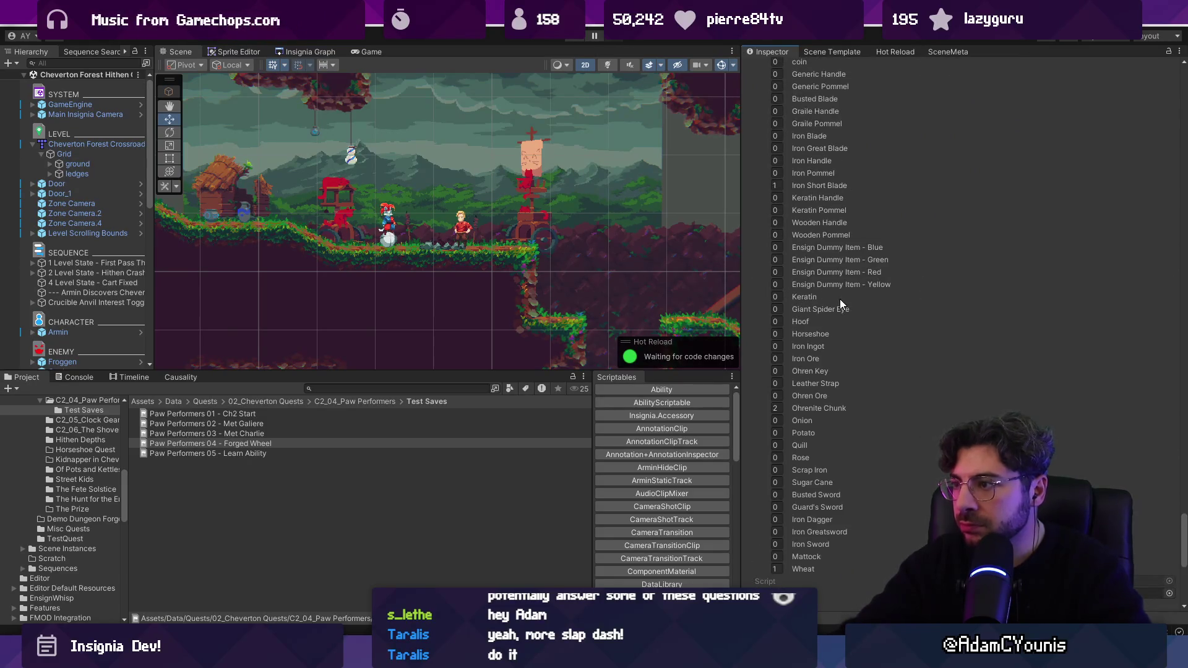
scroll(833, 285, "up", 2)
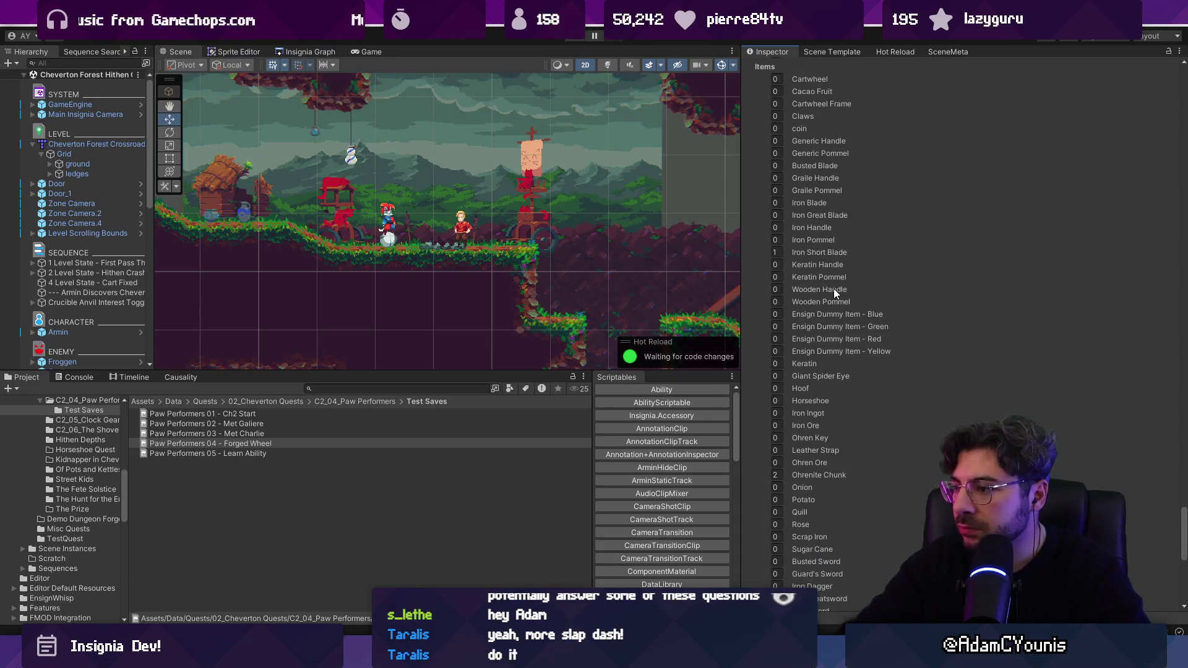
Set the Cartwheel item count to 1 in the save's Items list
left_click(776, 78)
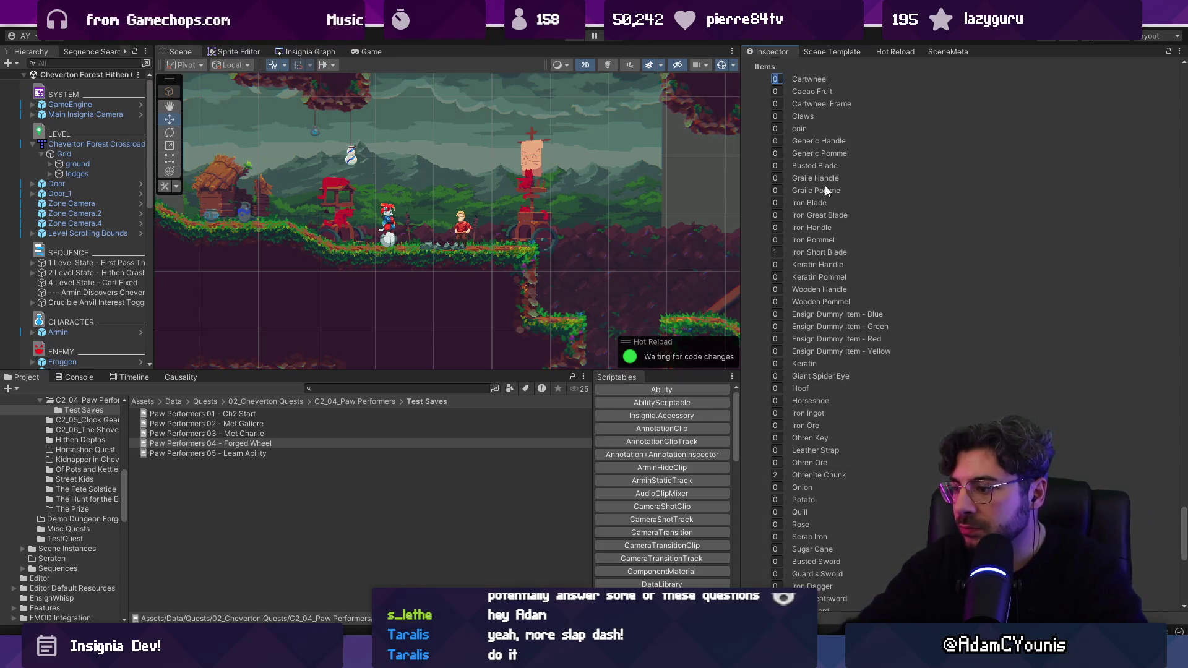
scroll(844, 265, "up", 2)
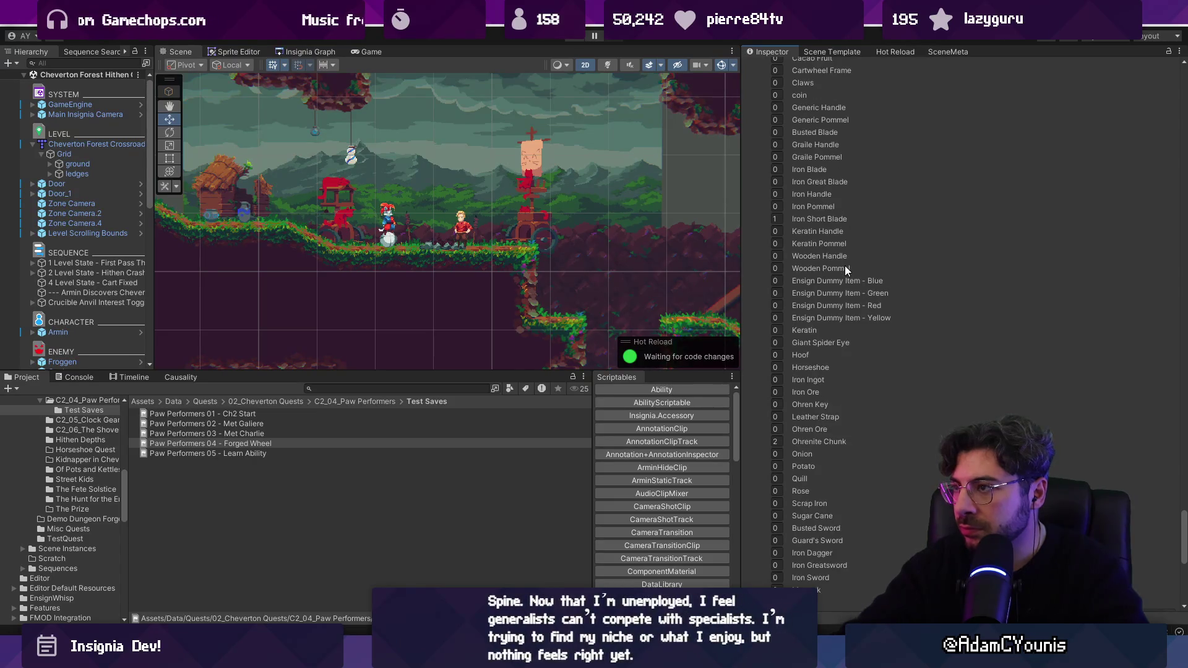
scroll(759, 435, "down", 10)
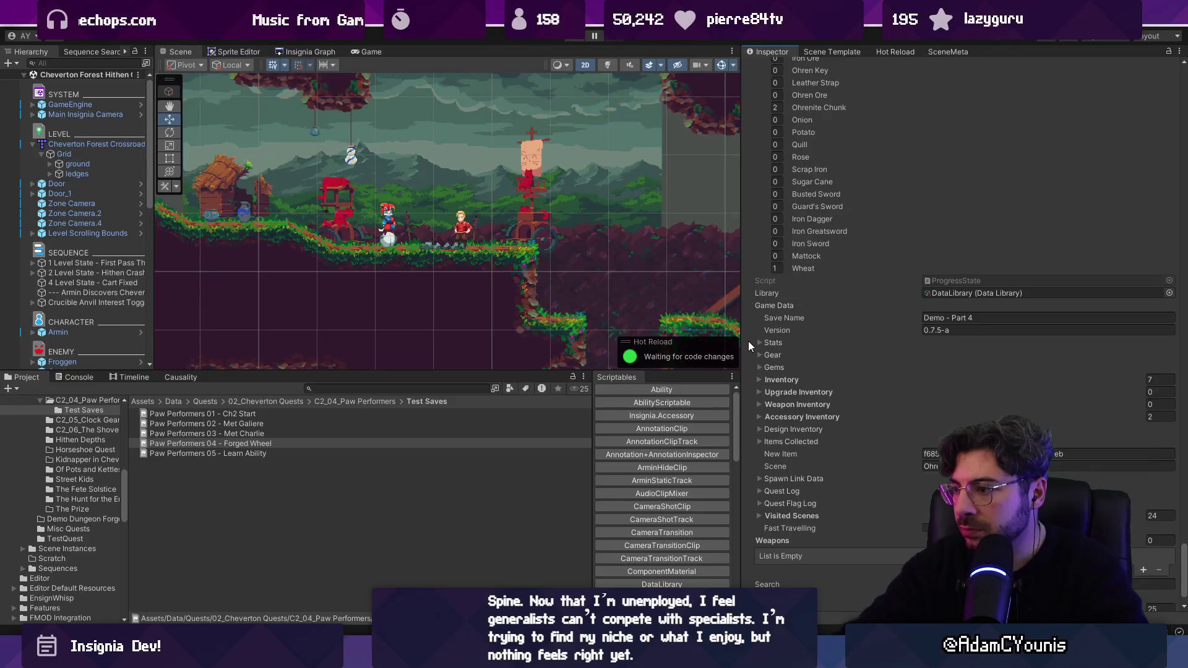
scroll(778, 345, "up", 5)
scroll(778, 340, "up", 13)
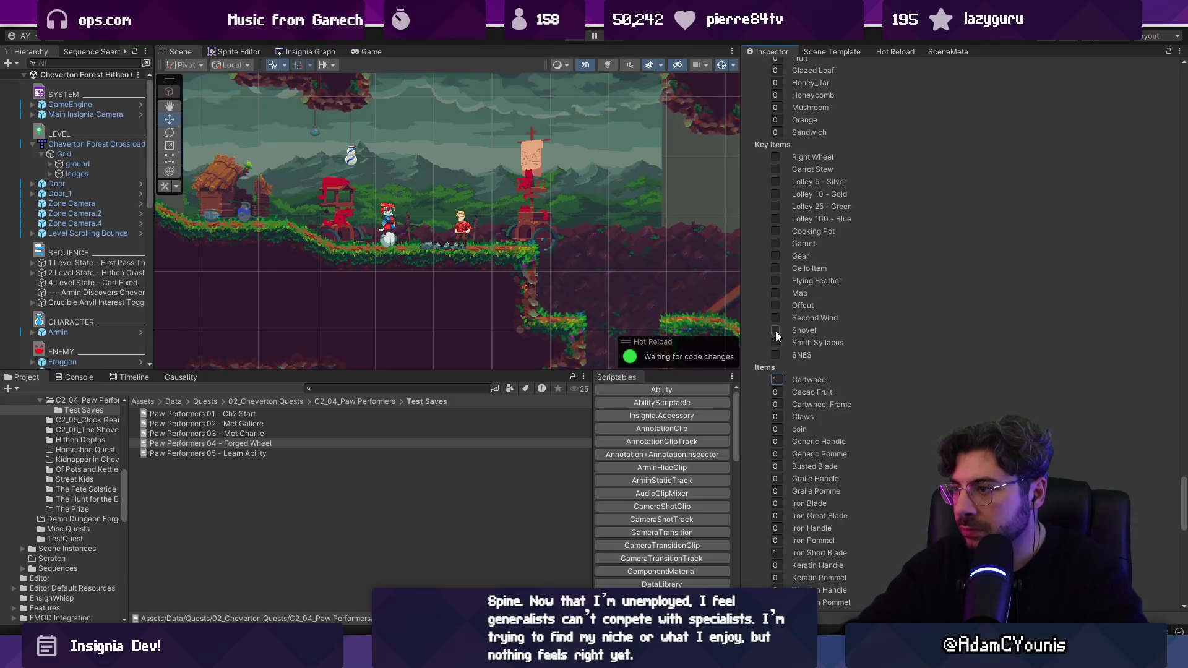
scroll(751, 263, "up", 12)
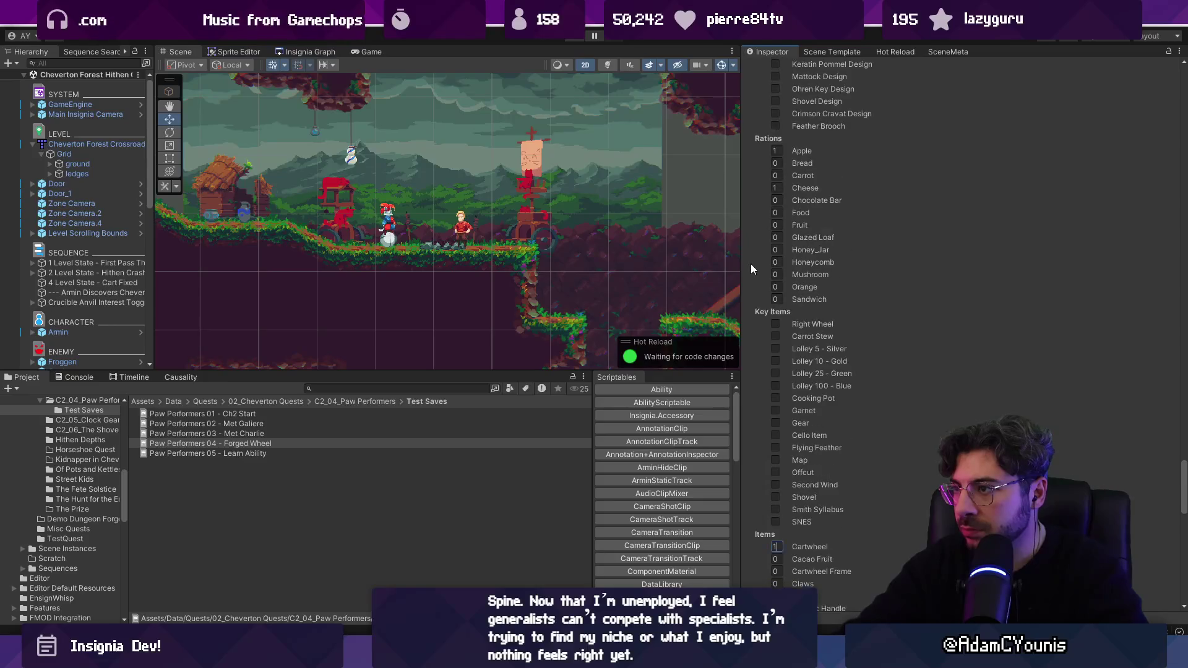
scroll(767, 294, "up", 6)
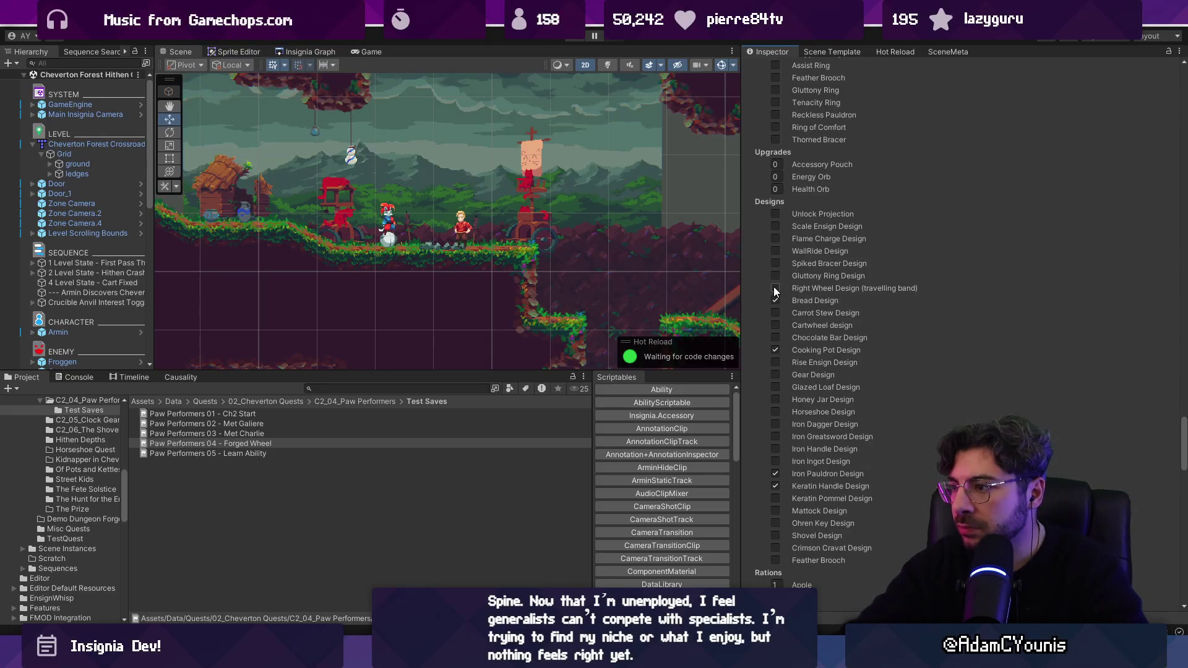
Try marking the Cartwheel design as learned and review the Designs and Items lists
left_click(774, 325)
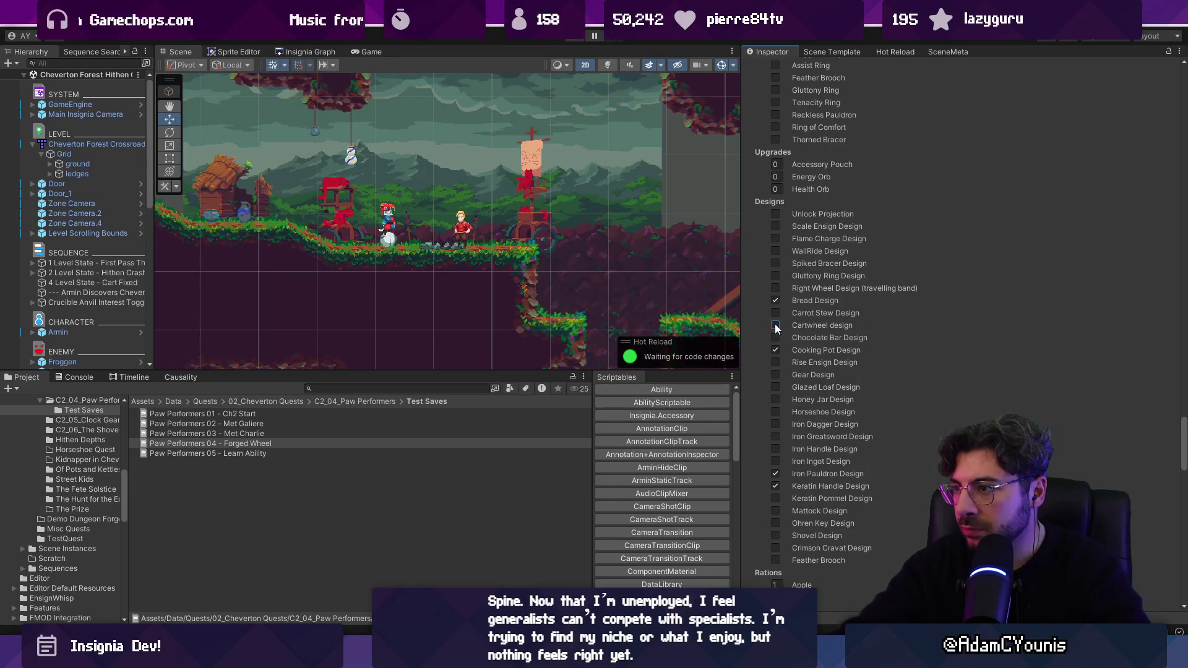
scroll(798, 329, "up", 5)
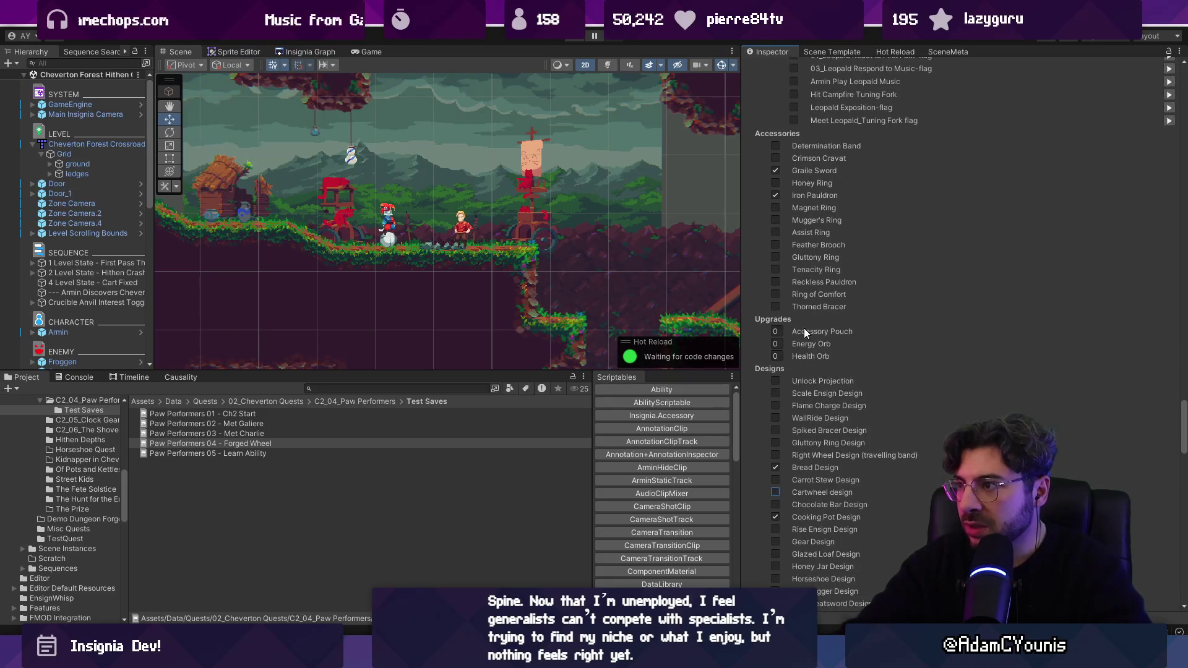
scroll(805, 329, "up", 7)
scroll(811, 328, "down", 9)
scroll(811, 330, "down", 20)
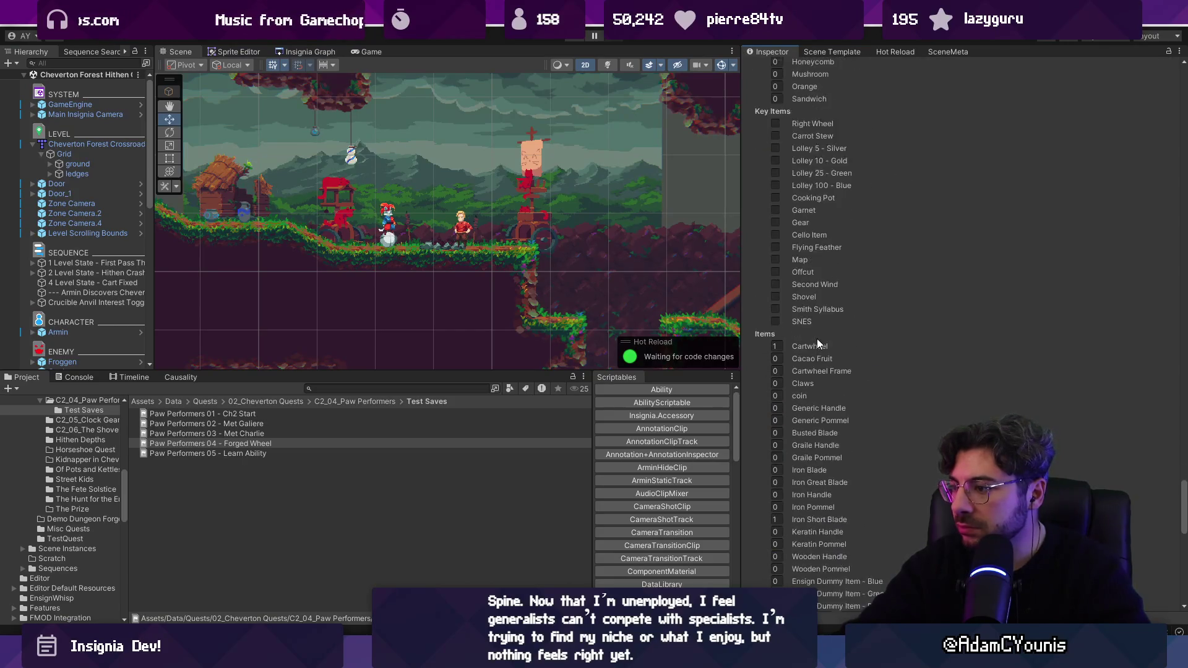
scroll(818, 342, "down", 4)
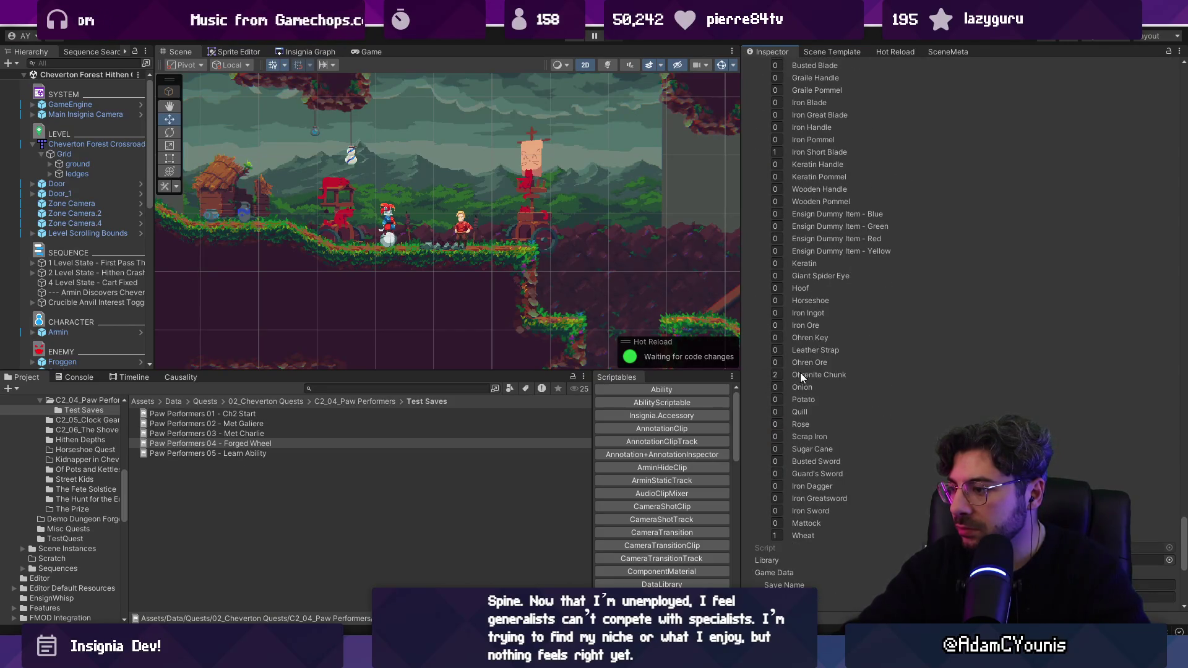
scroll(800, 373, "up", 8)
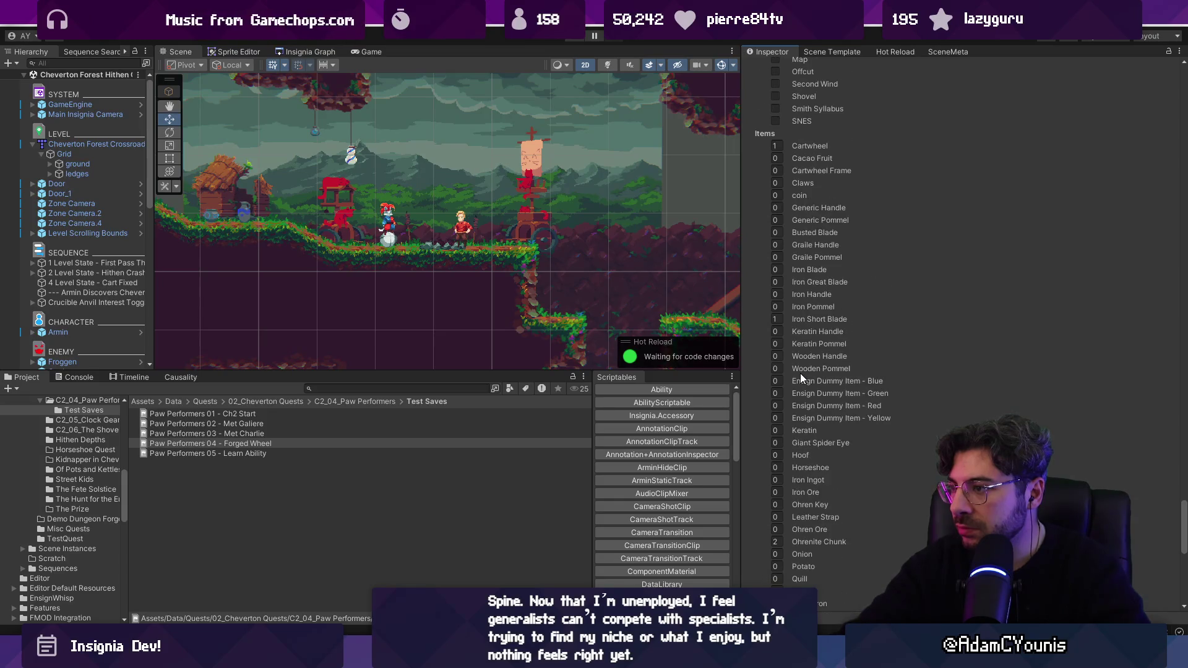
scroll(801, 375, "down", 17)
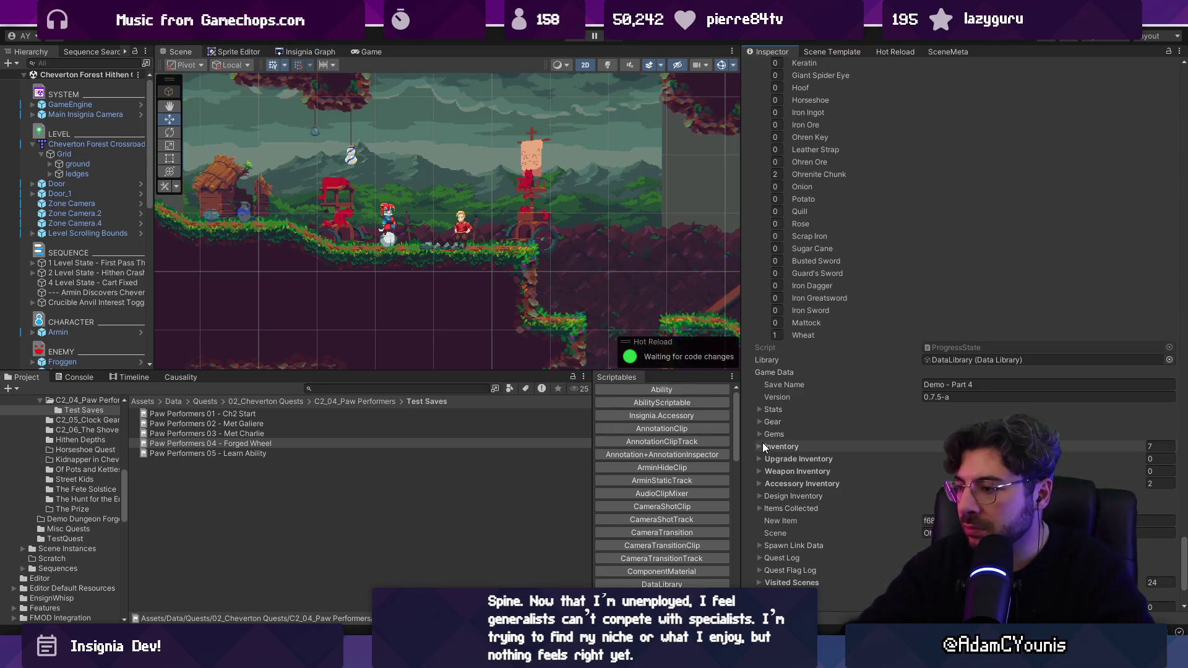
Deselect the Forged Wheel save and start the game in Play mode with Ctrl+P
scroll(815, 325, "up", 20)
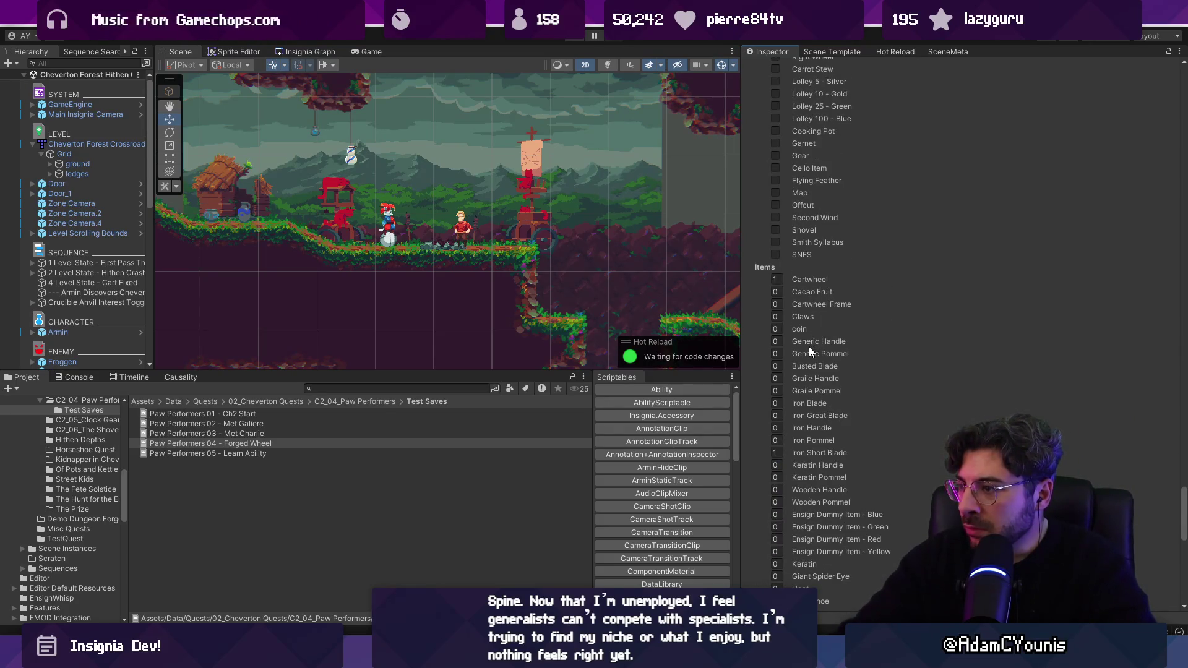
scroll(804, 350, "up", 9)
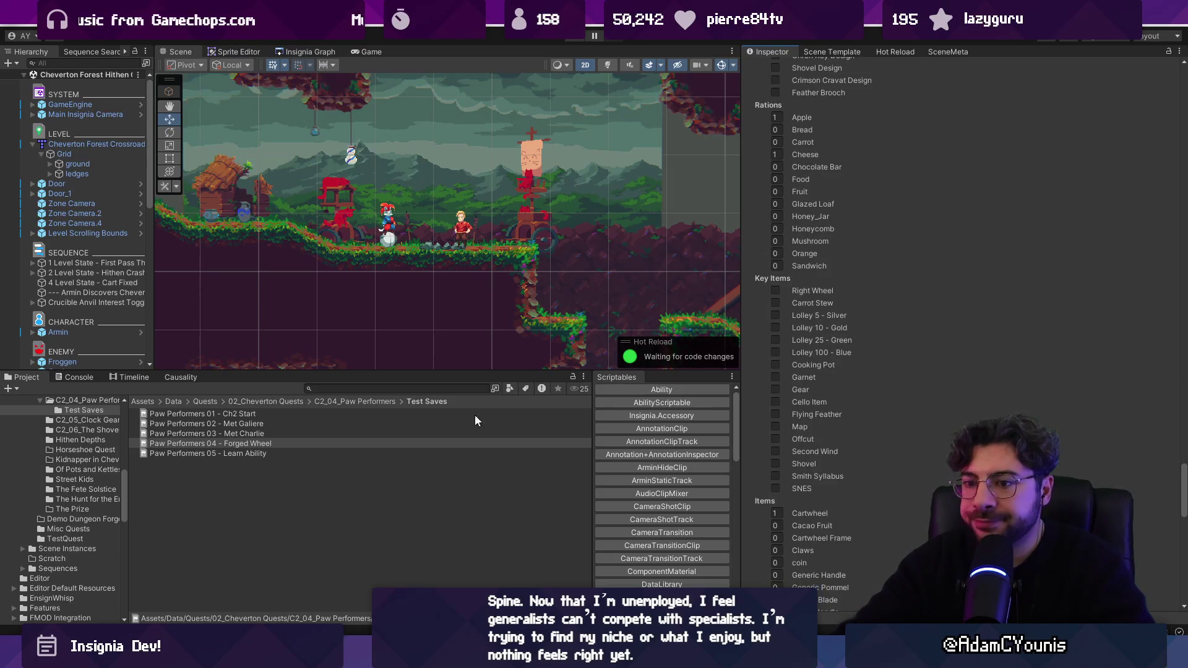
left_click(408, 481)
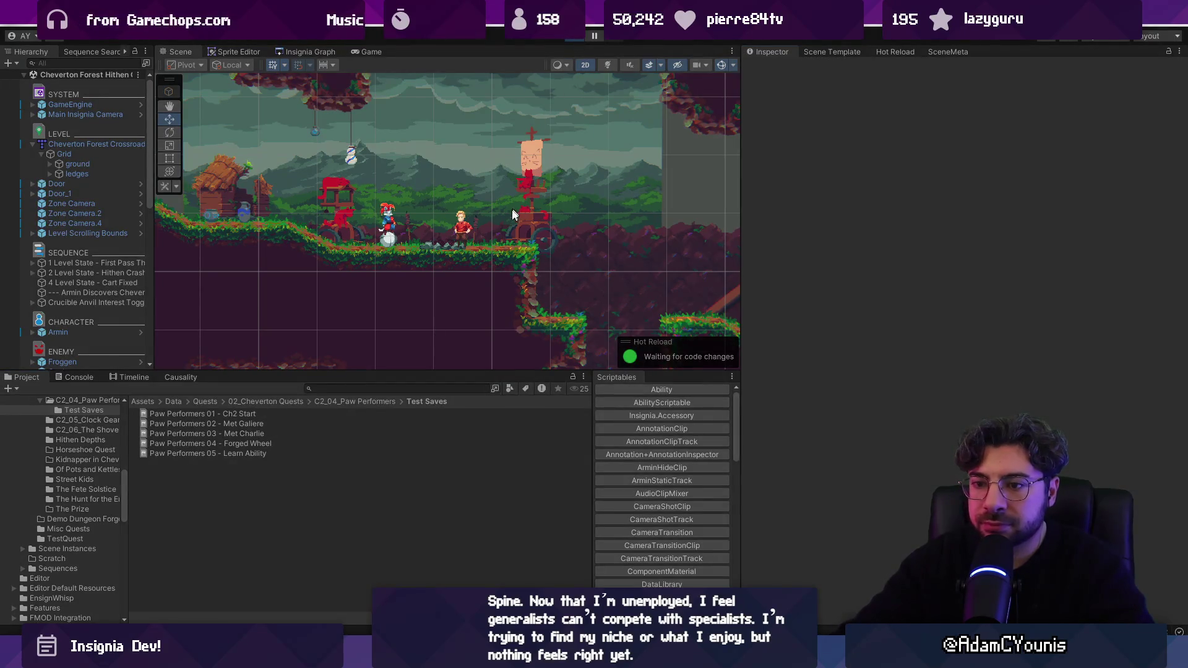
key("ctrl+p")
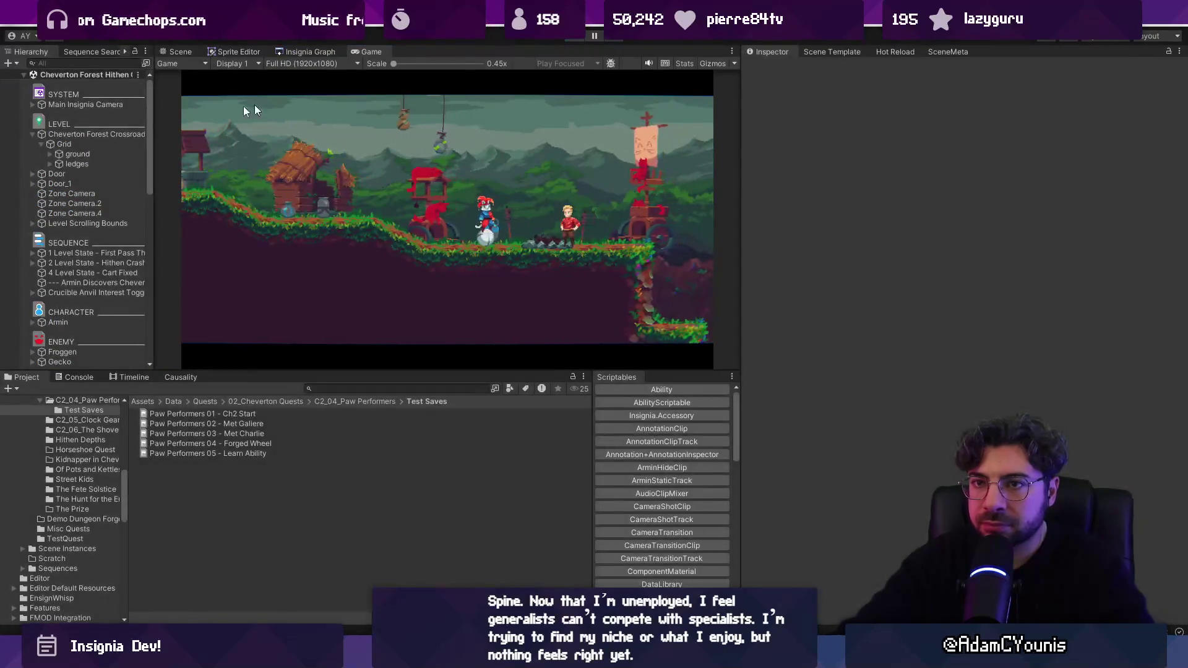
Assign the 04 - Forged Wheel save to GameEngine, run and stop the game, then select 02 - Met Galiere
left_click(58, 105)
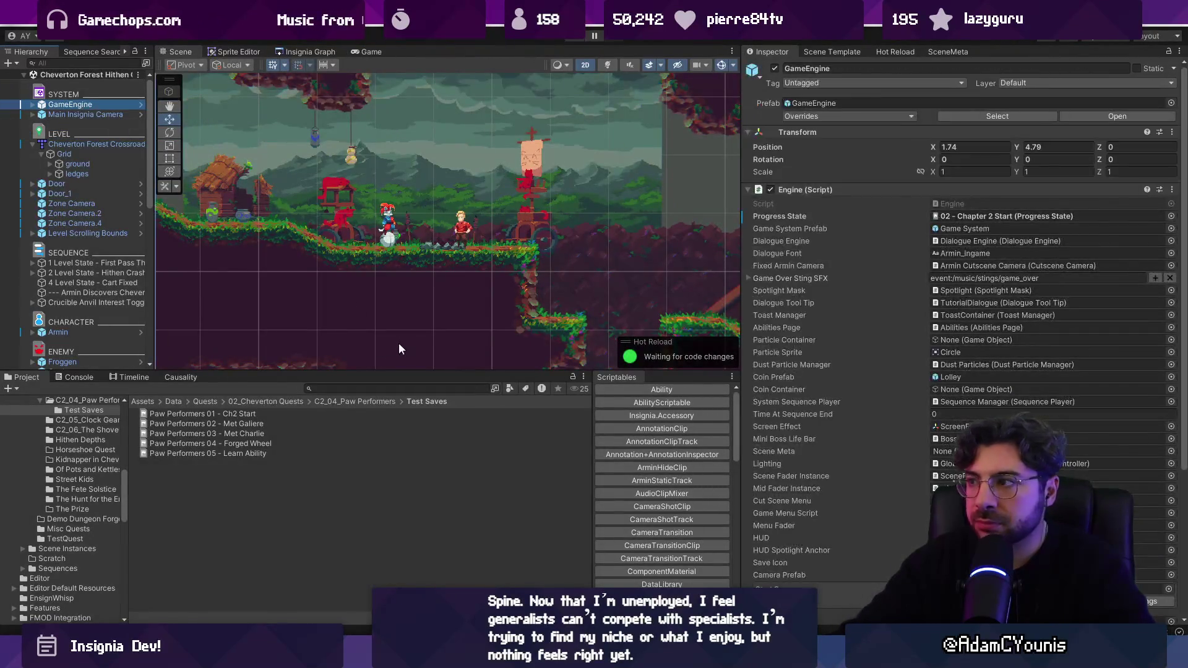
mouse_move(210, 443)
left_mouse_down()
mouse_move(259, 443)
mouse_move(942, 218)
left_mouse_up()
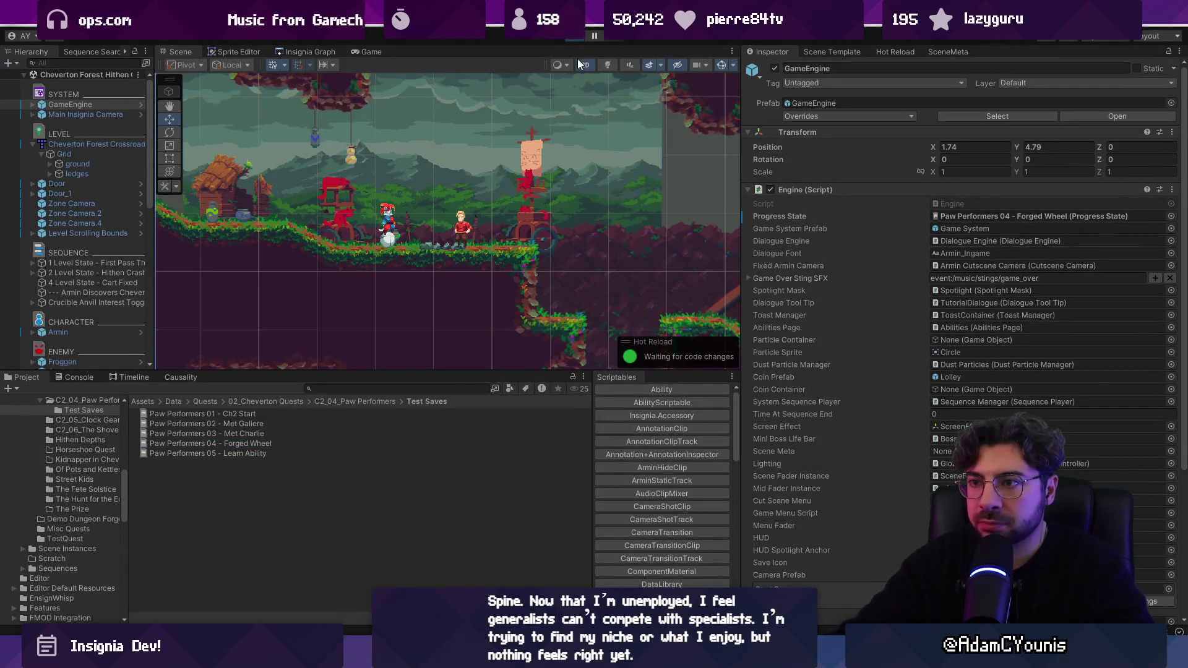
left_click(579, 35)
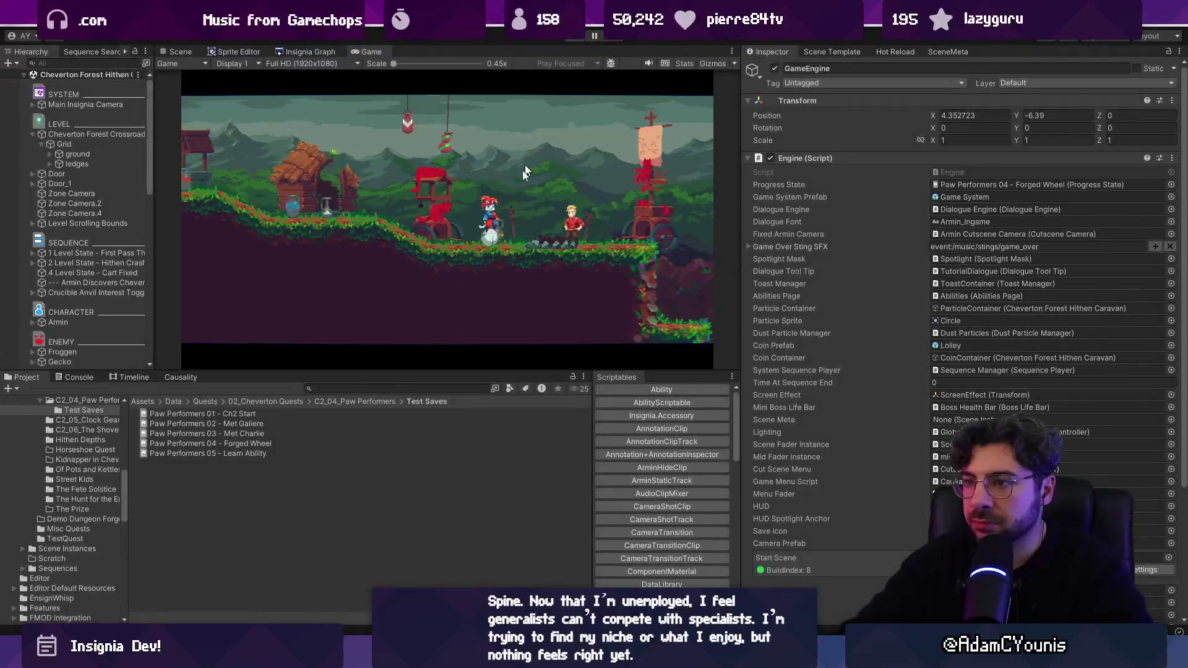
left_click(272, 423)
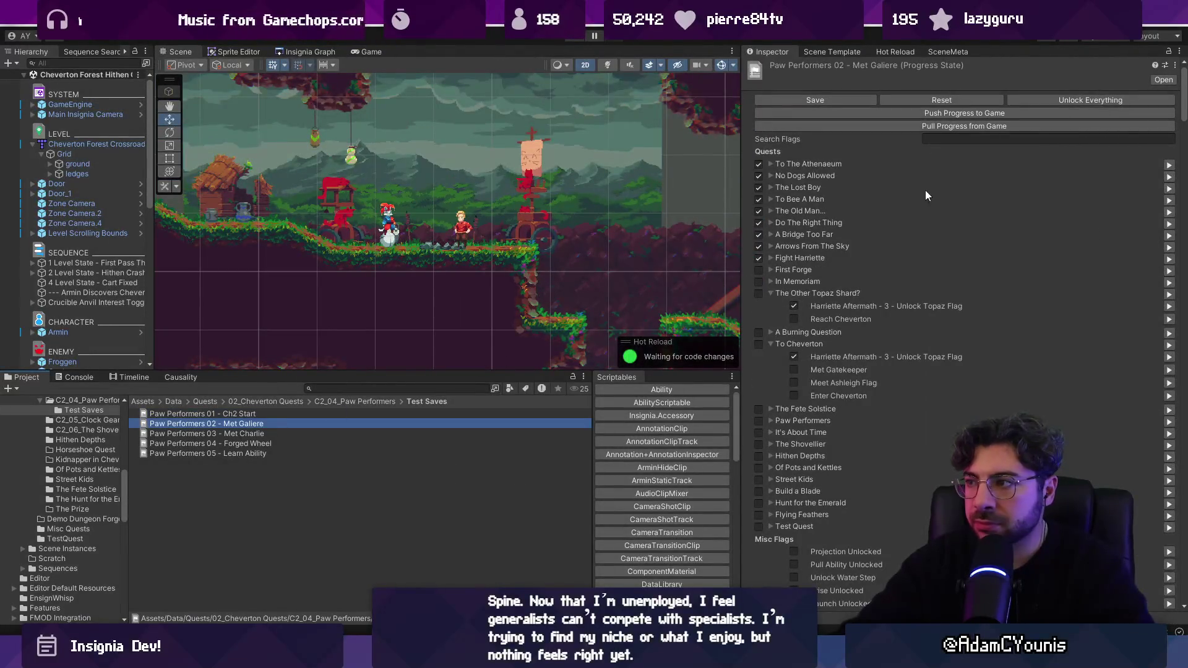
Filter the 01 - Ch2 Start save's flags by 'charlie', then inspect 1 Level State - First Pass Through
left_click(243, 414)
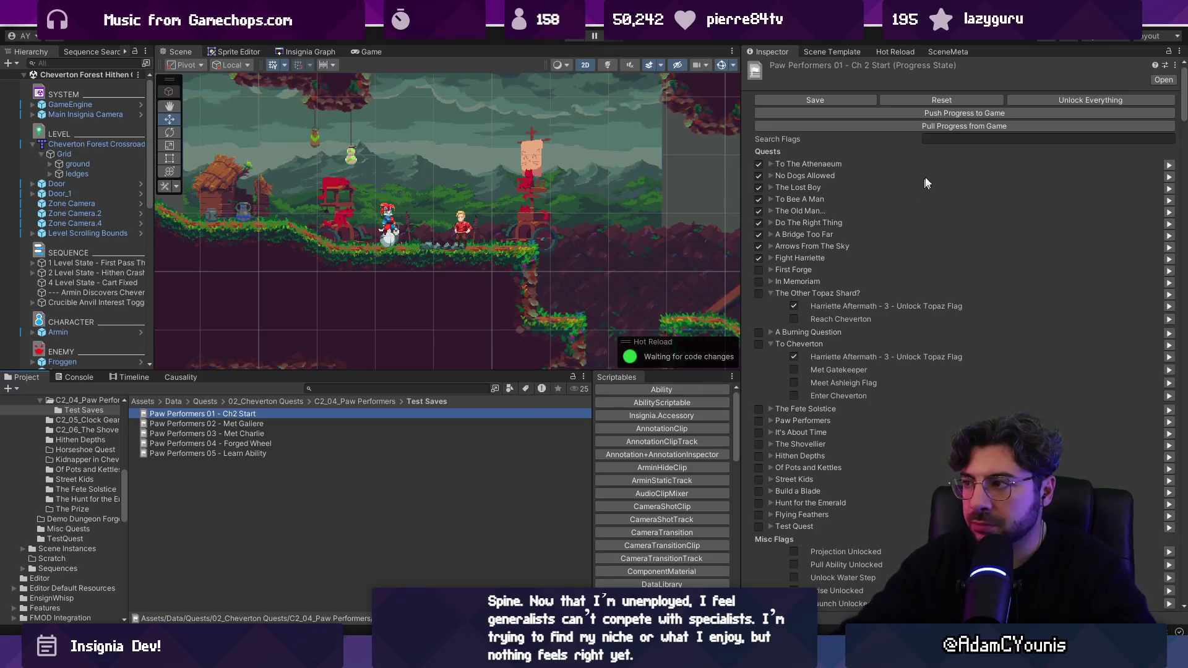
left_click(961, 141)
type("met c")
key("BackSpace")
key("BackSpace")
key("BackSpace")
type("charlie")
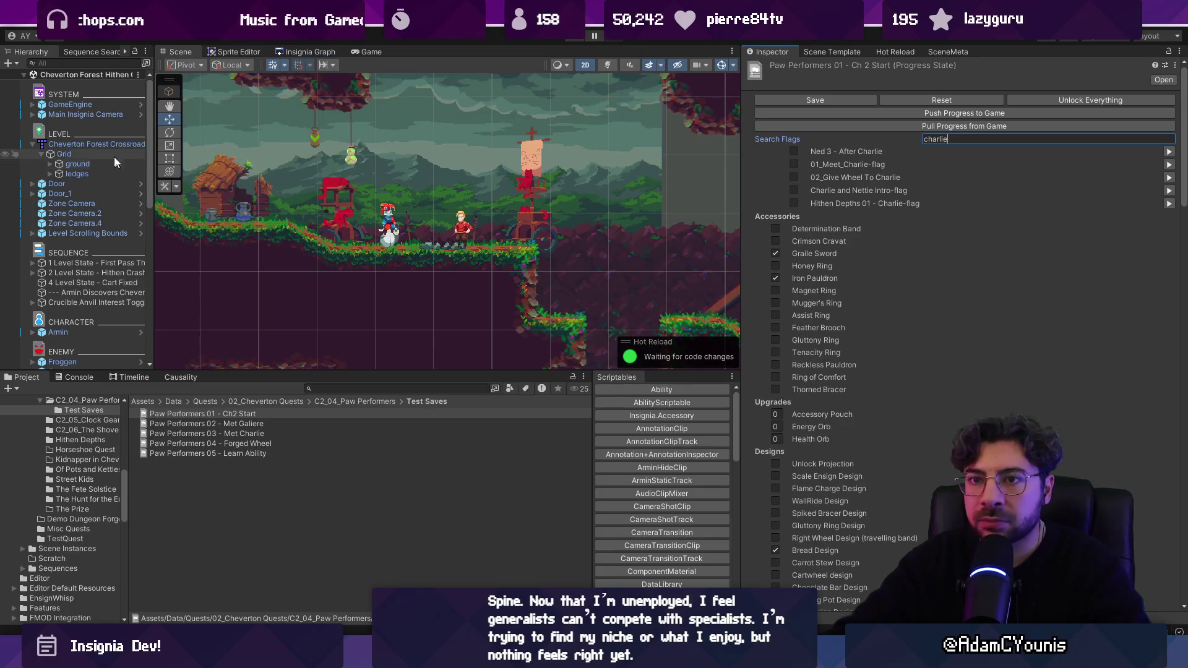
left_click(94, 262)
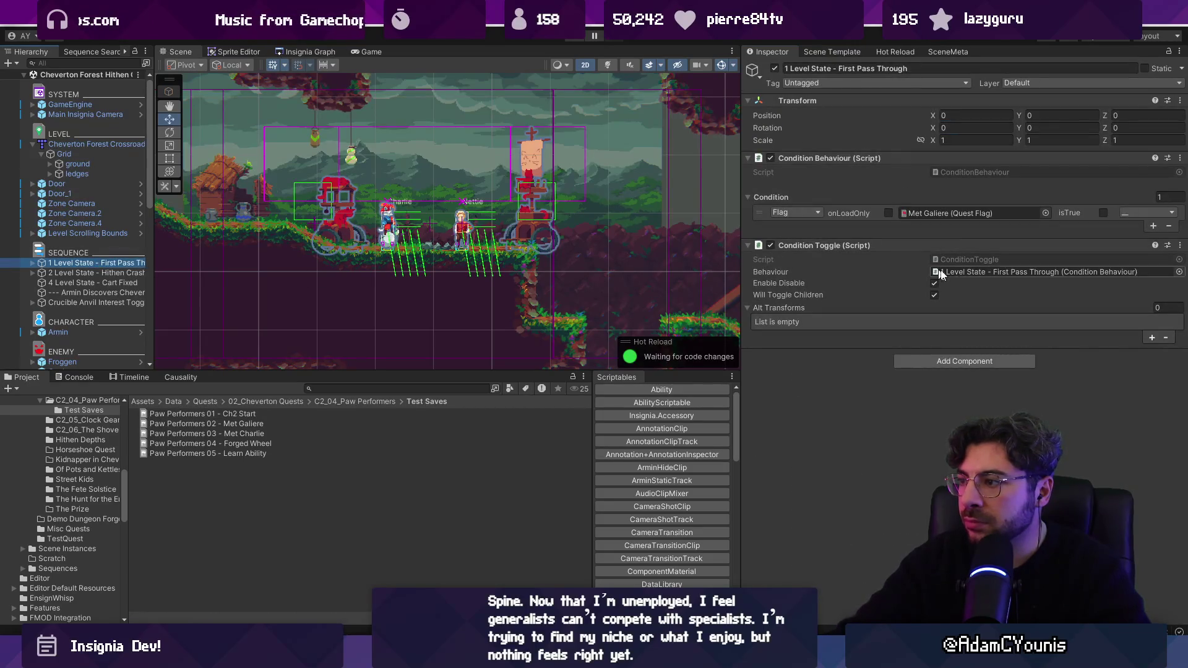
Expand the first level state and open the Charlie and Nettie Intro event sequence asset
left_click(32, 262)
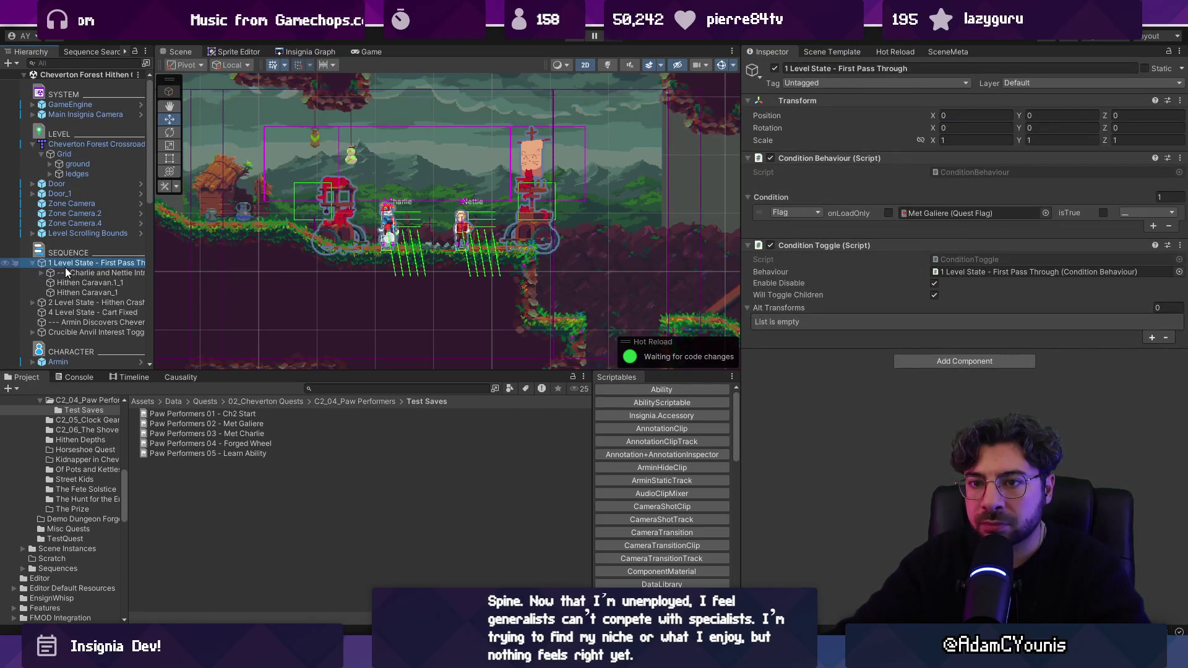
left_click(105, 273)
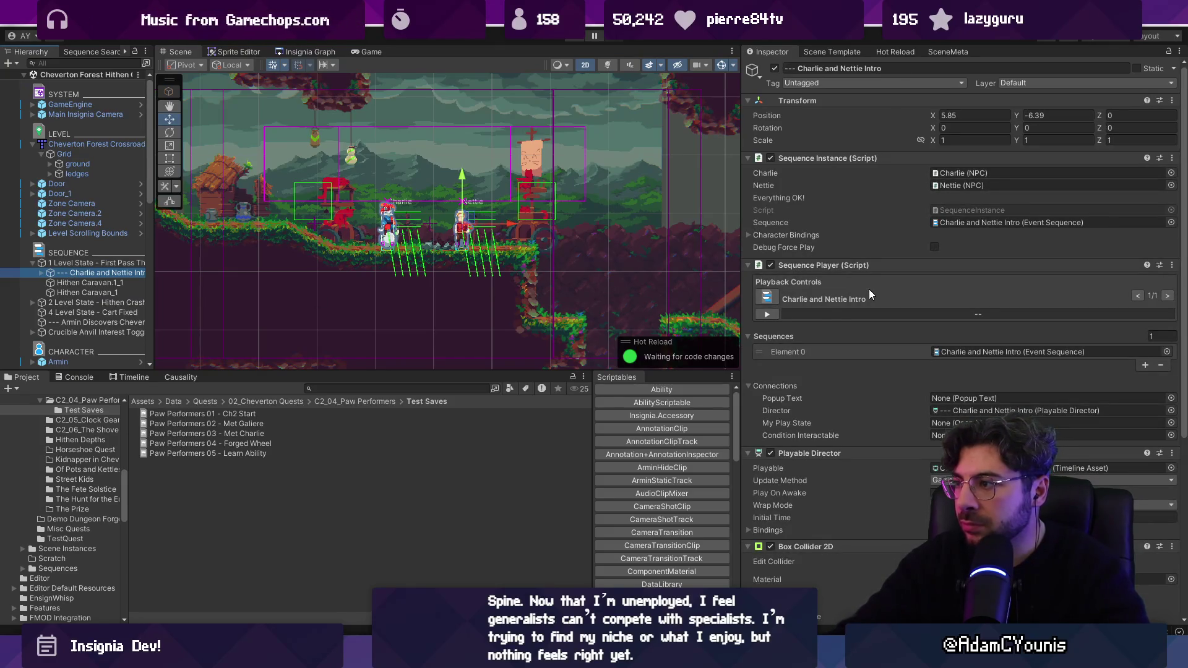
scroll(924, 318, "down", 3)
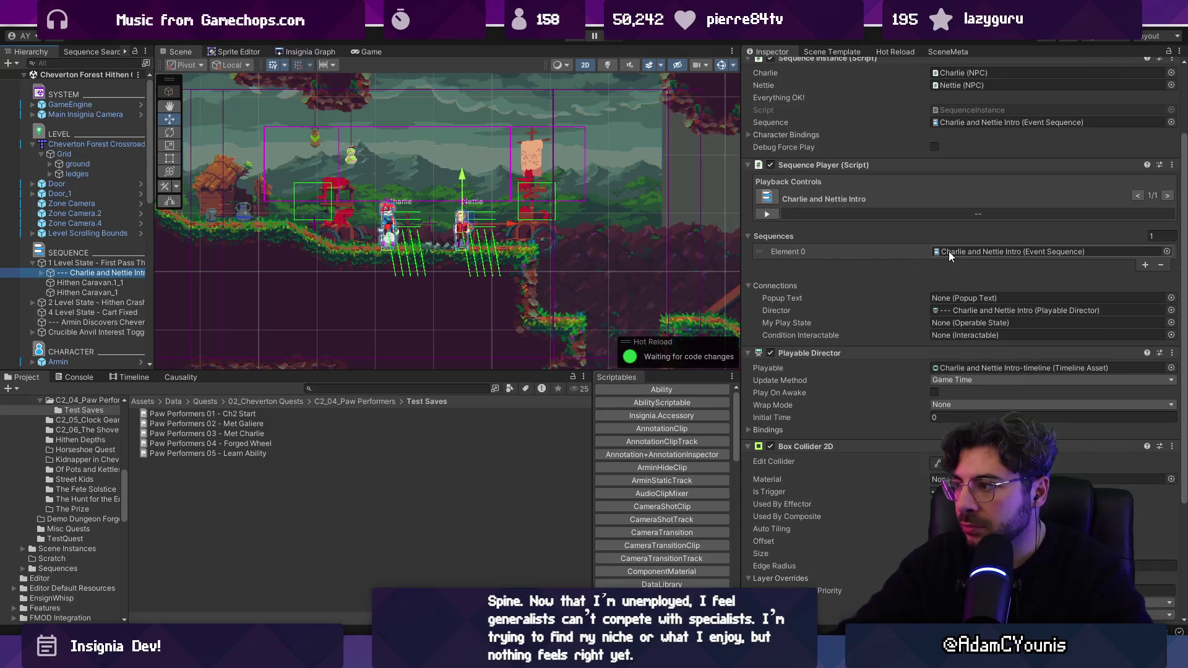
double_click(948, 251)
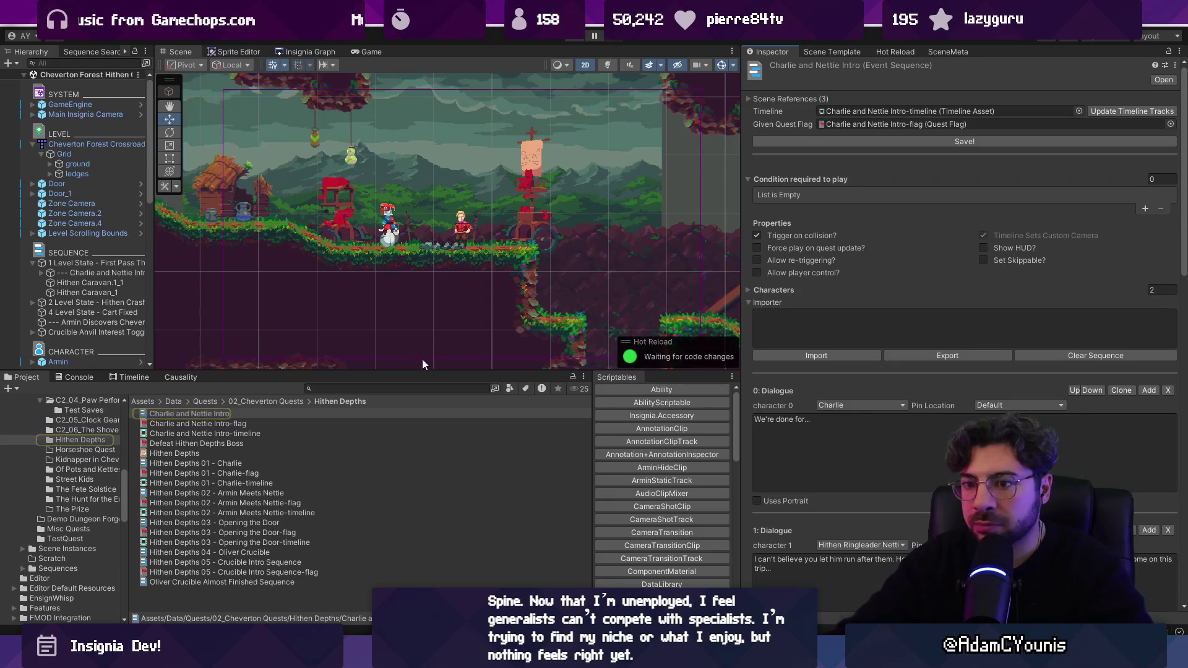
Find the Paw Performers folder, open Test Saves, and select the 01 - Ch2 Start save
left_click(268, 402)
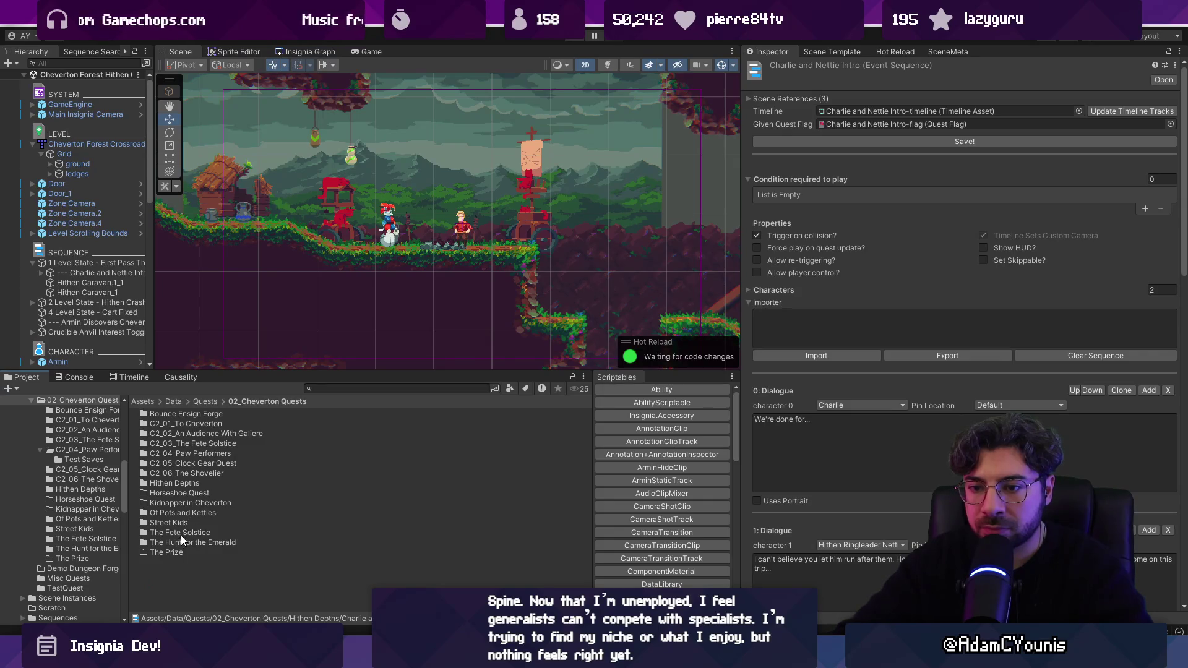
left_click(343, 388)
type("oaw")
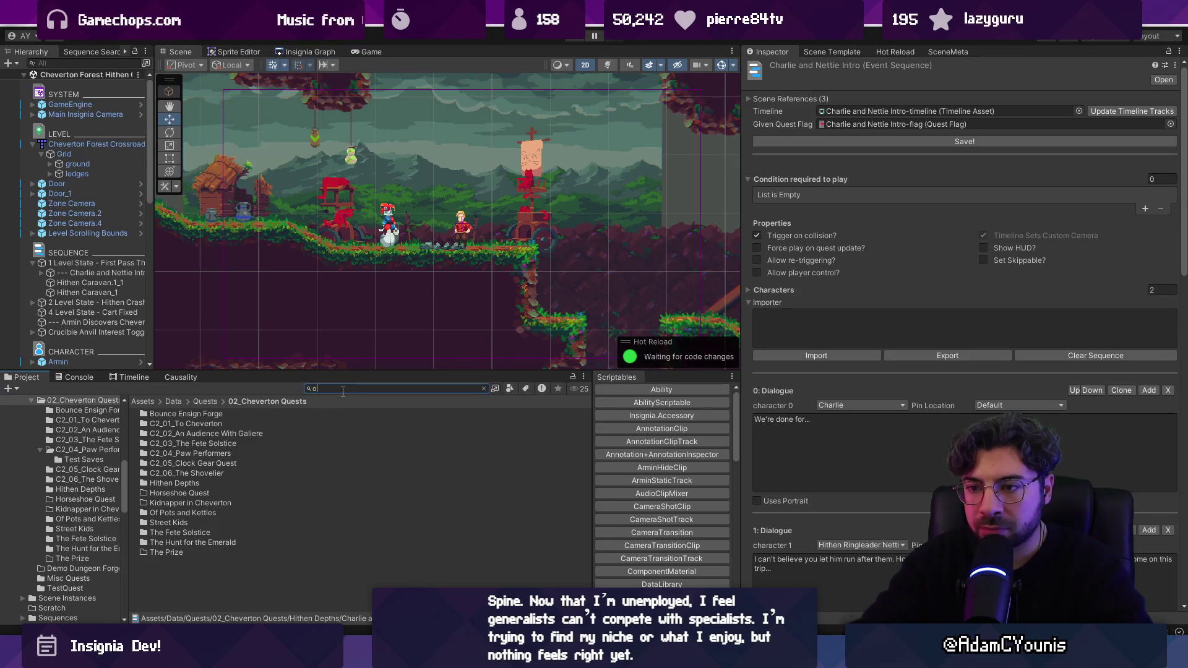
key("BackSpace")
key("BackSpace")
key("BackSpace")
type("paw per")
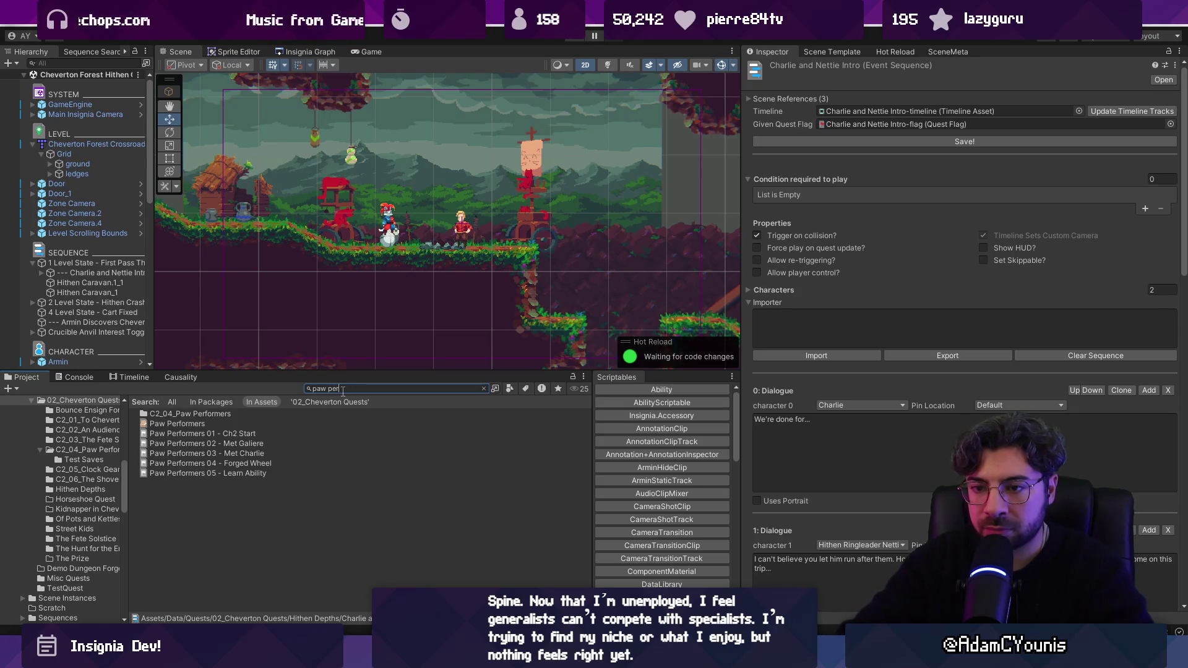
left_click(199, 415)
double_click(199, 415)
left_click(199, 415)
double_click(200, 415)
left_click(218, 414)
left_click(1002, 137)
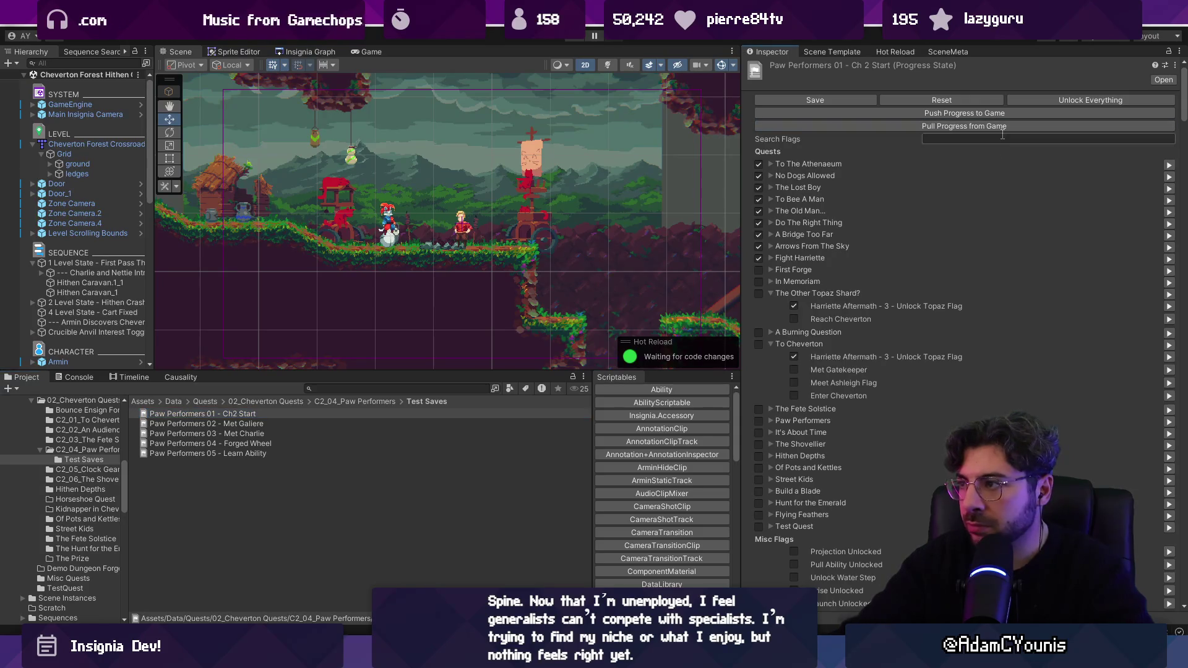
Tick the Charlie and Nettie Intro flag in save 01, save it, and run the game
type("charlie")
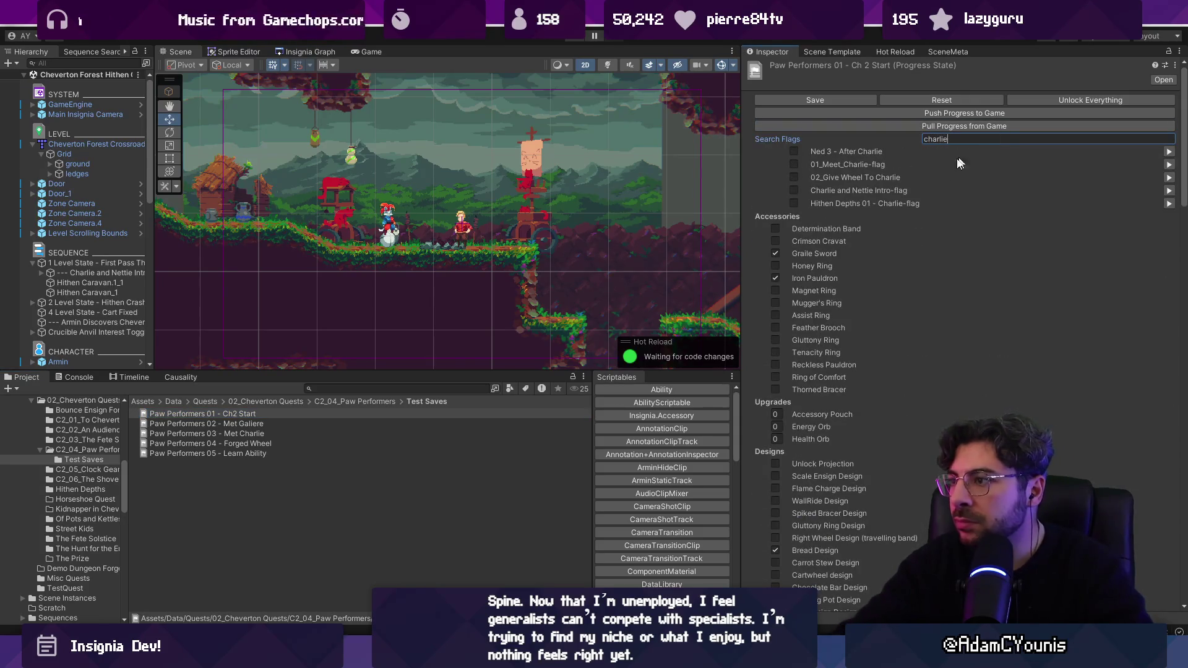
left_click(795, 194)
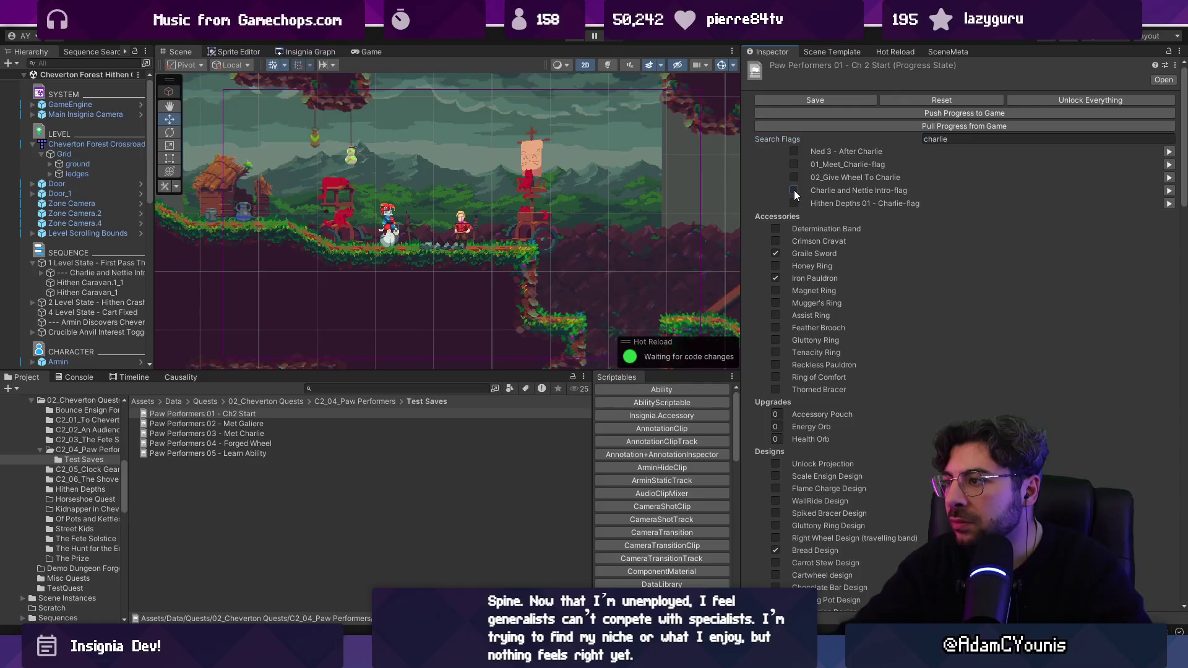
left_click(814, 101)
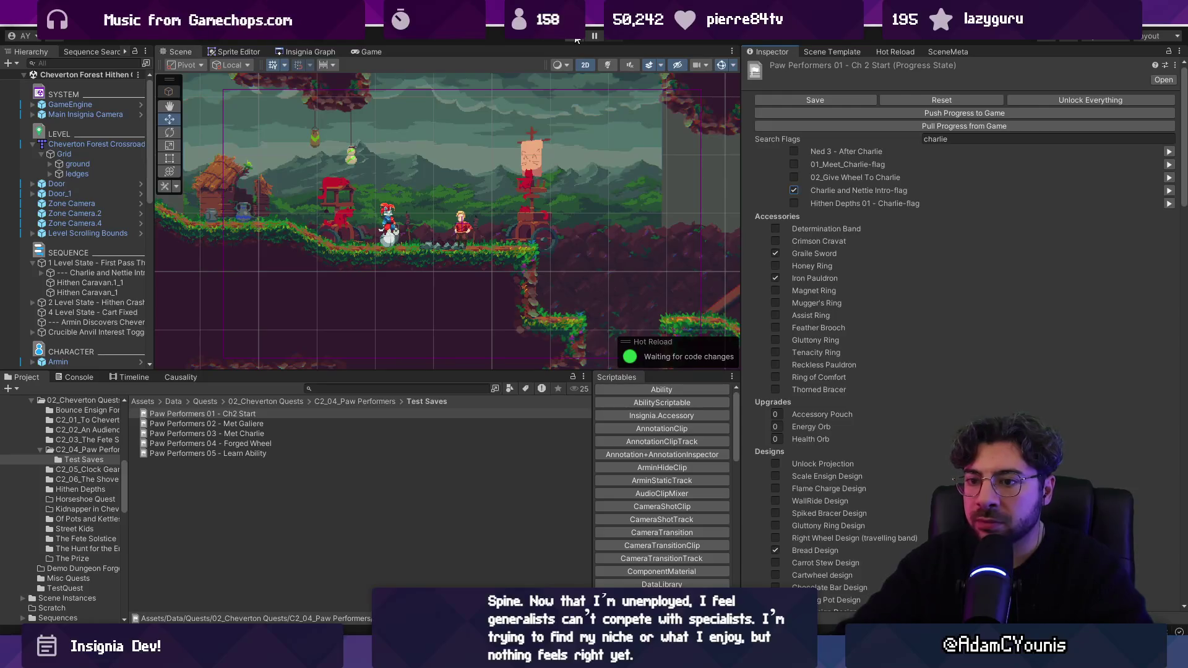
left_click(575, 37)
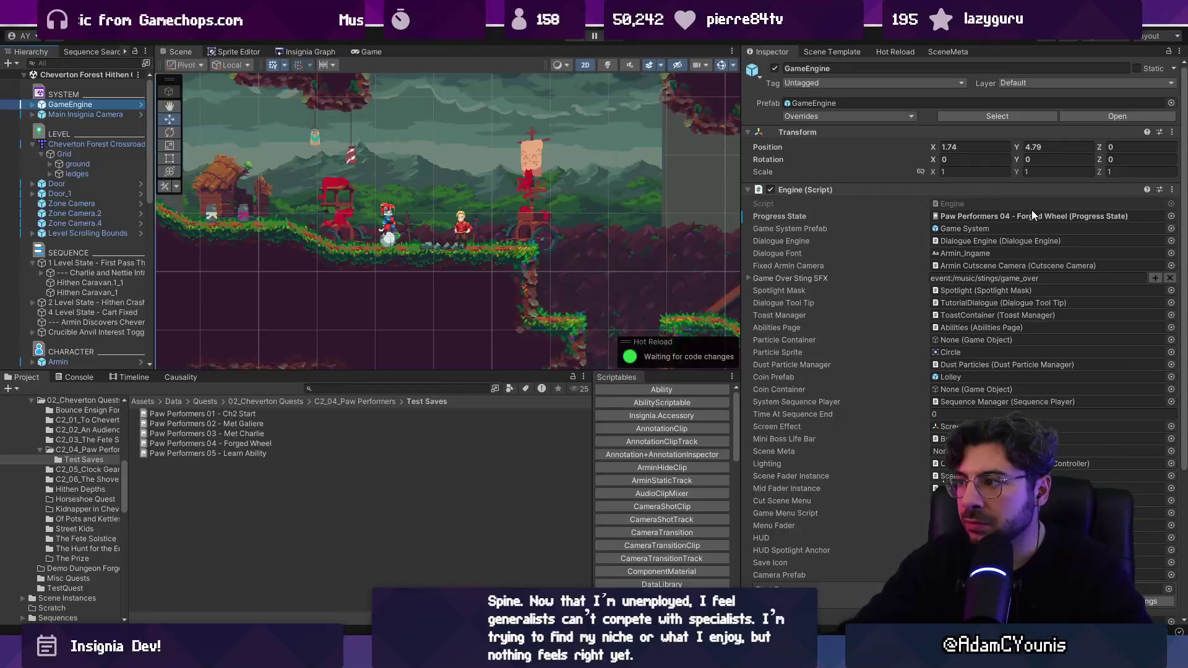
Tick the Charlie and Nettie Intro flag in saves 02 and 03, filtering each by 'charlie'
left_click(247, 424)
left_click(260, 454, "shift")
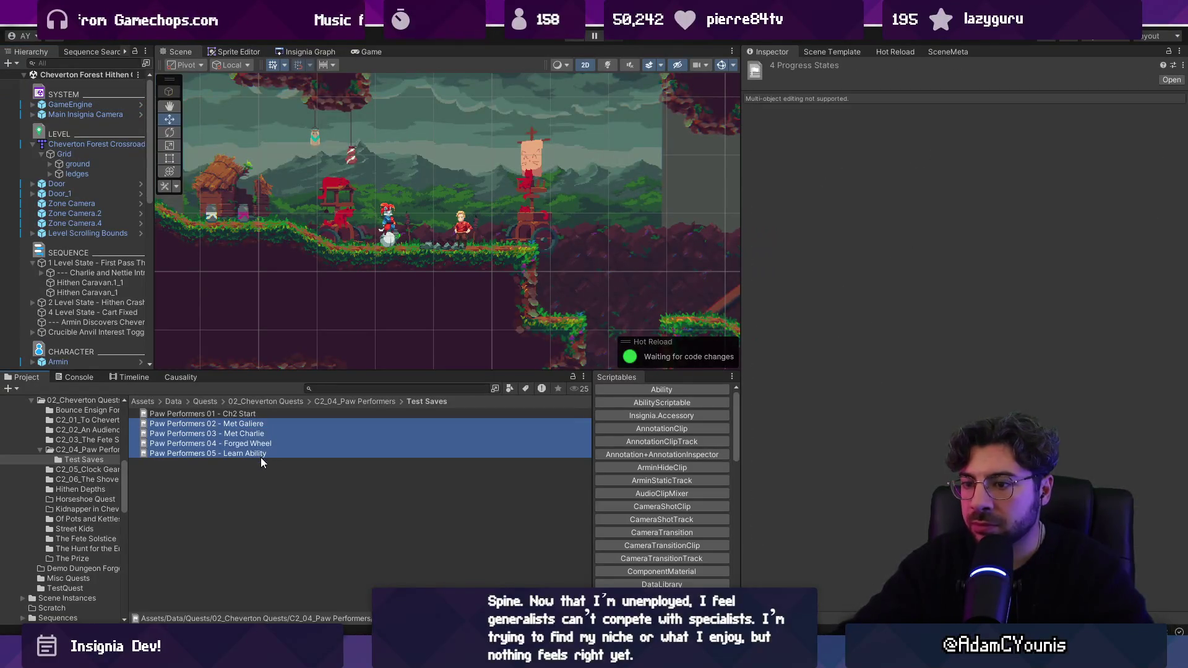
left_click(251, 425)
left_click(959, 140)
type("charlie")
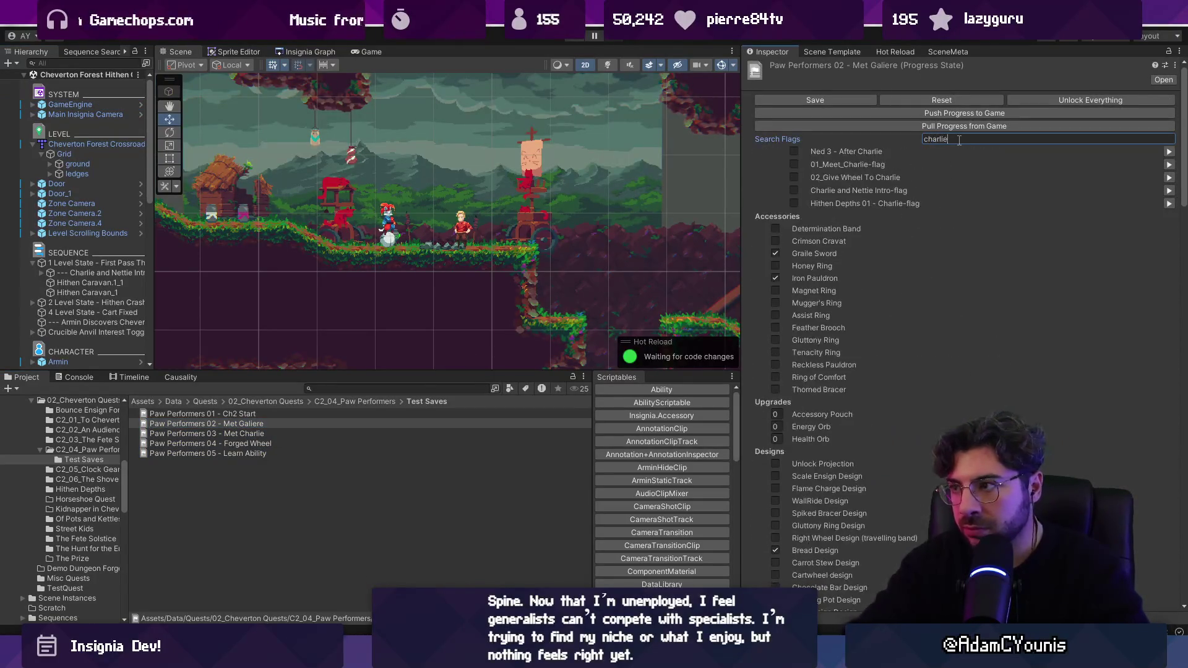
left_click(793, 190)
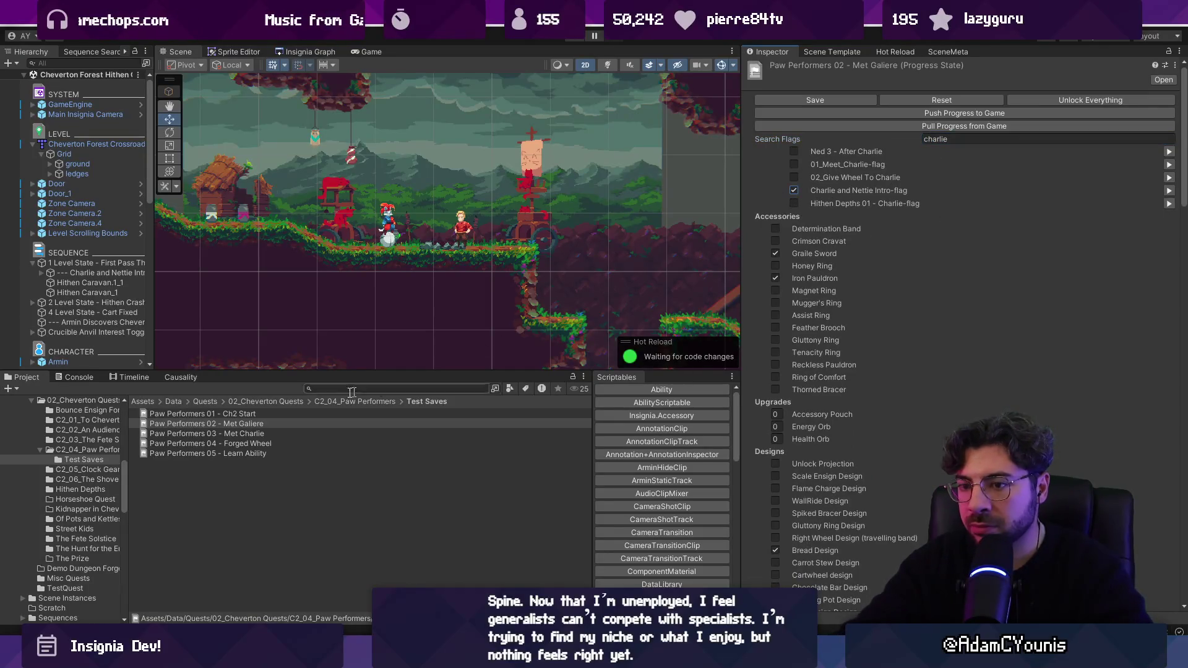
left_click(292, 433)
left_click(962, 137)
type("charlie")
left_click(794, 190)
Filter saves 04 and 05 by charlie and tick the Charlie and Nettie Intro flag in save 05
left_click(276, 443)
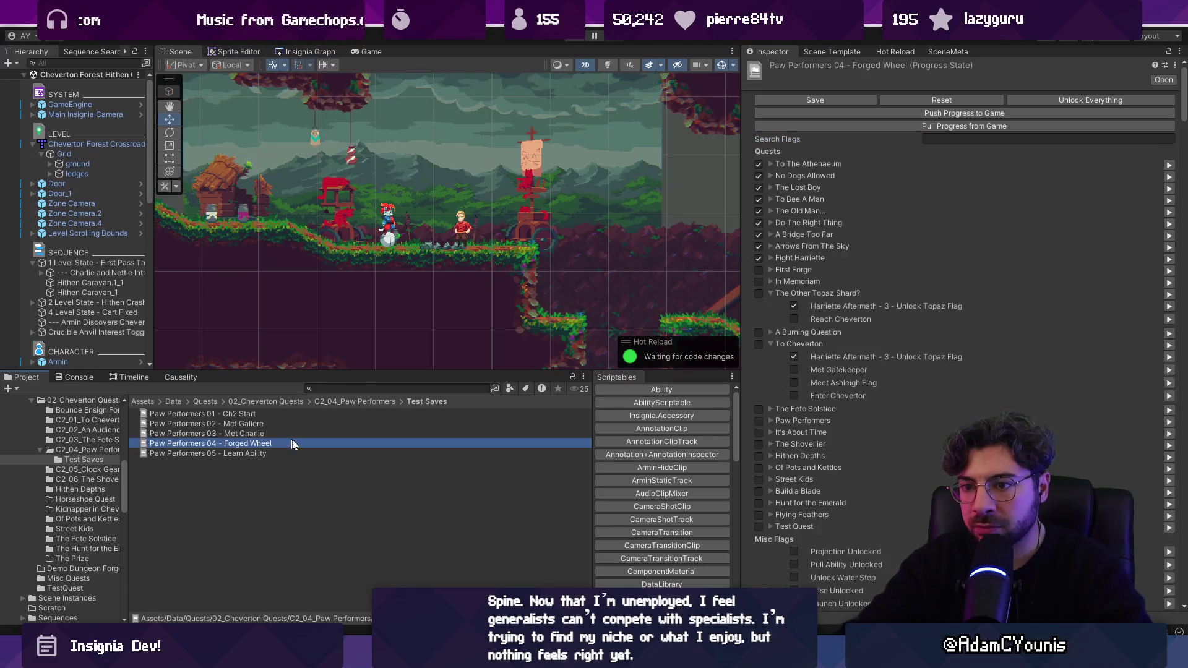
left_click(984, 139)
type("charlio")
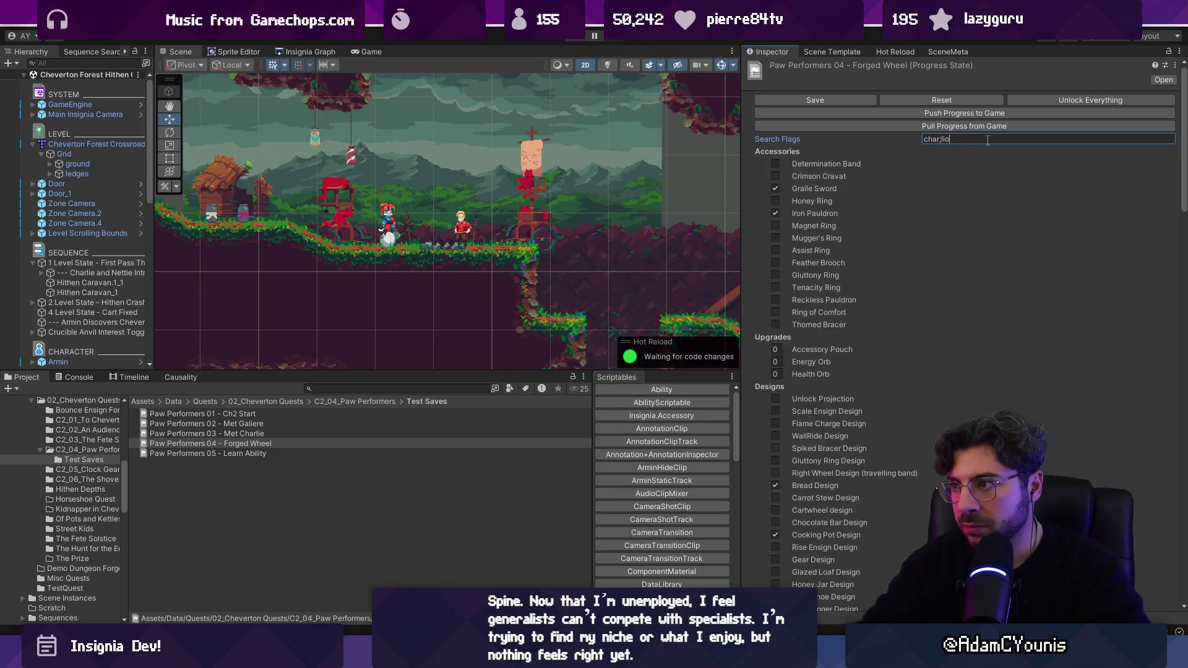
type("lie")
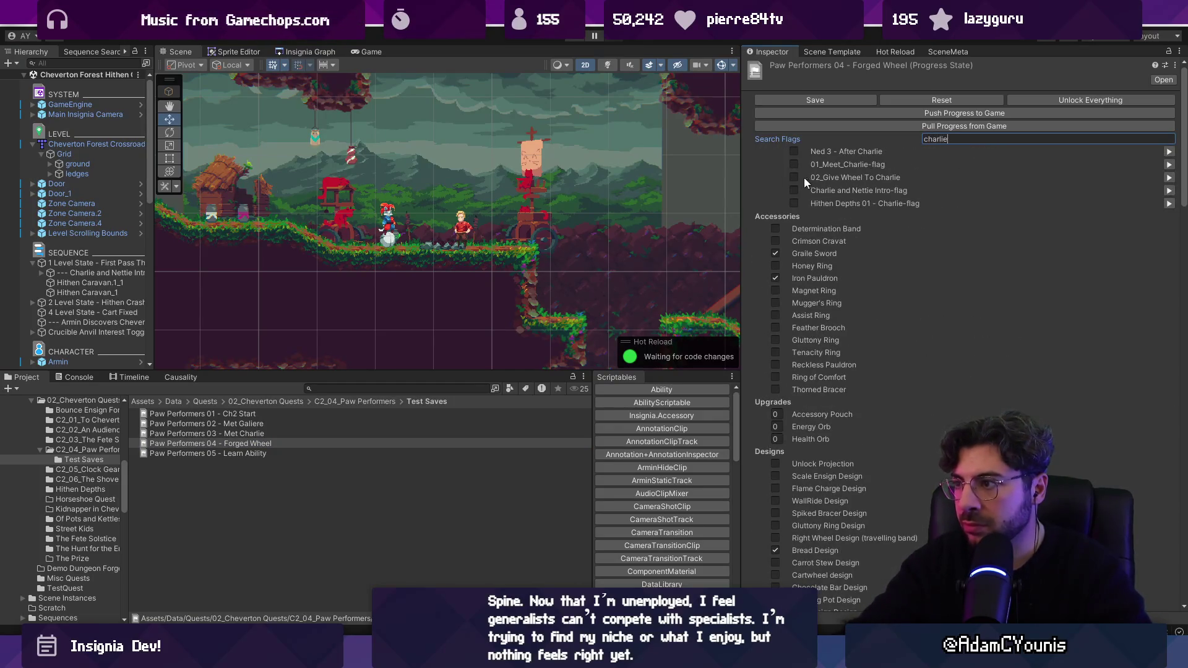
left_click(277, 454)
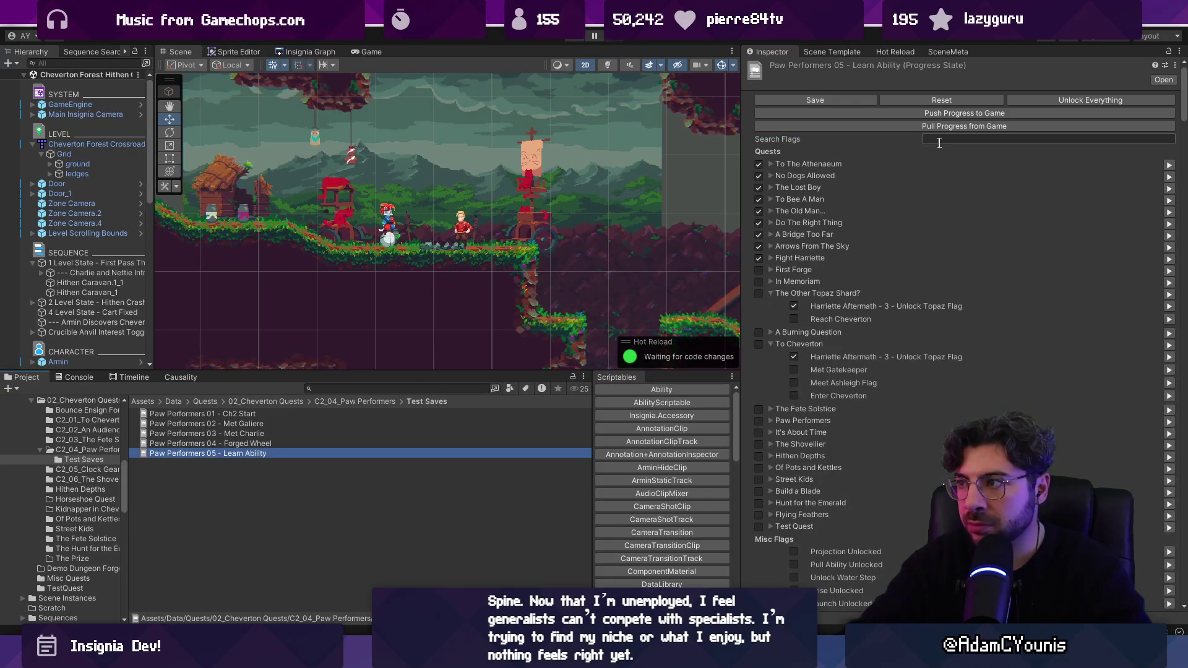
left_click(938, 140)
type("charlie and")
left_click(794, 153)
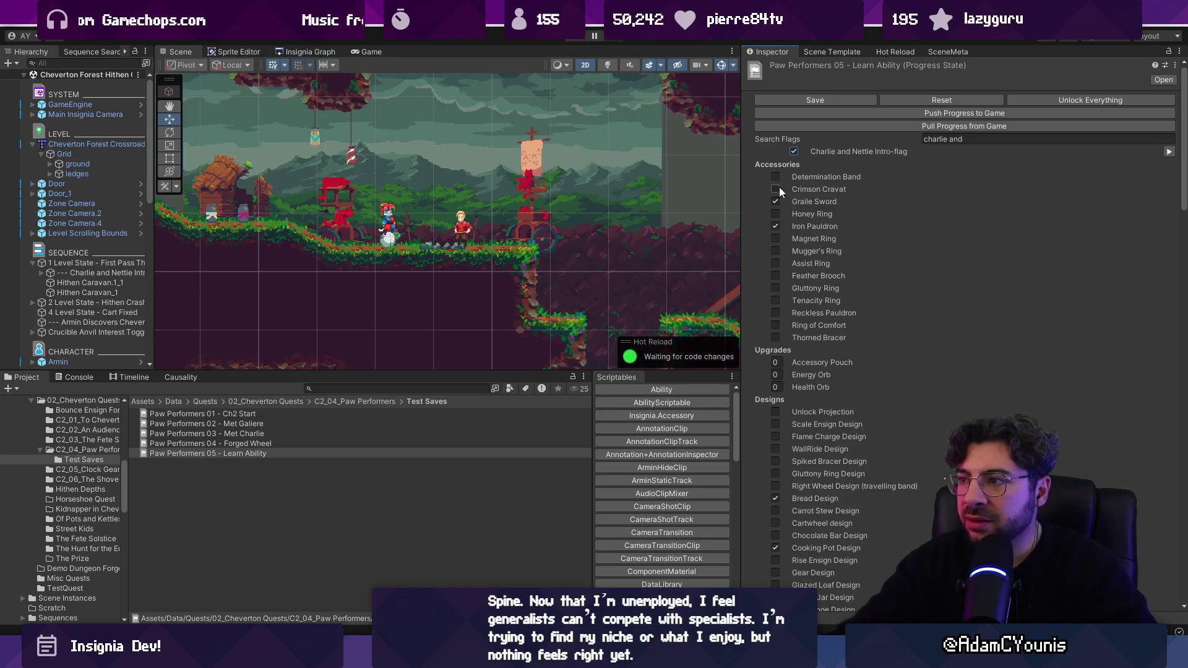
Untick the Charlie and Nettie Intro flag in save 01, save, and switch to the sketching app
left_click(399, 416)
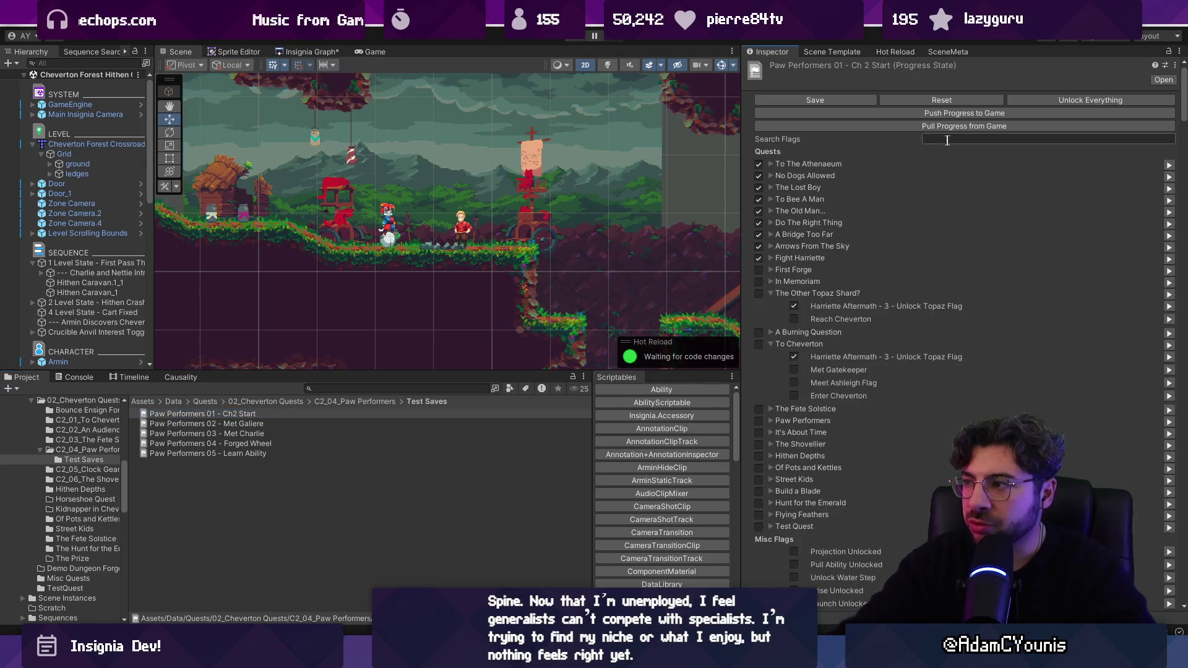
type("charlie")
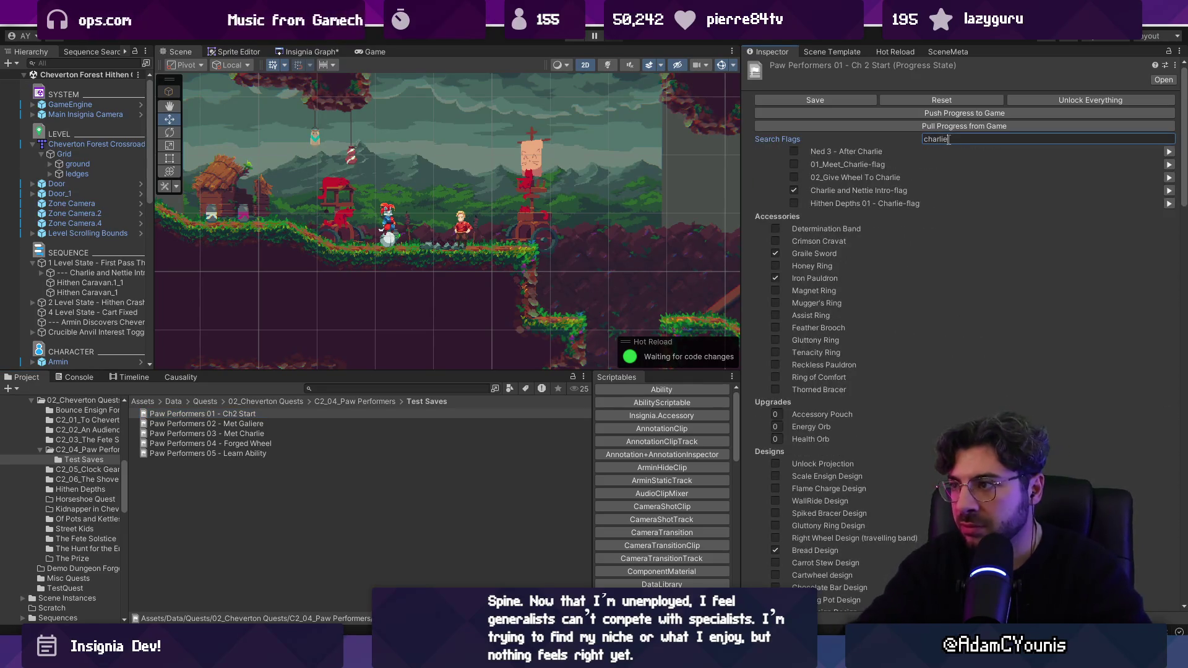
left_click(794, 190)
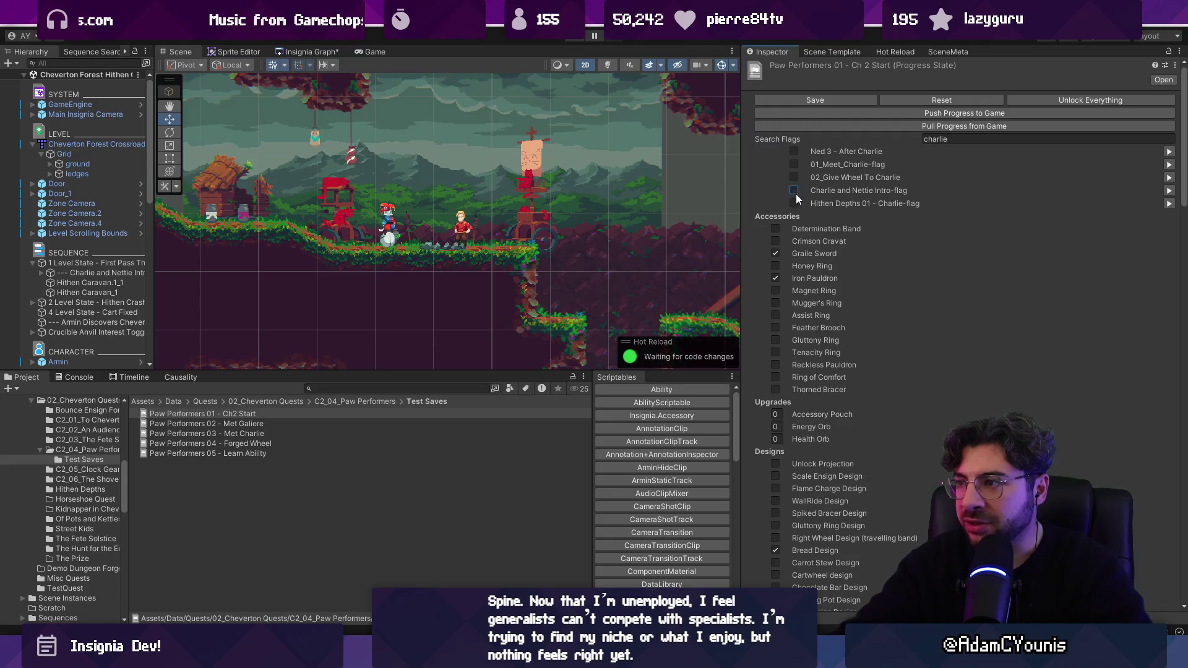
left_click(812, 100)
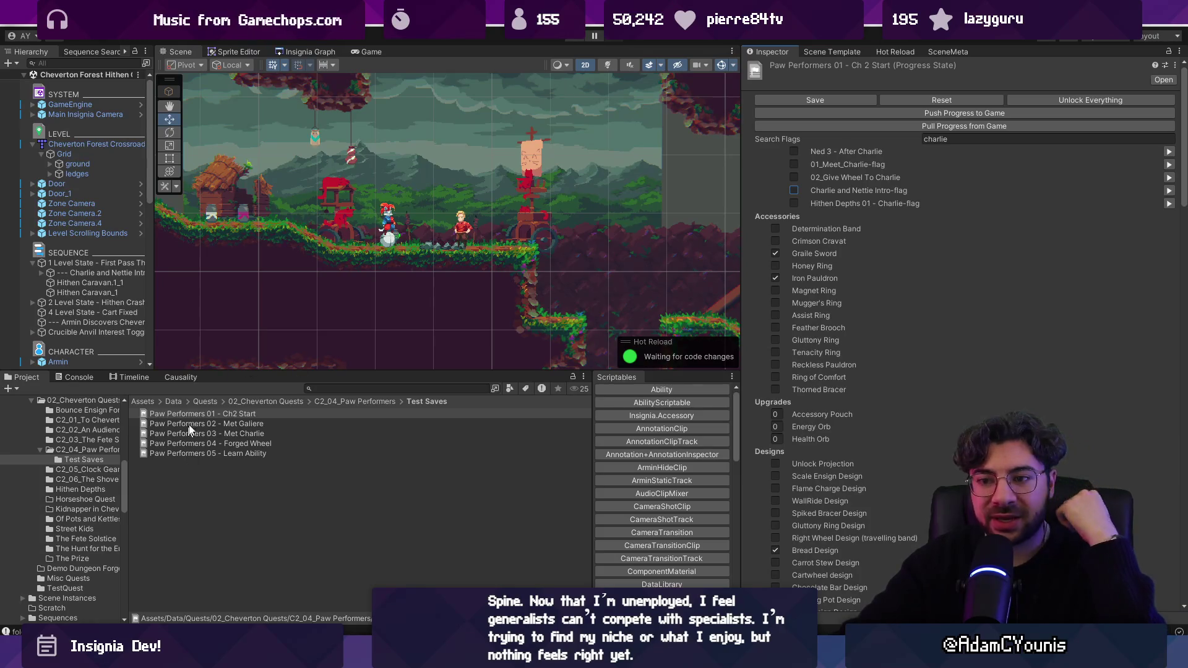
mouse_move(690, 657)
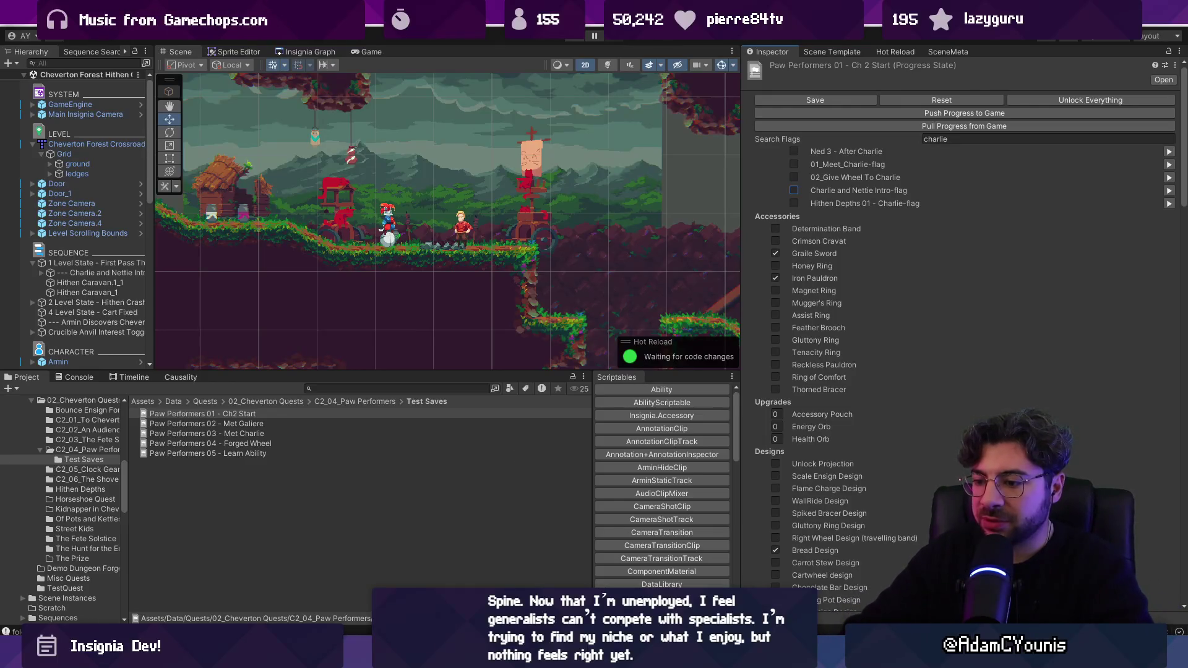
mouse_move(526, 657)
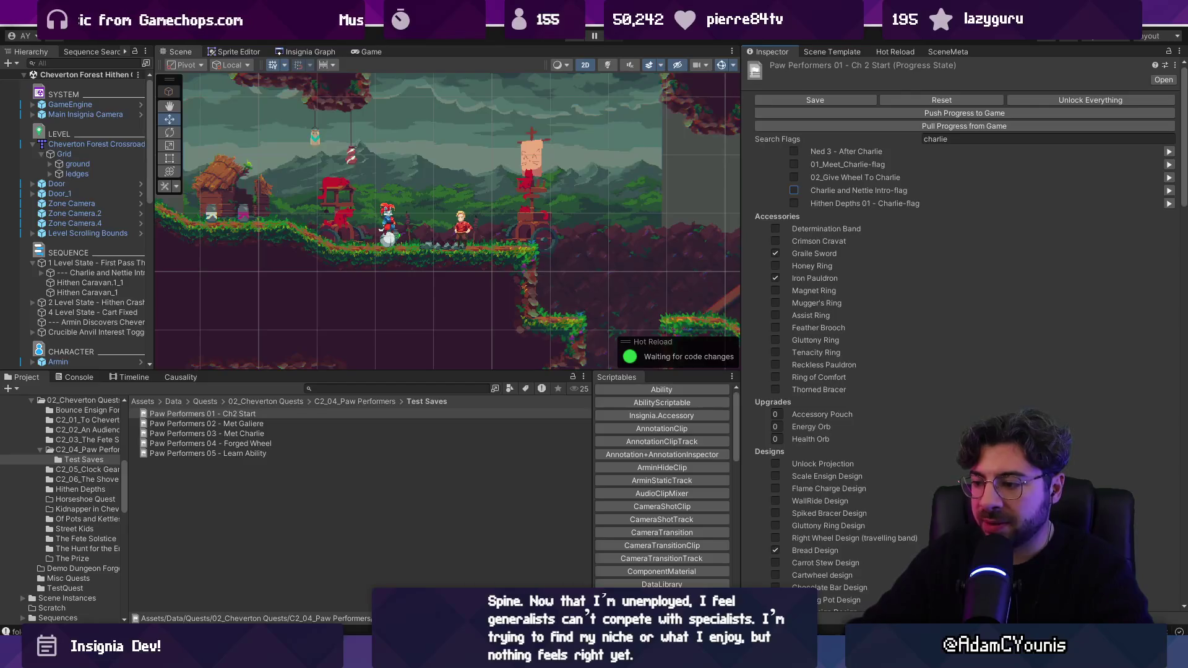
left_click(526, 657)
Draw a long straight horizontal timeline line across the canvas
mouse_move(299, 403)
left_mouse_down()
mouse_move(398, 250)
mouse_move(416, 398)
left_mouse_up()
scroll(417, 398, "down", 5)
key("ctrl+z")
left_click_drag(233, 433, 954, 439)
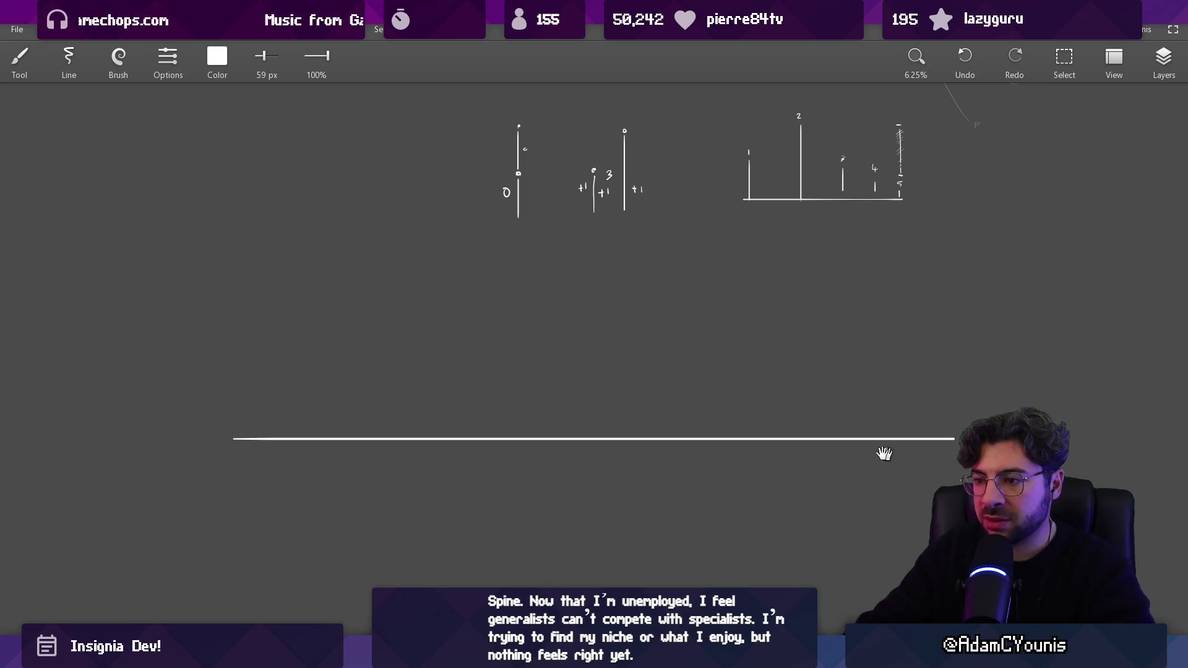
scroll(554, 317, "up", 1)
Draw seven ovals spaced along the top of the timeline line
left_click_drag(188, 341, 198, 333)
left_click_drag(305, 337, 313, 331)
left_click_drag(419, 339, 431, 338)
left_click_drag(536, 342, 551, 340)
mouse_move(651, 343)
left_mouse_down()
mouse_move(687, 371)
mouse_move(674, 339)
left_mouse_up()
mouse_move(827, 339)
left_mouse_down()
mouse_move(863, 356)
mouse_move(863, 333)
left_mouse_up()
left_click_drag(957, 340, 999, 338)
left_click_drag(835, 374, 776, 327)
Place a large dot at the timeline's left end, undoing stray strokes
left_click_drag(106, 424, 836, 424)
key("ctrl+z")
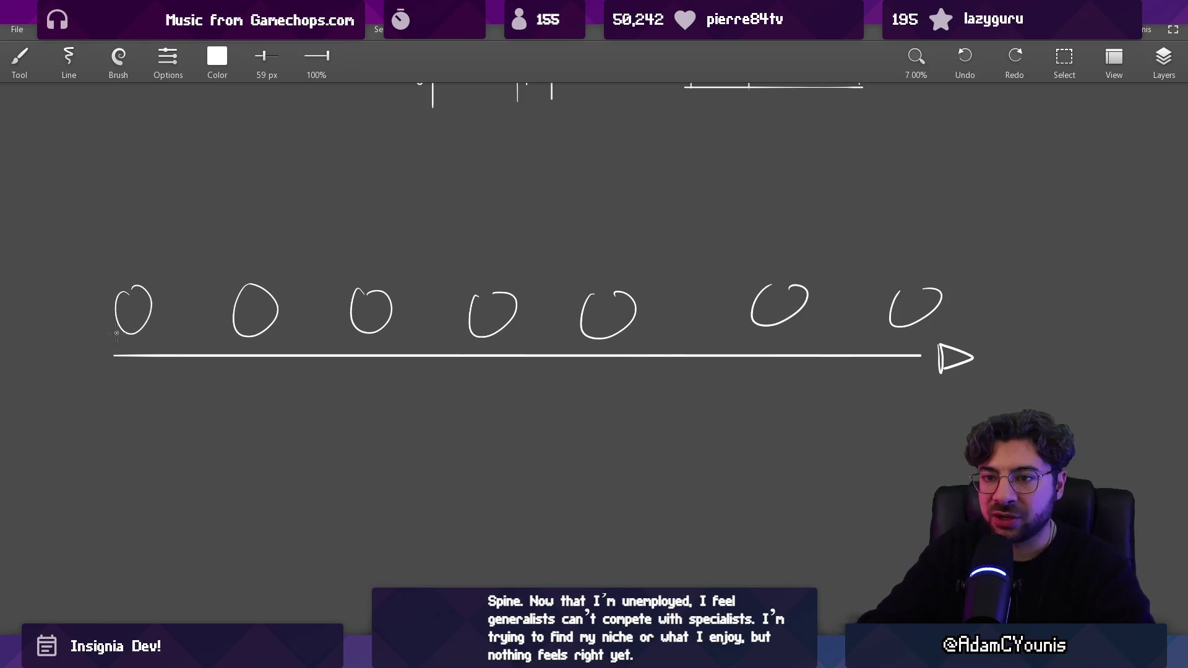
left_click_drag(131, 248, 150, 244)
key("ctrl+z")
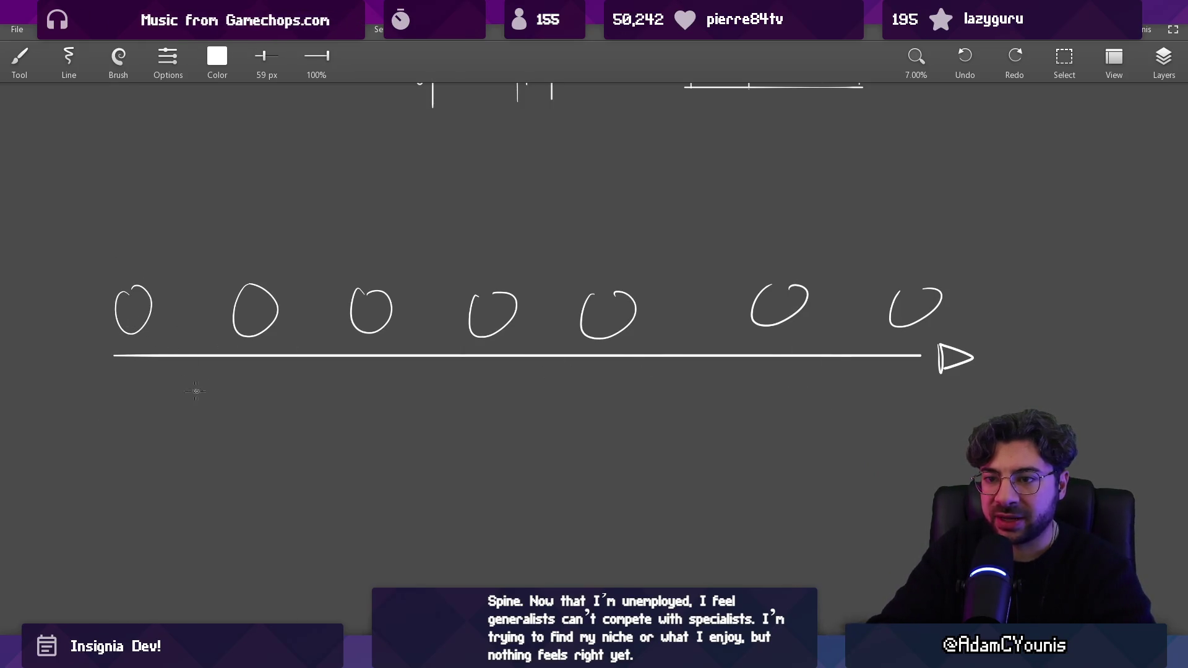
left_click(133, 357)
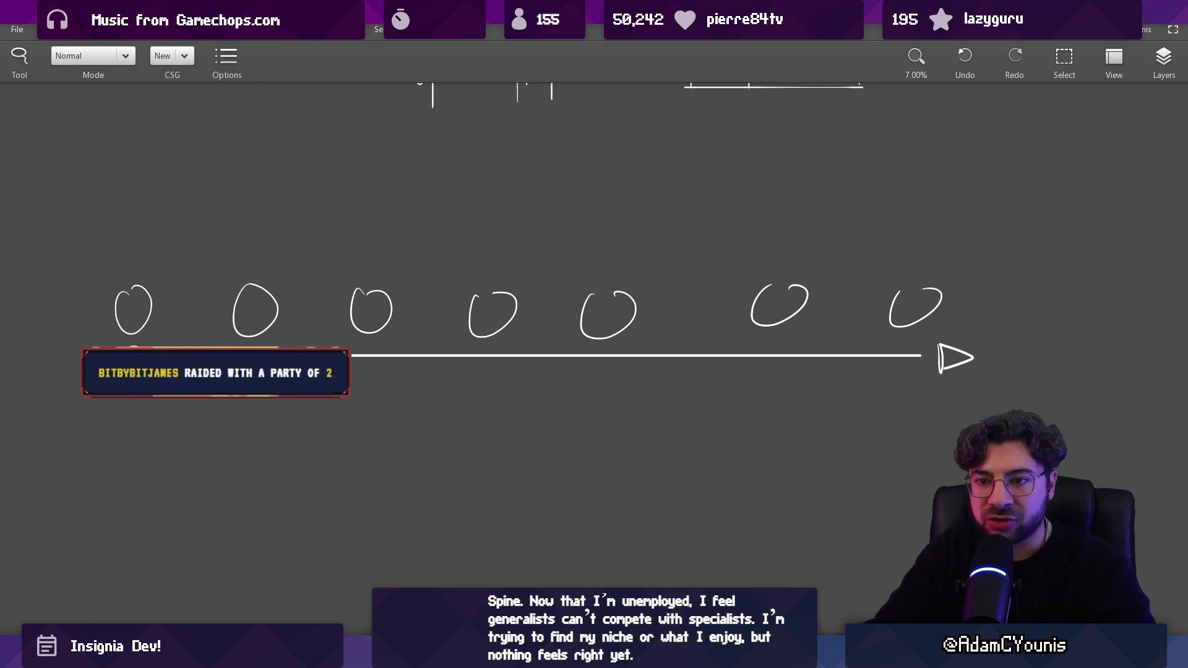
left_click_drag(351, 390, 921, 394)
key("ctrl+z")
Shrink the brush and place a round marker dot near the line's right end
key("bracketleft")
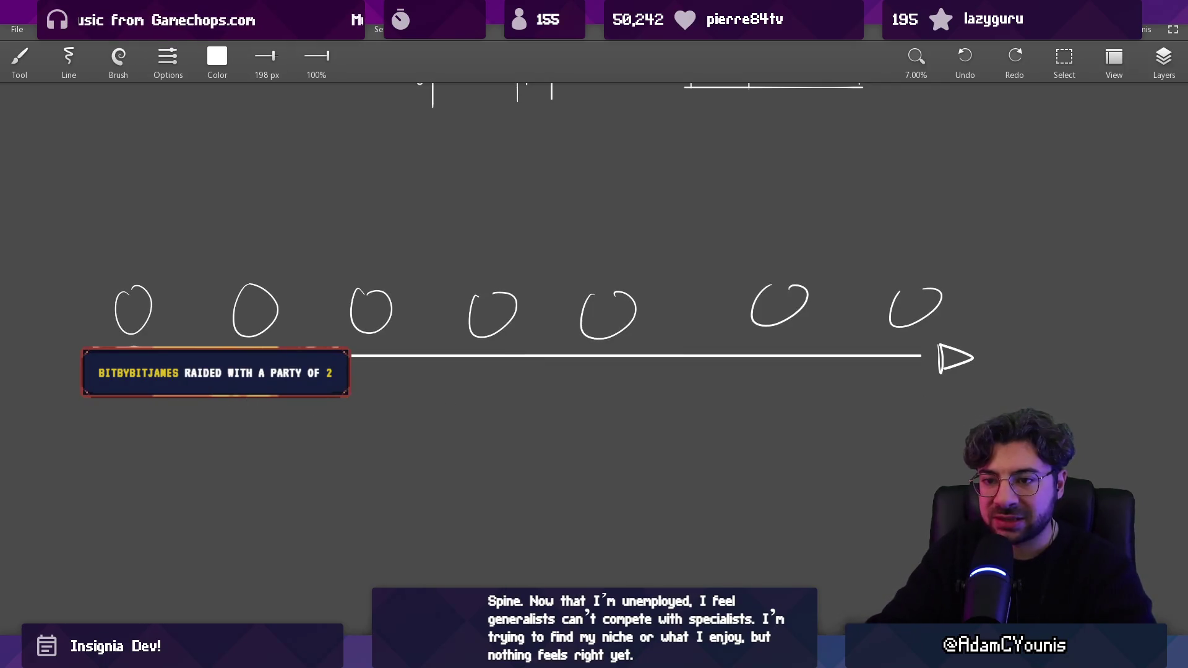
left_click(781, 355)
key("bracketright")
key("bracketleft")
mouse_move(140, 250)
left_mouse_down()
mouse_move(491, 190)
mouse_move(880, 250)
left_mouse_up()
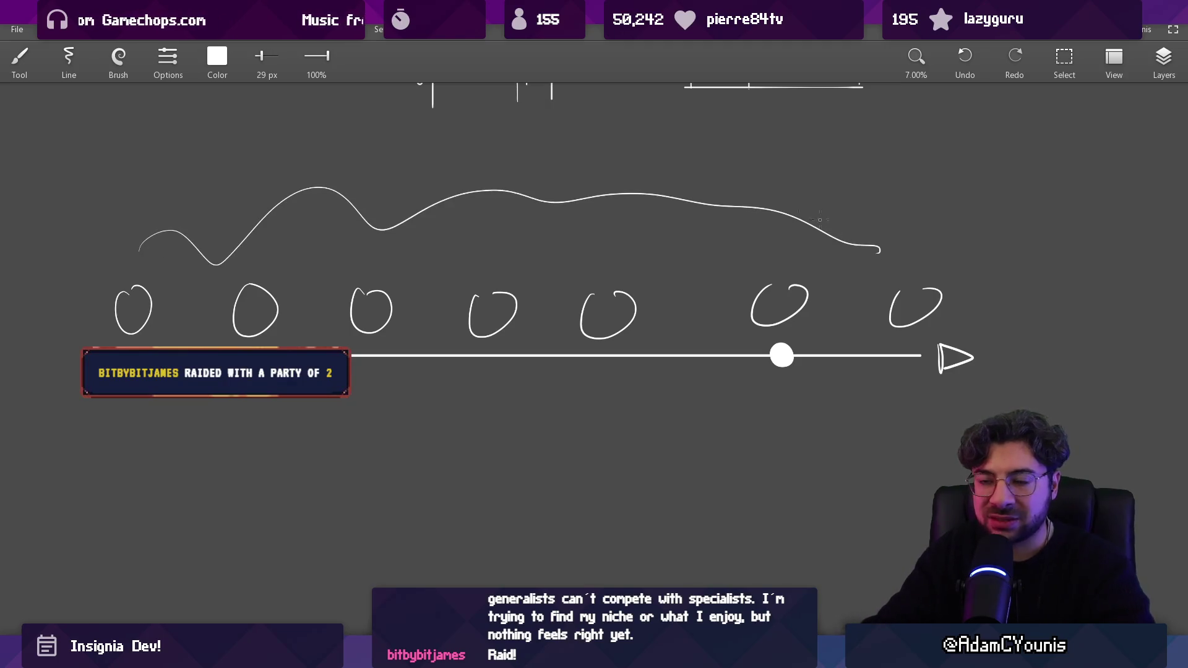
key("ctrl+z")
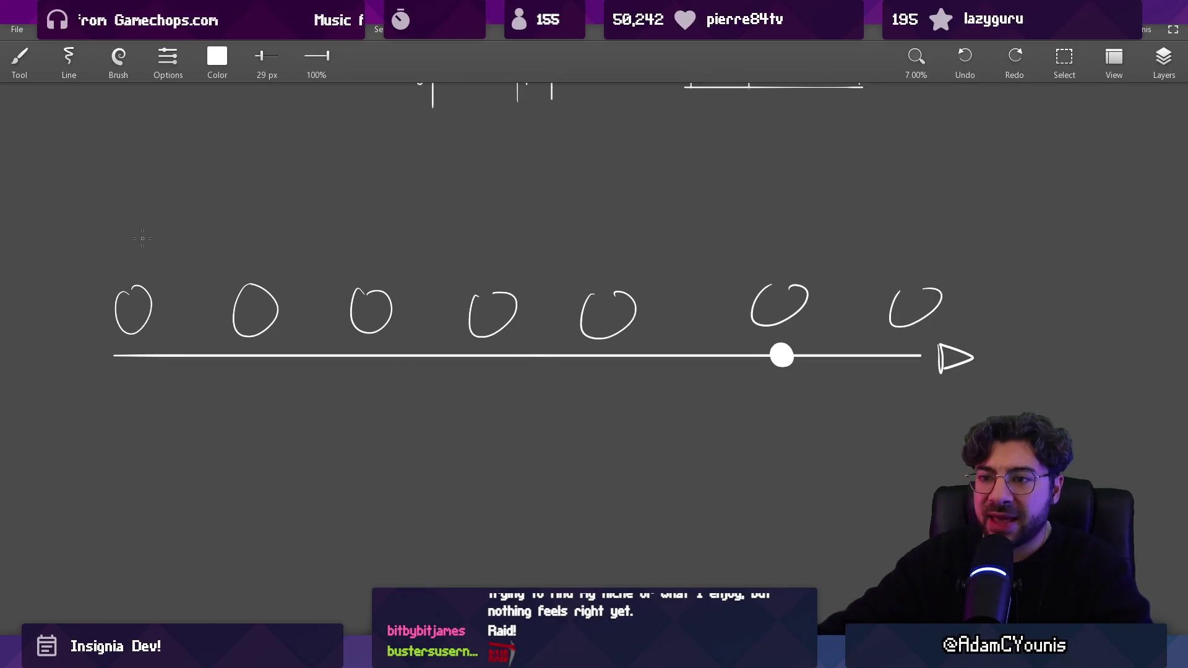
Erase the marker dot and repaint it under the fifth oval, patching the line
key("s")
mouse_move(93, 249)
left_mouse_down()
mouse_move(891, 424)
mouse_move(985, 412)
mouse_move(989, 400)
left_mouse_up()
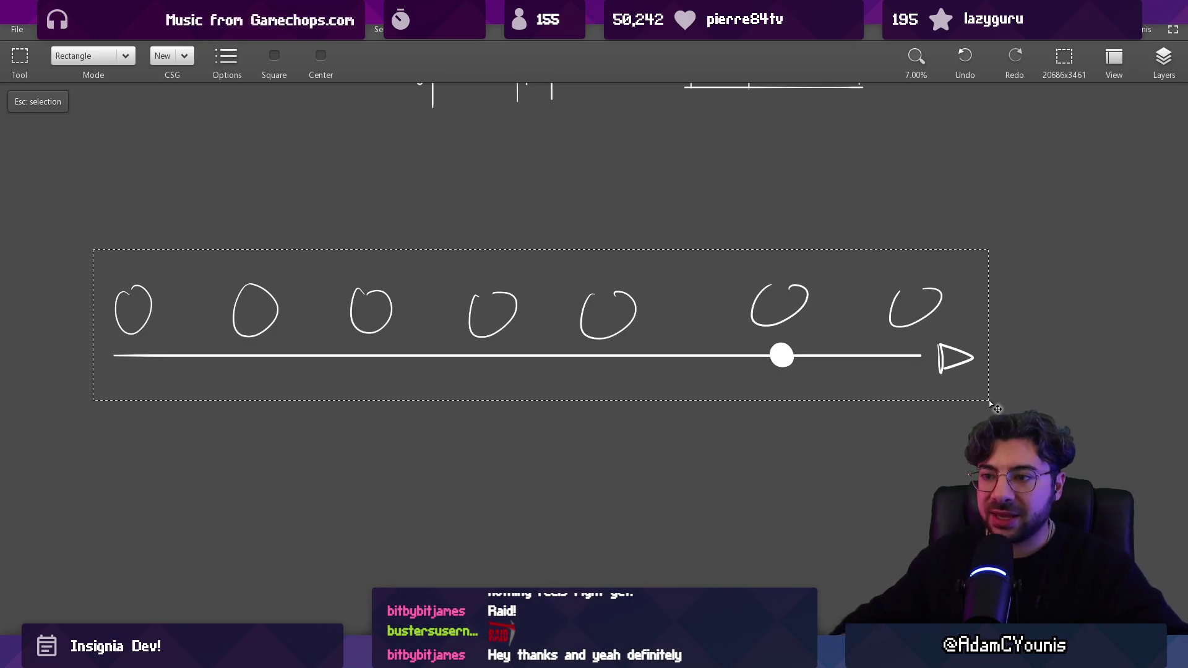
key("Escape")
key("b")
mouse_move(578, 291)
left_mouse_down()
mouse_move(642, 332)
mouse_move(642, 271)
left_mouse_up()
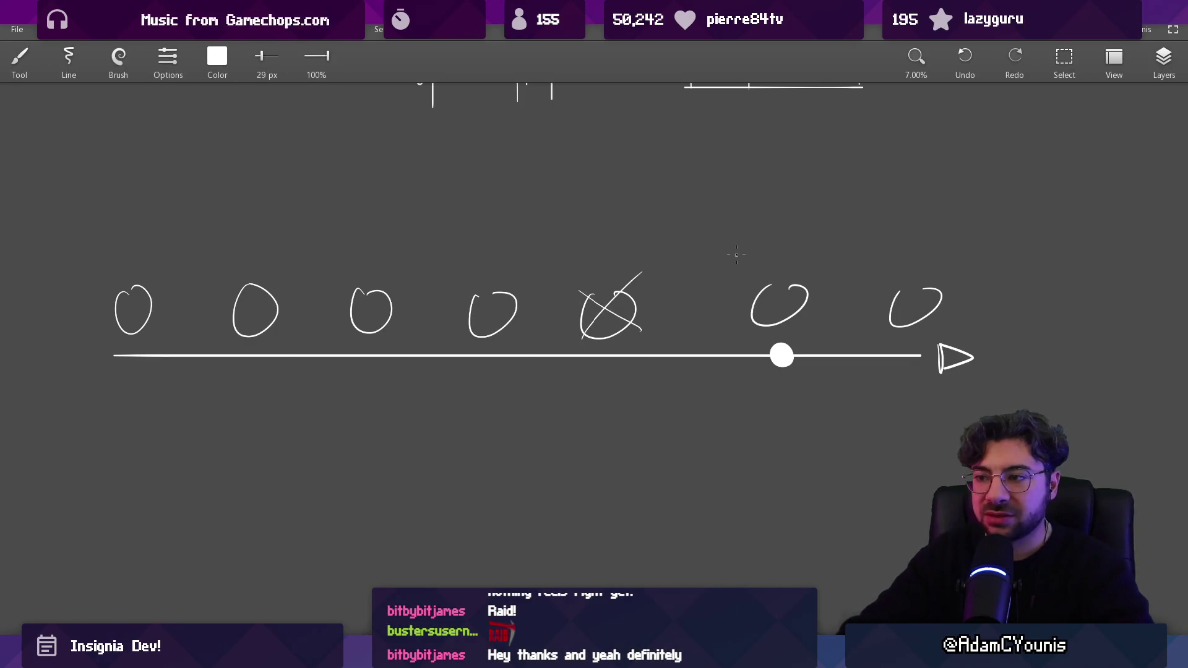
key("ctrl+z")
key("ctrl+z")
key("e")
mouse_move(767, 356)
left_mouse_down()
mouse_move(793, 355)
mouse_move(781, 355)
left_mouse_up()
left_click(606, 355)
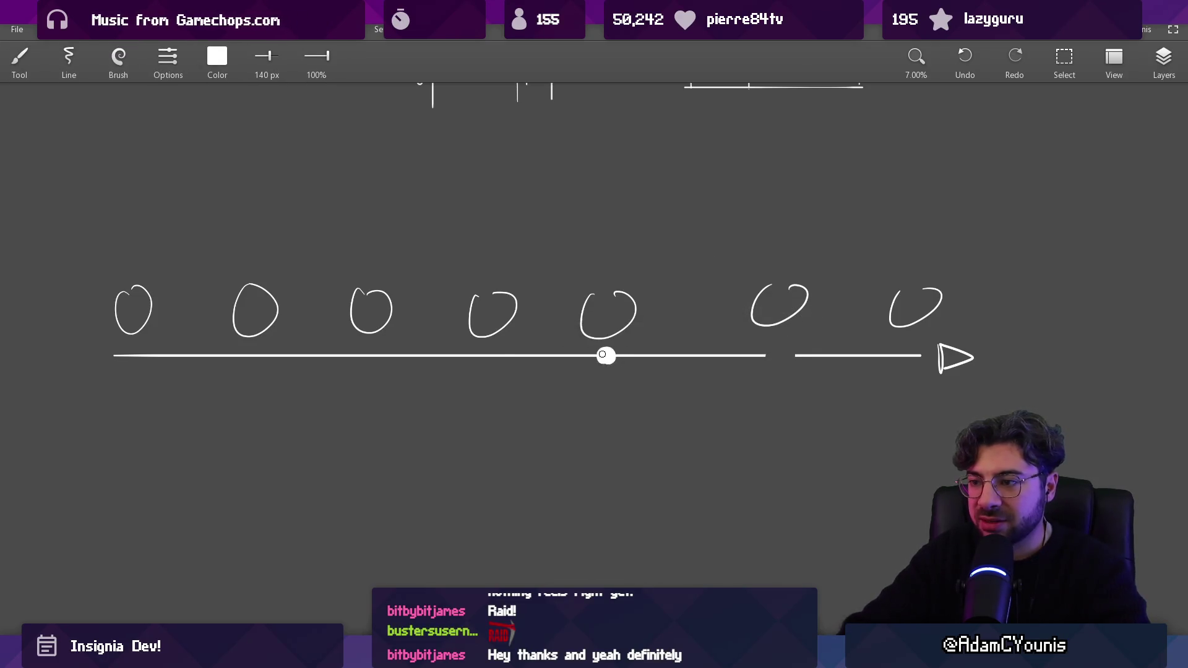
left_click_drag(758, 356, 806, 355)
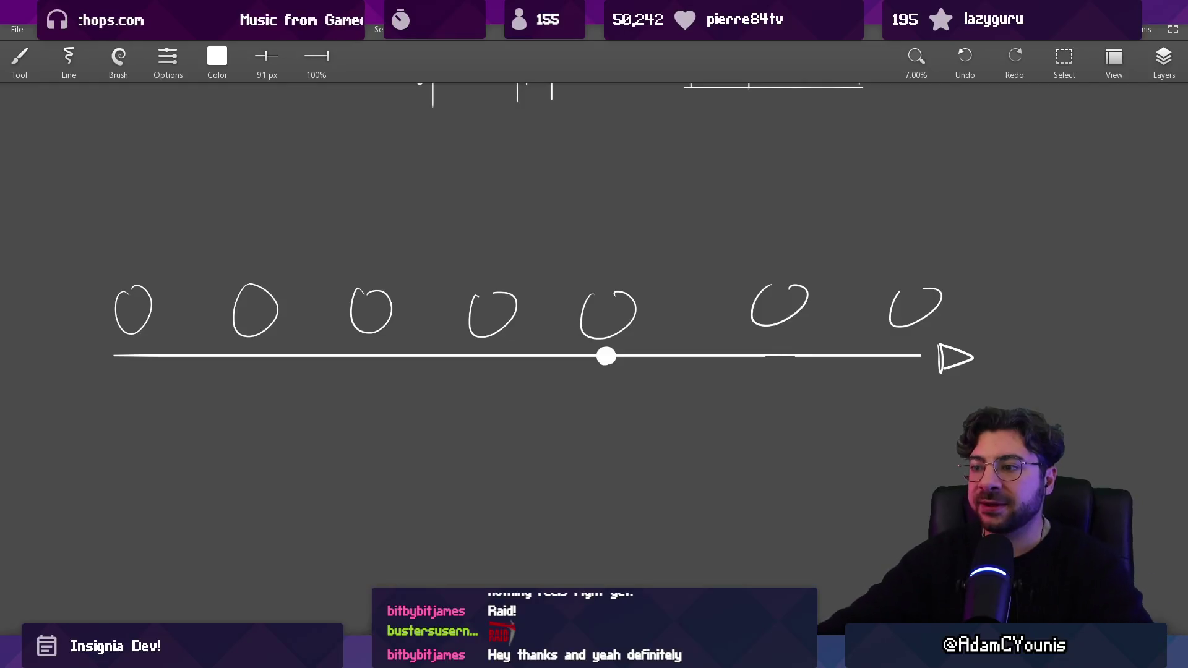
Shrink the timeline sketch and move it up beside the earlier diagrams
scroll(725, 332, "down", 1)
left_click_drag(680, 334, 587, 436)
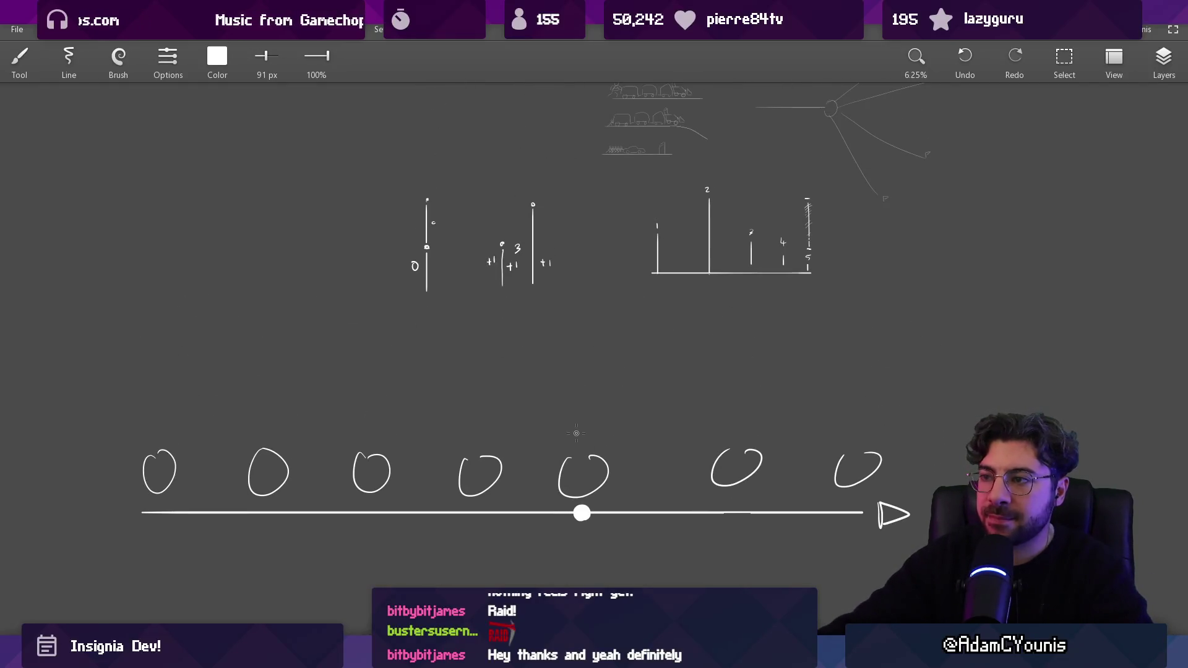
left_click_drag(79, 548, 997, 390)
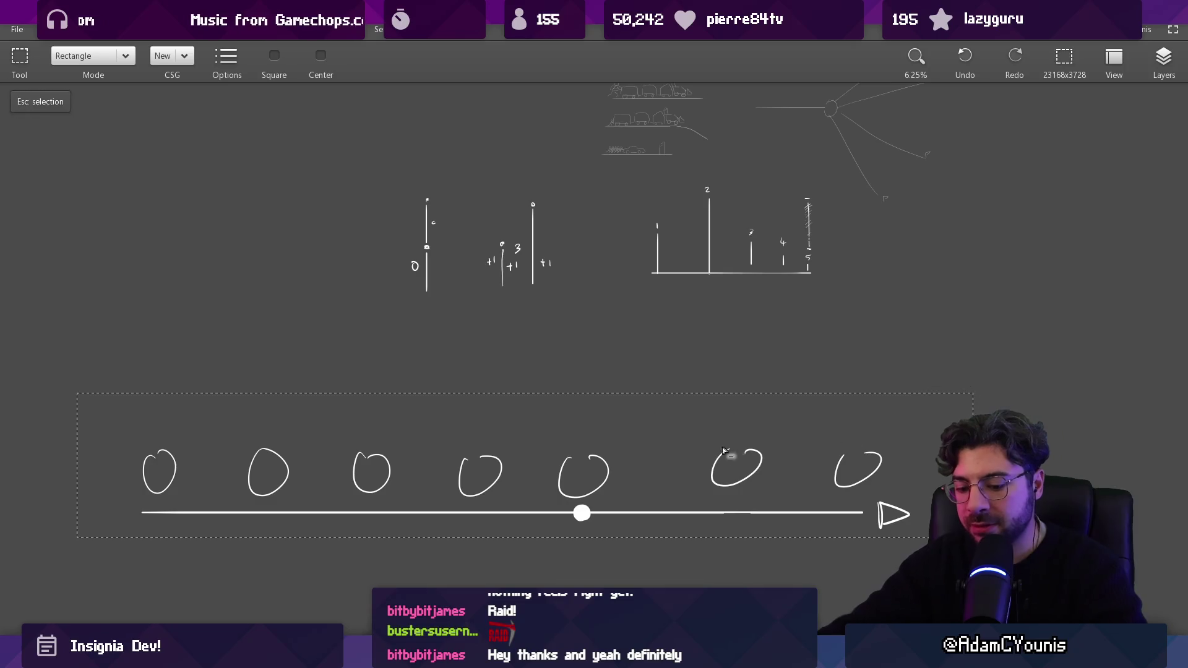
mouse_move(77, 537)
left_mouse_down()
mouse_move(771, 313)
mouse_move(754, 395)
left_mouse_up()
key("Return")
mouse_move(872, 423)
left_mouse_down()
mouse_move(623, 329)
mouse_move(648, 344)
left_mouse_up()
Select and scale down the diagrams surrounding the timeline
scroll(648, 344, "up", 7)
scroll(615, 375, "down", 6)
mouse_move(314, 167)
left_mouse_down()
mouse_move(549, 318)
mouse_move(839, 479)
mouse_move(451, 252)
left_mouse_up()
key("Return")
left_click_drag(282, 236, 465, 158)
scroll(557, 248, "up", 8)
scroll(587, 262, "down", 3)
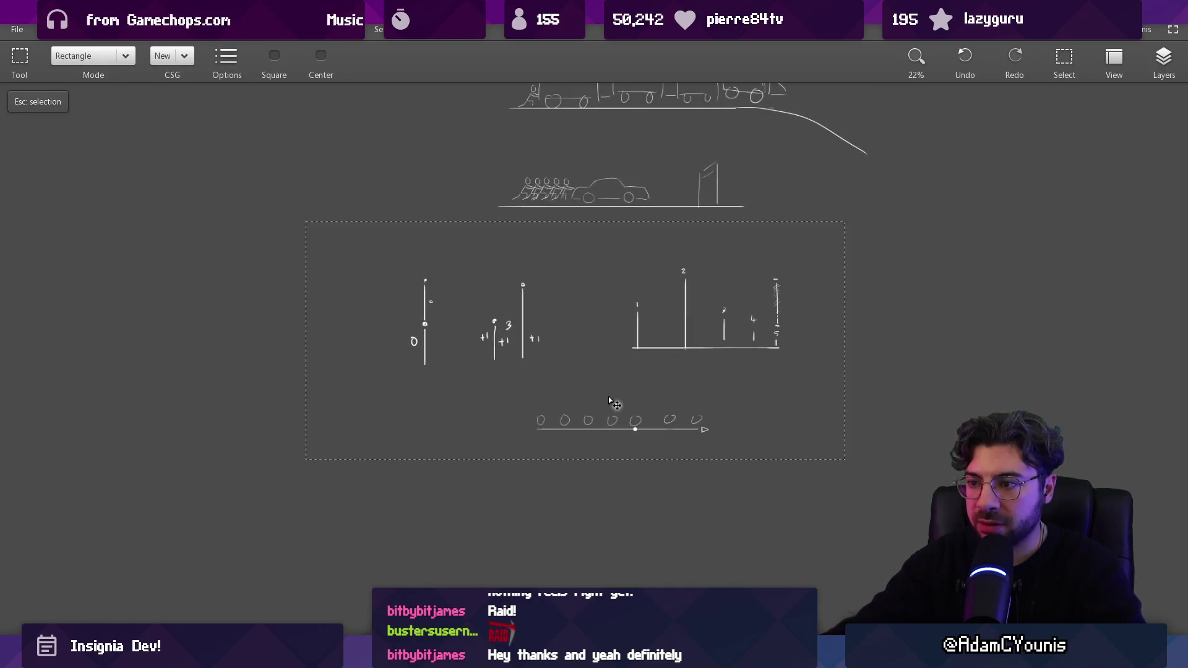
Switch back to the brush and reduce its size to 25 px
key("b")
scroll(587, 262, "down", 3)
scroll(557, 372, "up", 6)
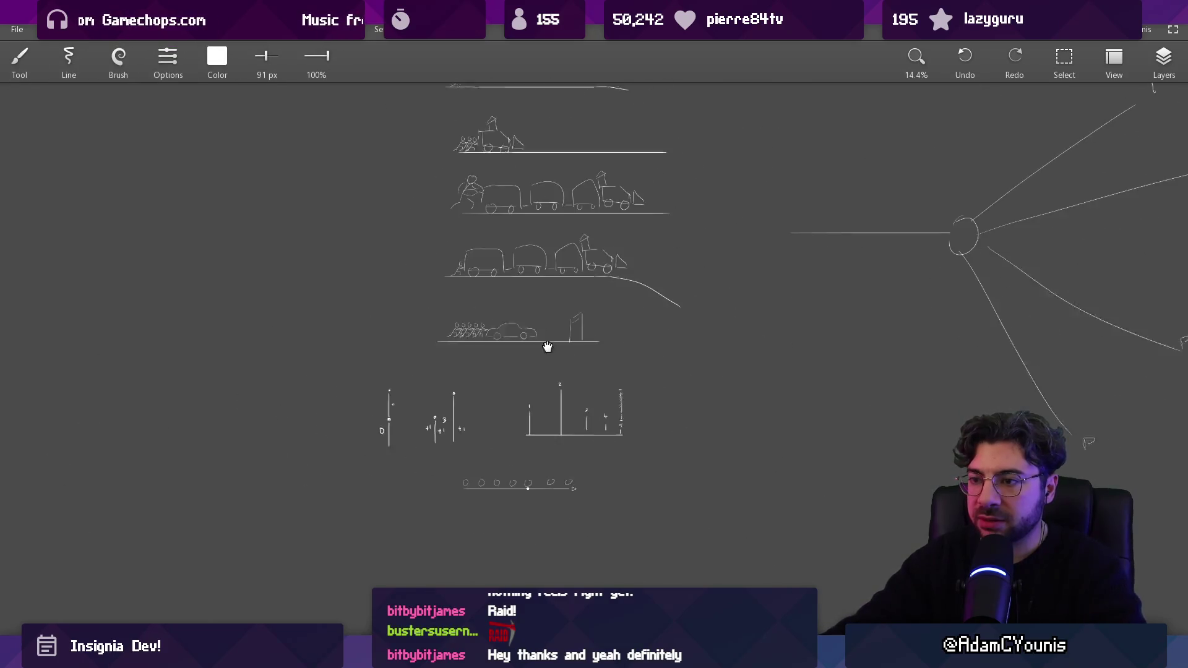
scroll(530, 461, "up", 8)
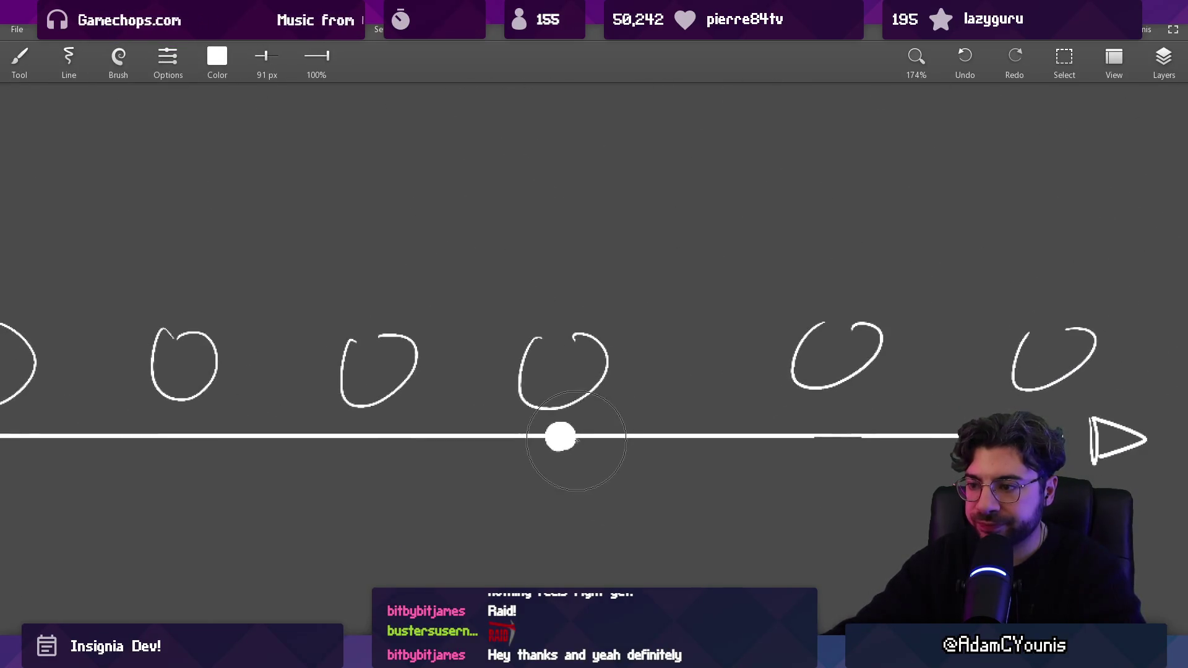
left_click_drag(667, 417, 643, 396)
key("alt+Tab")
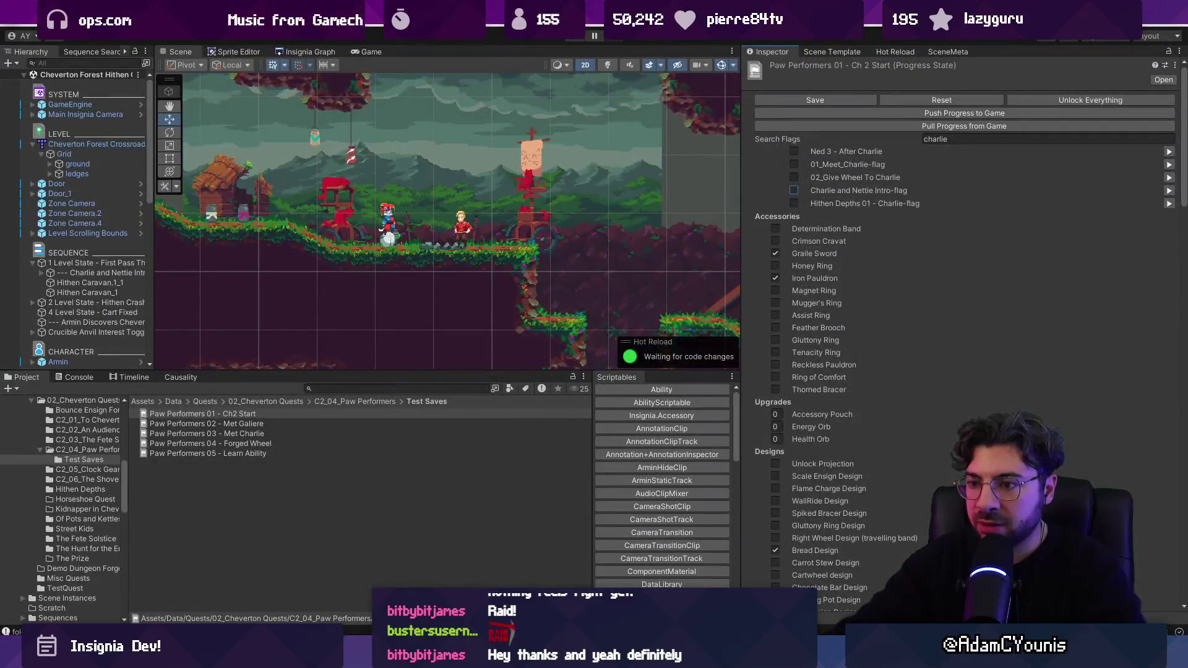
Review the quest flags in the enlarged Causality view, return to Test Saves, then zoom the sketch to 100%
mouse_move(745, 656)
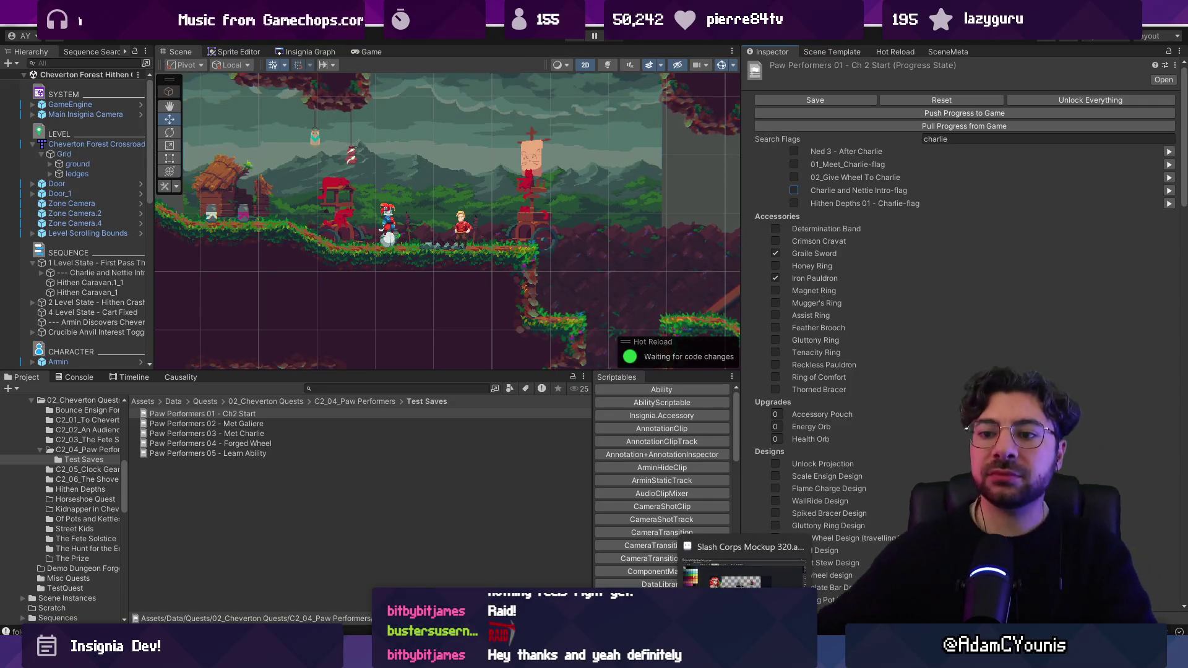
left_click(180, 377)
left_click_drag(319, 371, 333, 345)
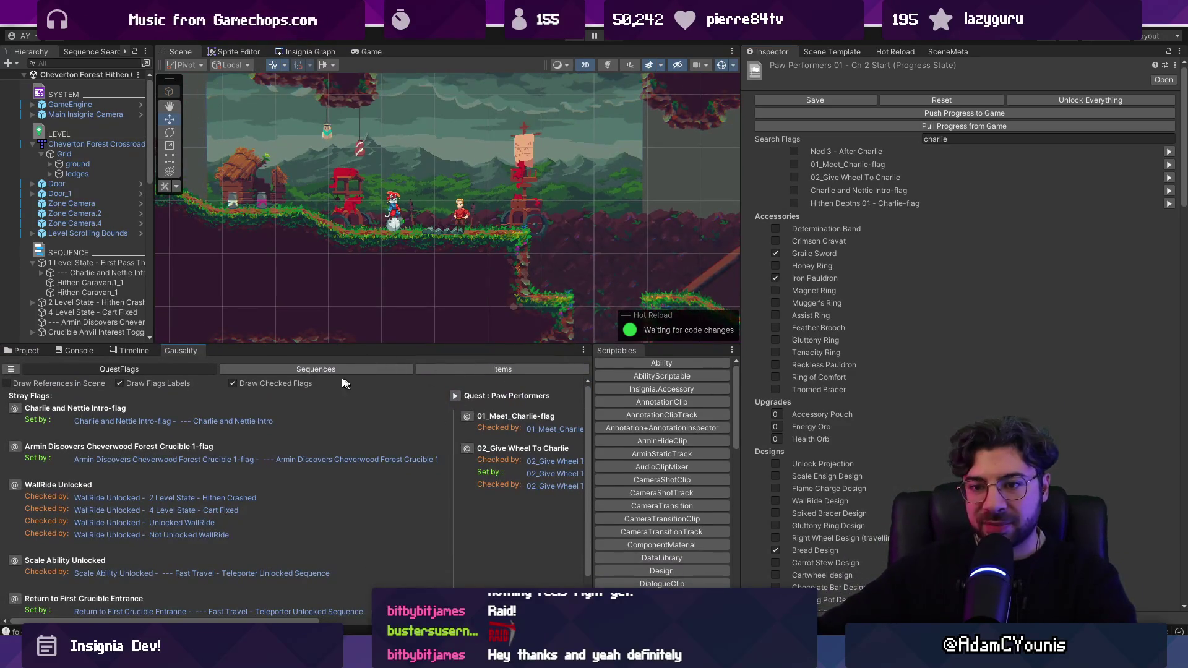
left_click(27, 350)
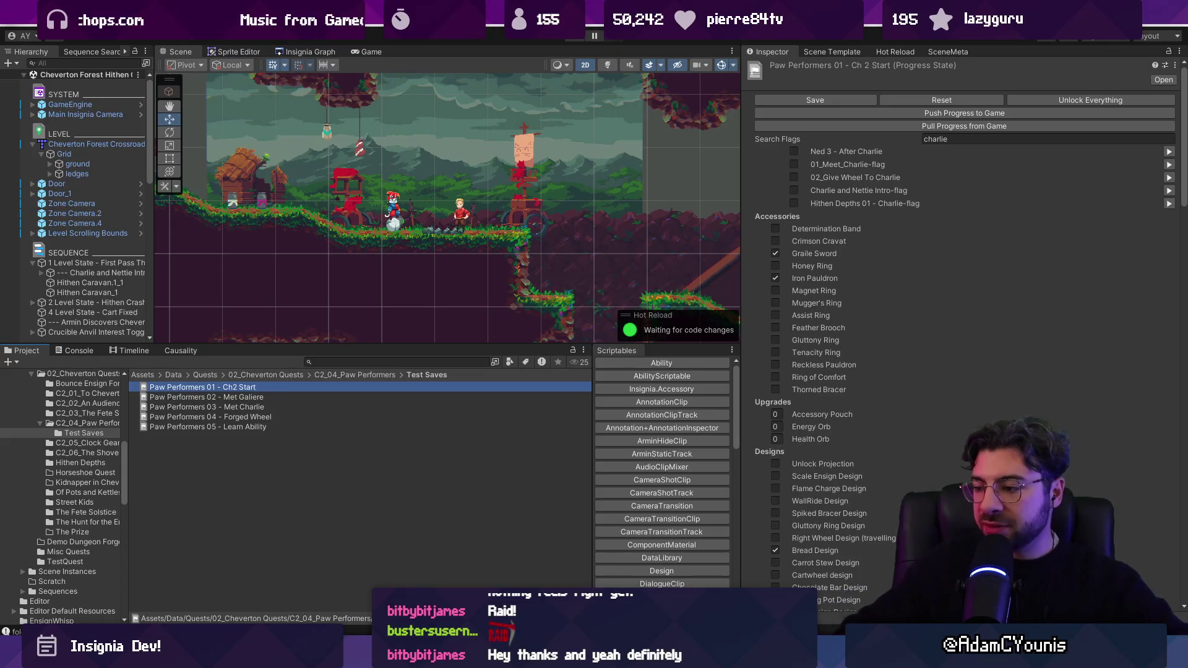
key("ctrl+0")
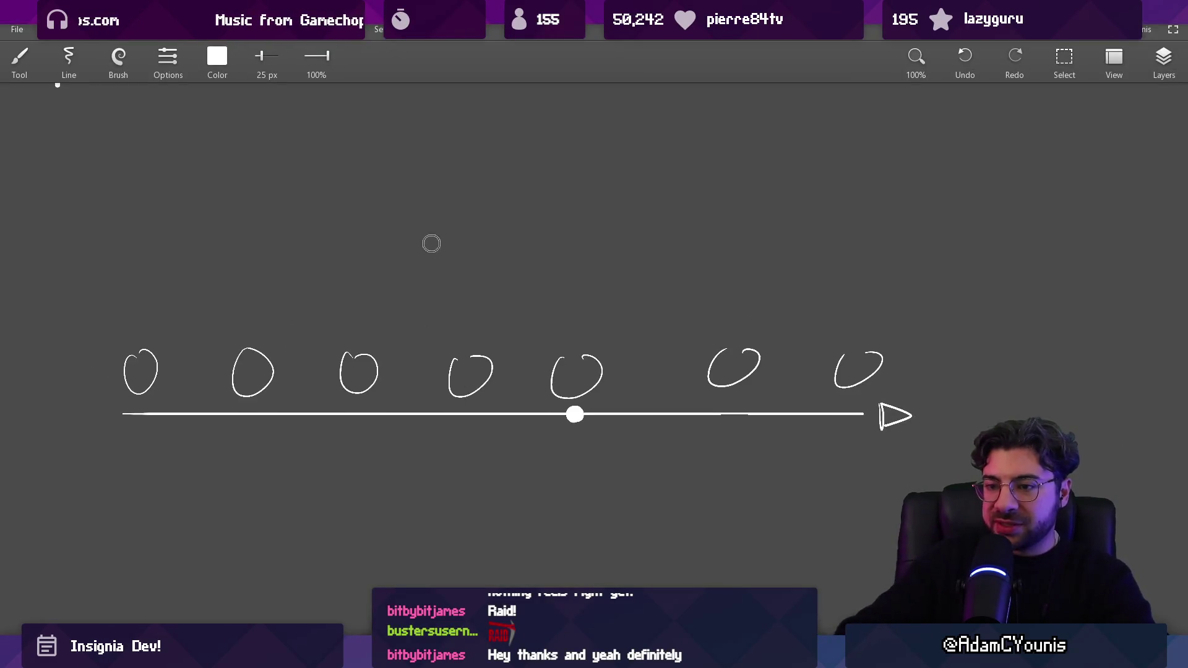
Thin the brush to 11 px and copy the first card drawing further along the row
key("bracketleft")
key("bracketleft")
key("bracketleft")
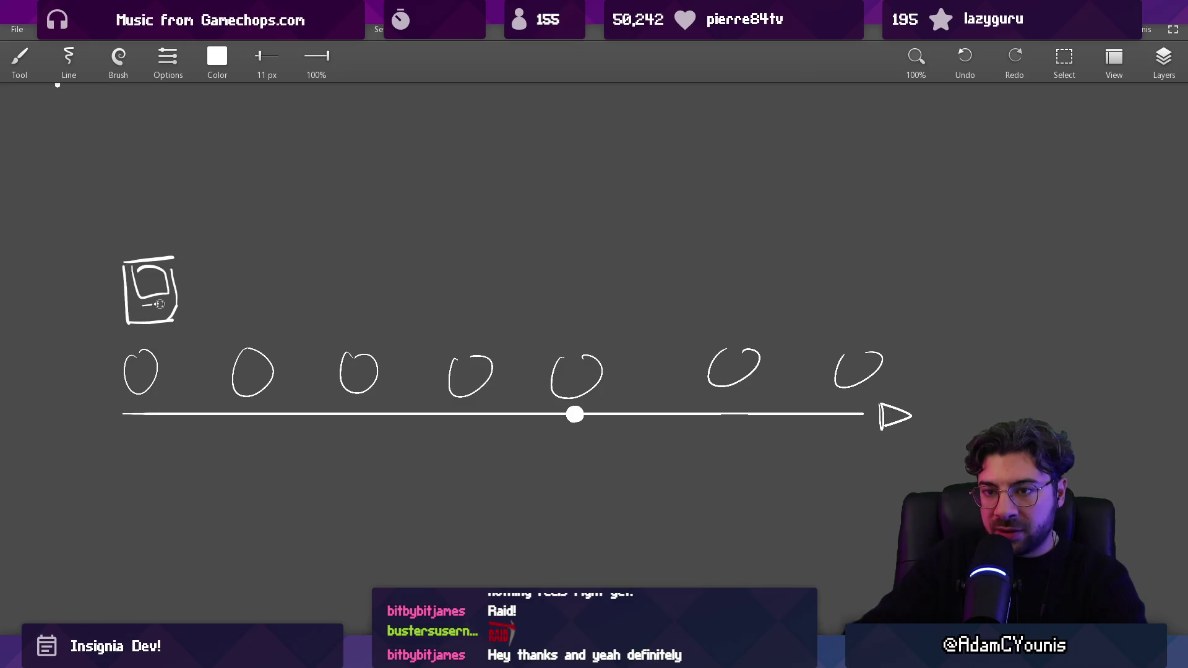
key("s")
left_click_drag(120, 344, 204, 244)
mouse_move(148, 288)
left_mouse_down()
mouse_move(467, 272)
mouse_move(573, 288)
mouse_move(734, 285)
left_mouse_up()
mouse_move(733, 285)
left_mouse_down()
mouse_move(810, 253)
mouse_move(866, 291)
left_mouse_up()
key("Escape")
Thin the brush to 3.1 px and paste another card copy above the square
left_click_drag(427, 305, 563, 285)
key("b")
mouse_move(177, 339)
left_mouse_down()
mouse_move(162, 380)
mouse_move(189, 372)
mouse_move(194, 336)
left_mouse_up()
key("ctrl+z")
key("bracketleft")
key("bracketleft")
key("bracketleft")
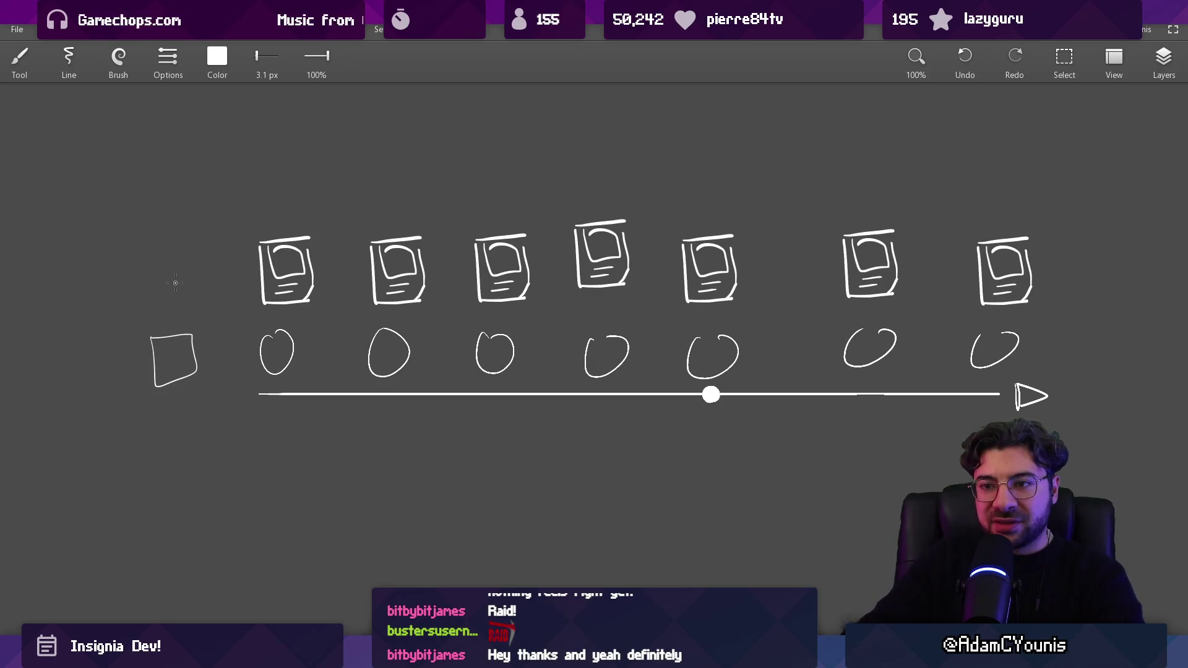
key("s")
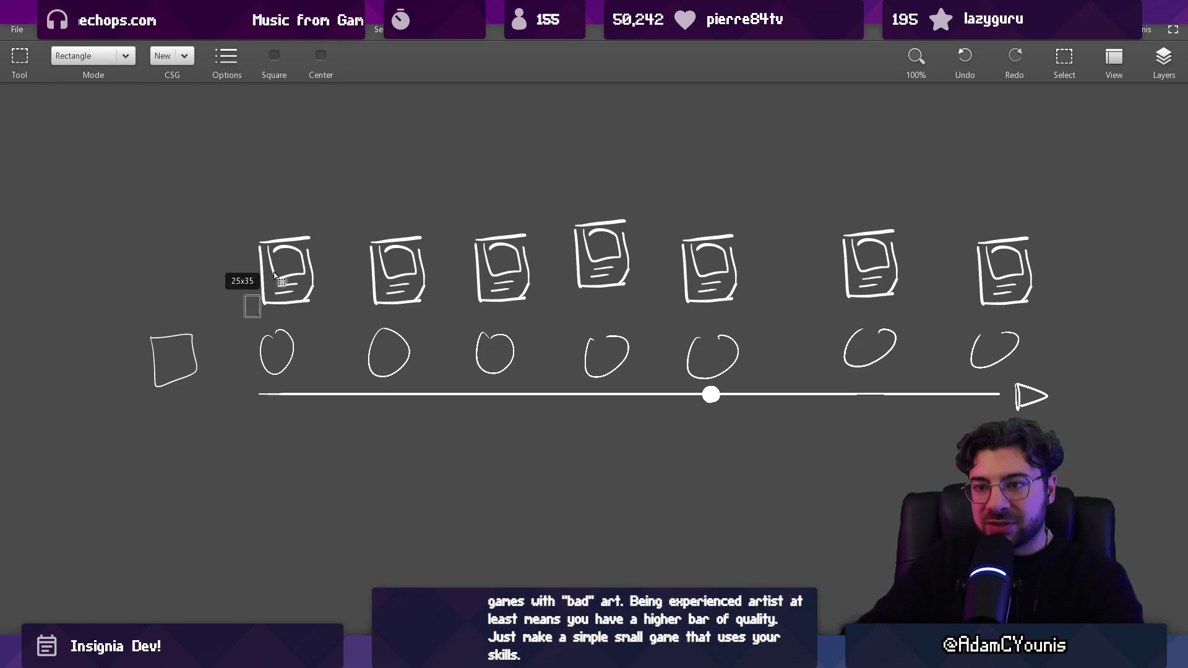
left_click_drag(226, 213, 312, 313)
key("ctrl+c")
key("ctrl+v")
left_click_drag(285, 272, 168, 288)
Draw and undo trial arcs, circles, a divider and loops around the cards
key("b")
mouse_move(170, 240)
left_mouse_down()
mouse_move(391, 185)
mouse_move(846, 210)
left_mouse_up()
key("ctrl+z")
mouse_move(186, 322)
left_mouse_down()
mouse_move(213, 381)
mouse_move(186, 320)
left_mouse_up()
key("ctrl+z")
left_click_drag(332, 205, 341, 289)
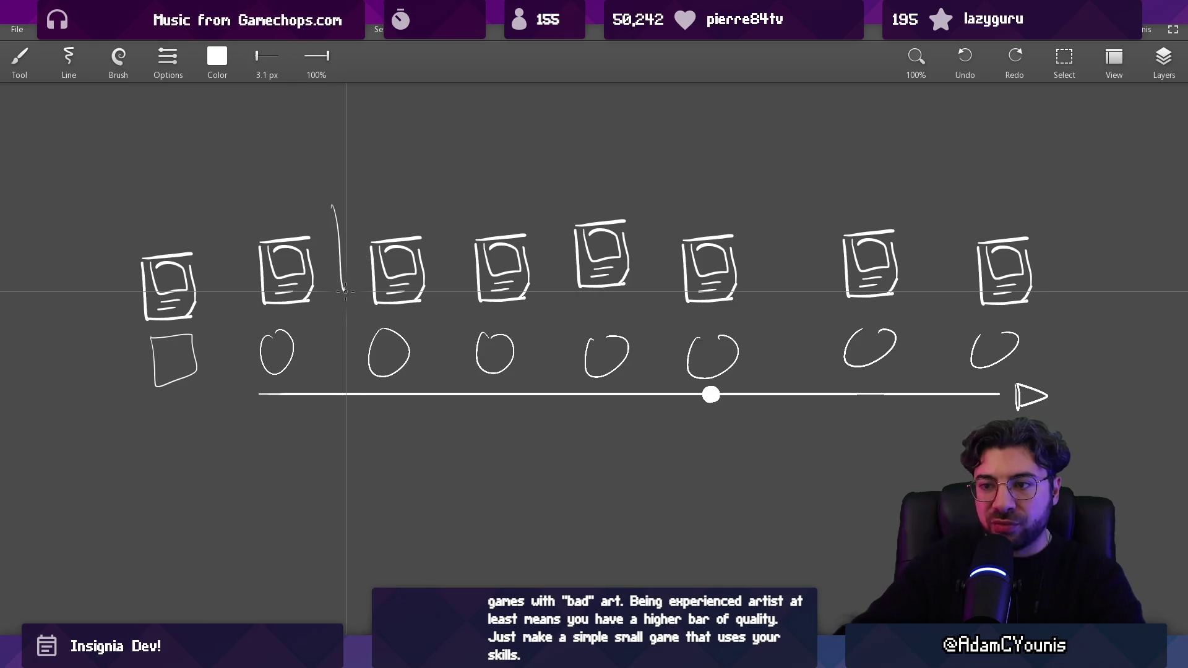
key("ctrl+z")
key("ctrl+z")
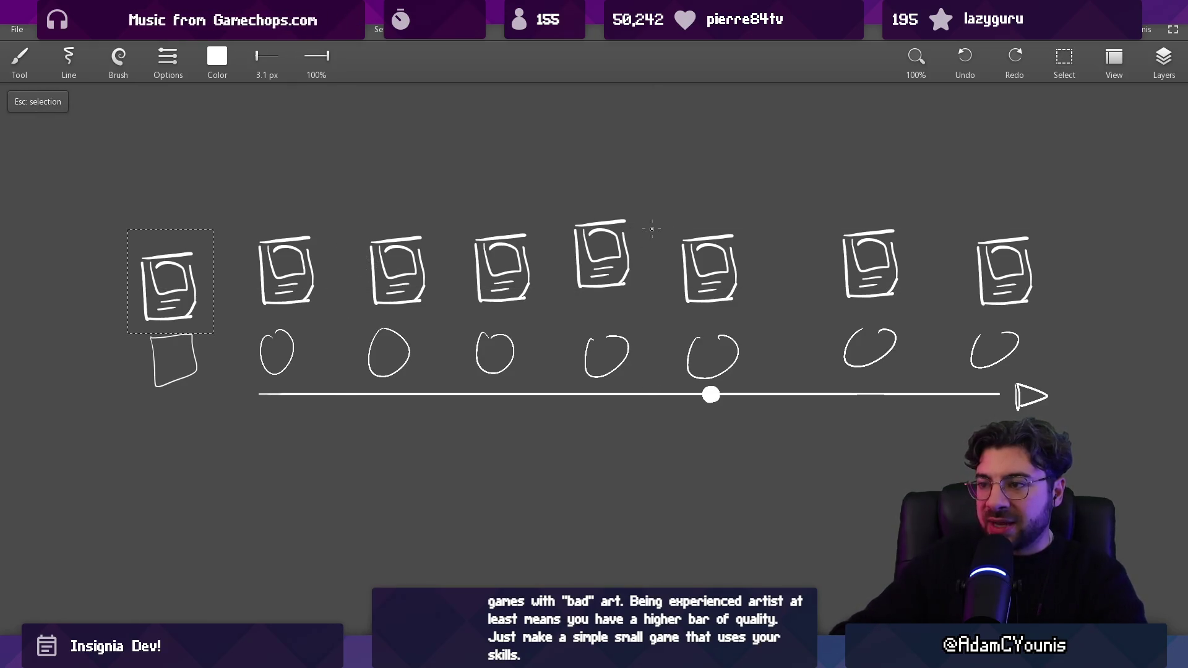
key("ctrl+d")
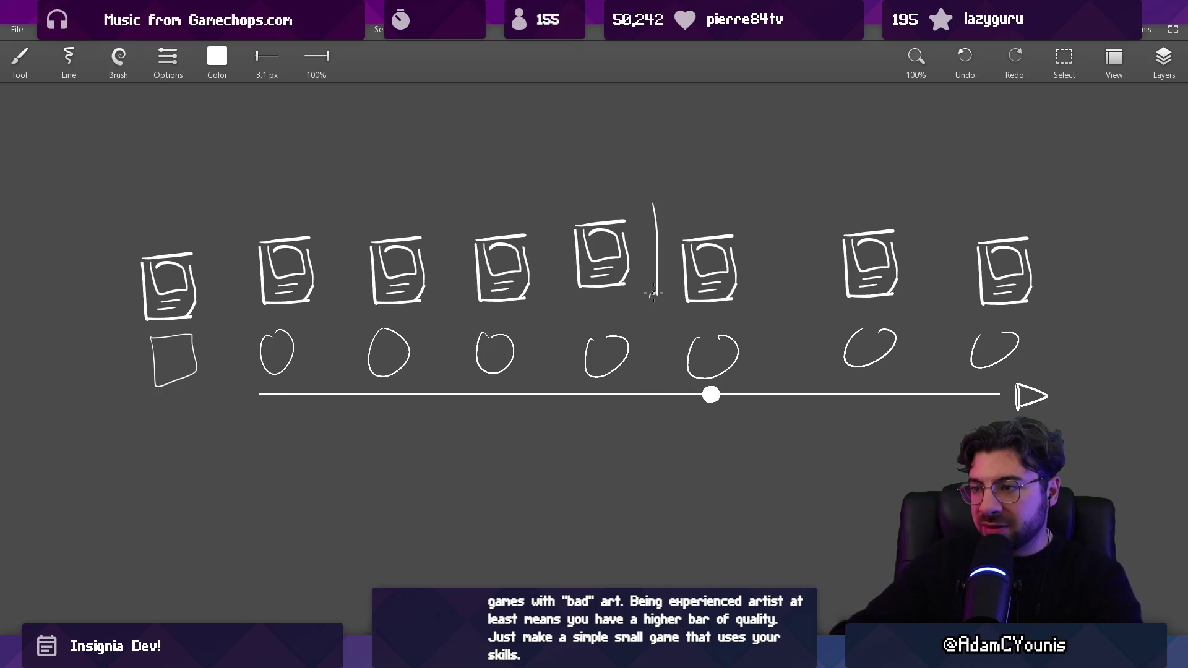
mouse_move(142, 272)
left_mouse_down()
mouse_move(544, 291)
mouse_move(136, 303)
left_mouse_up()
key("ctrl+z")
mouse_move(699, 204)
left_mouse_down()
mouse_move(804, 323)
mouse_move(879, 219)
left_mouse_up()
key("ctrl+z")
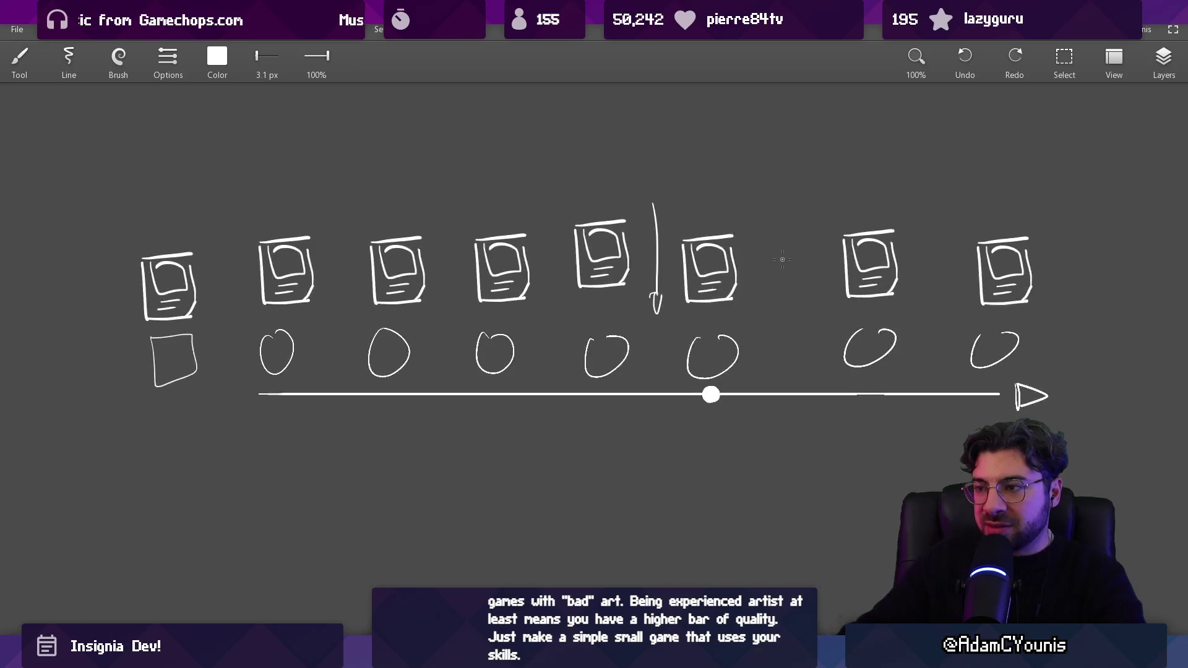
Delete the card doodles, undo the remaining card strokes, and return to Unity
mouse_move(781, 261)
left_mouse_down()
mouse_move(204, 422)
mouse_move(809, 370)
left_mouse_up()
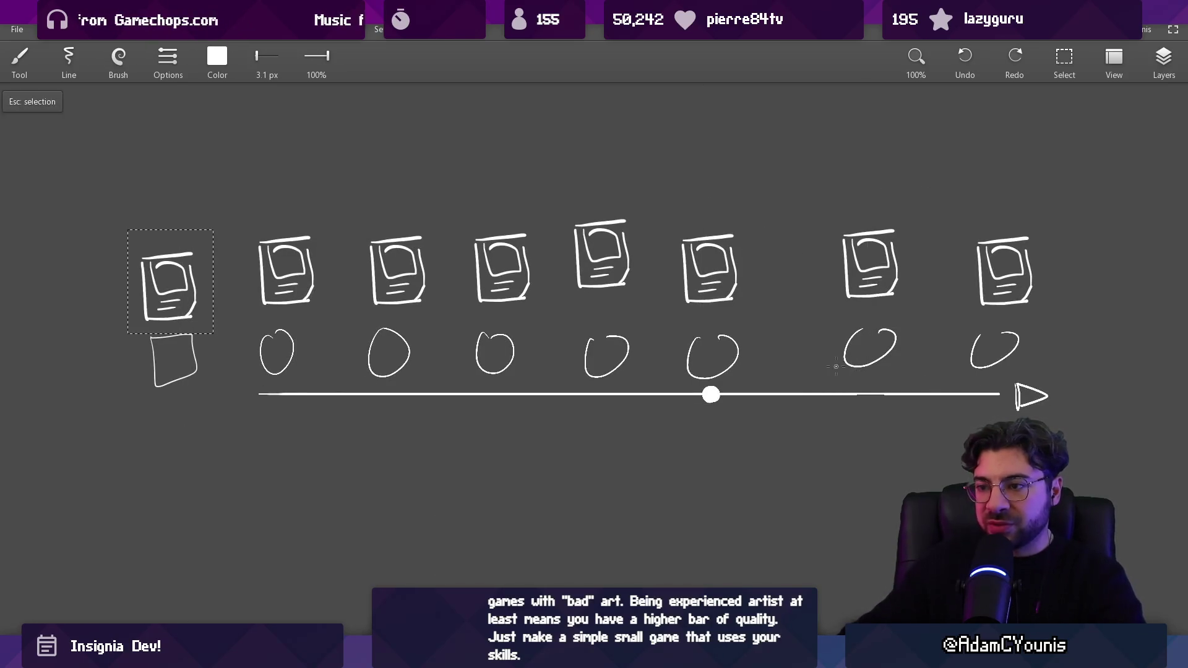
key("Delete")
key("ctrl+z")
key("ctrl+z")
key("ctrl+z")
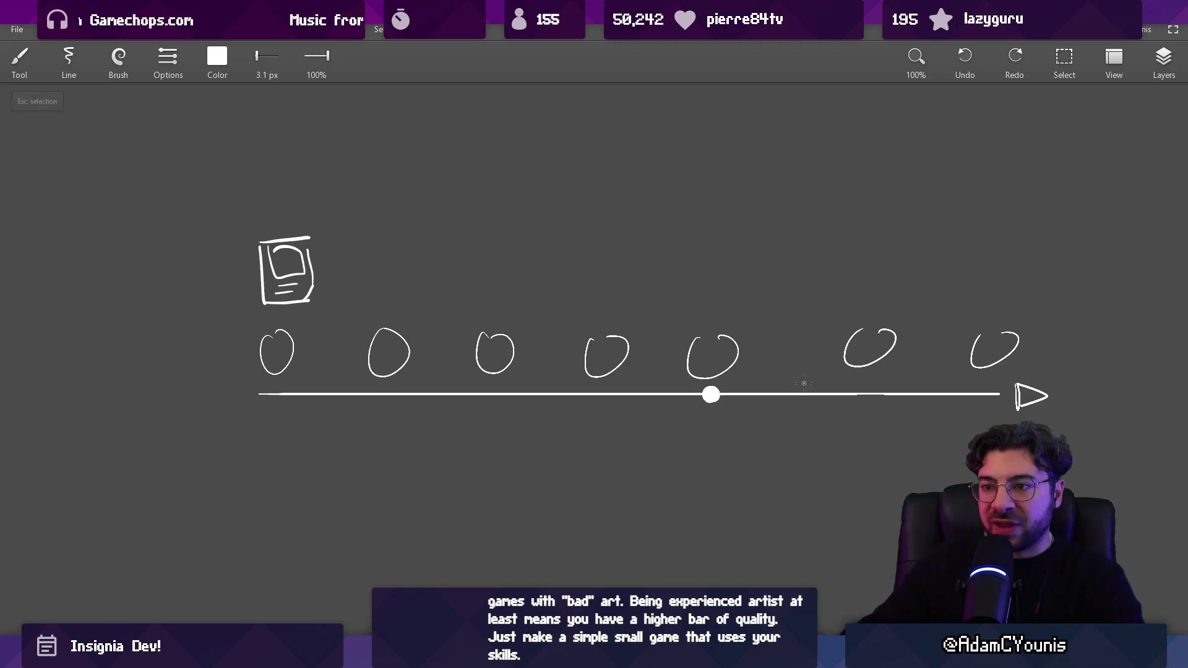
key("ctrl+z")
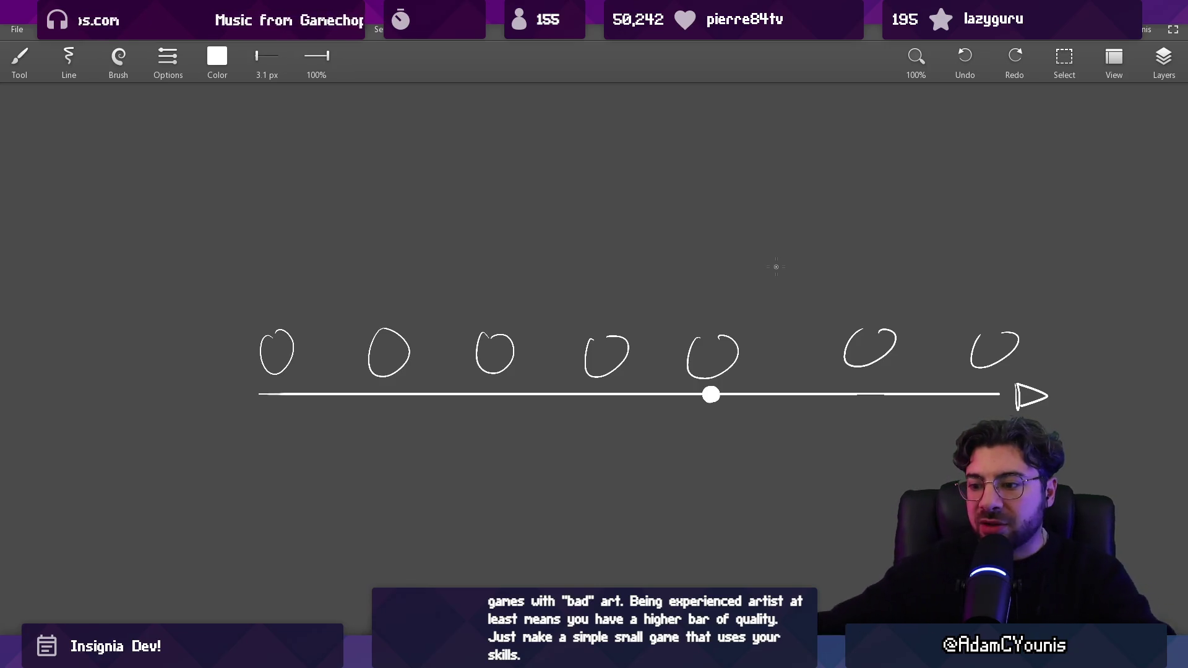
key("alt+Tab")
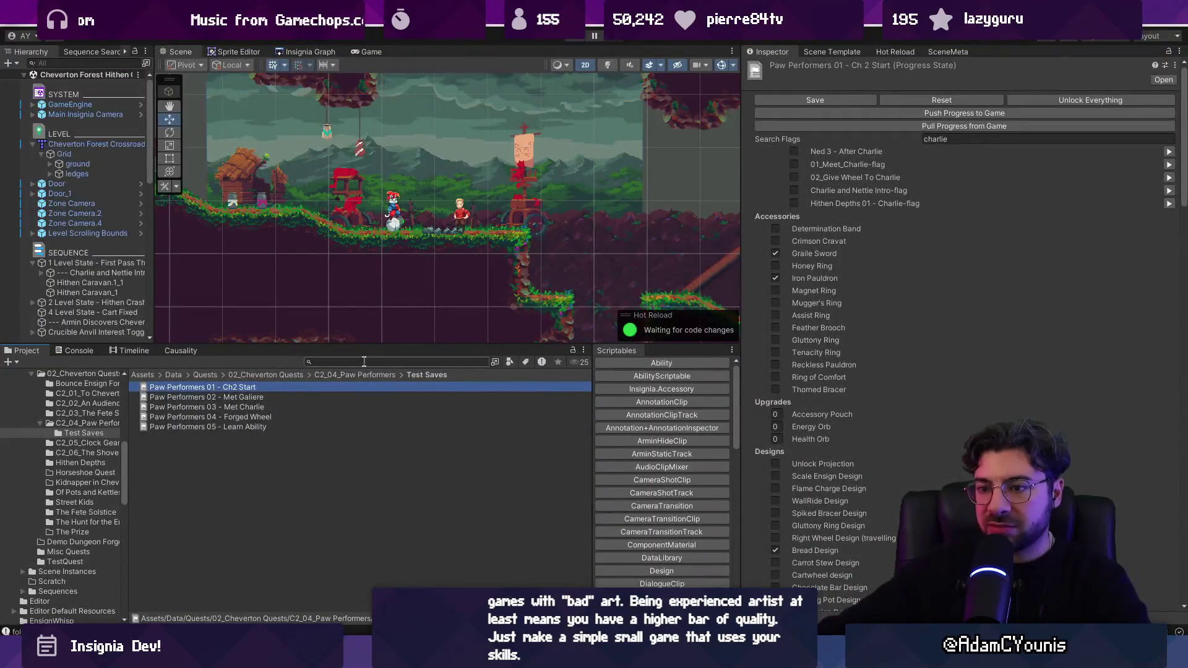
Go up to C2_04_Paw Performers and show the Paw Performers quest in a wider panel
left_click(365, 374)
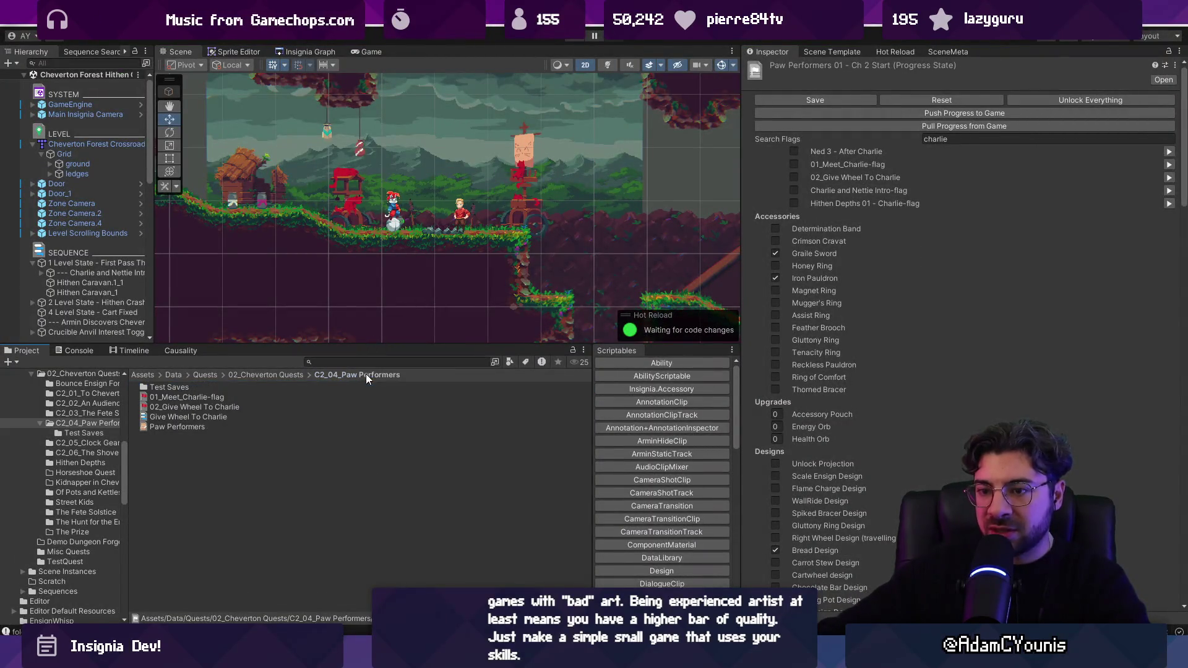
left_click(177, 427)
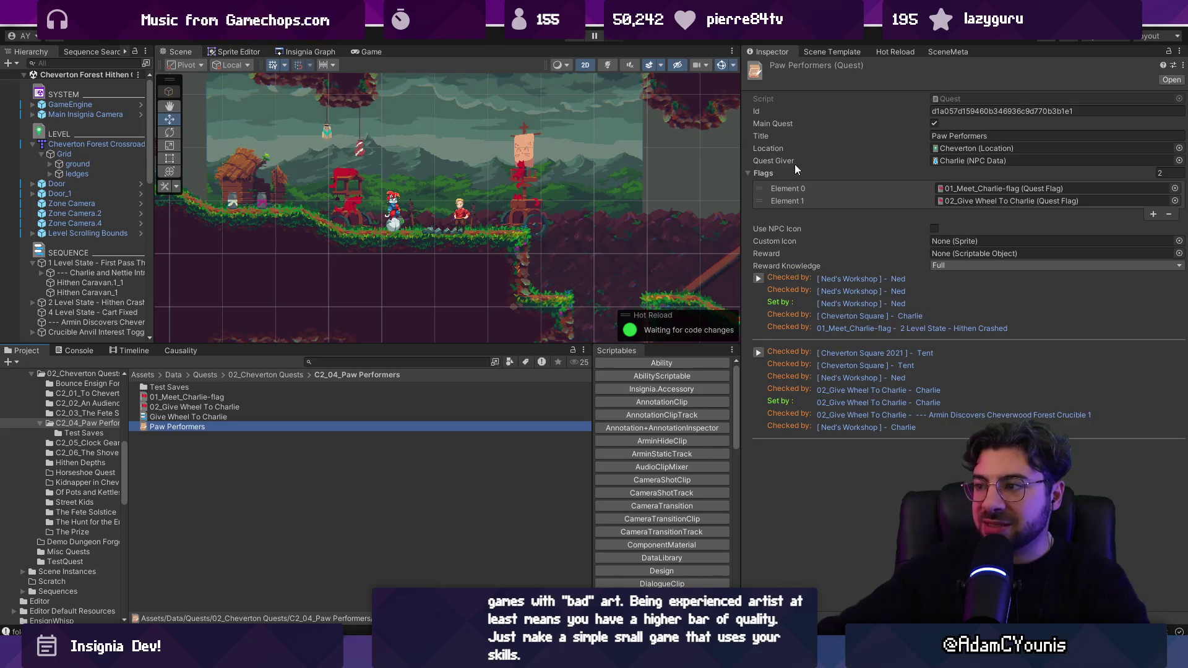
left_click_drag(740, 283, 647, 283)
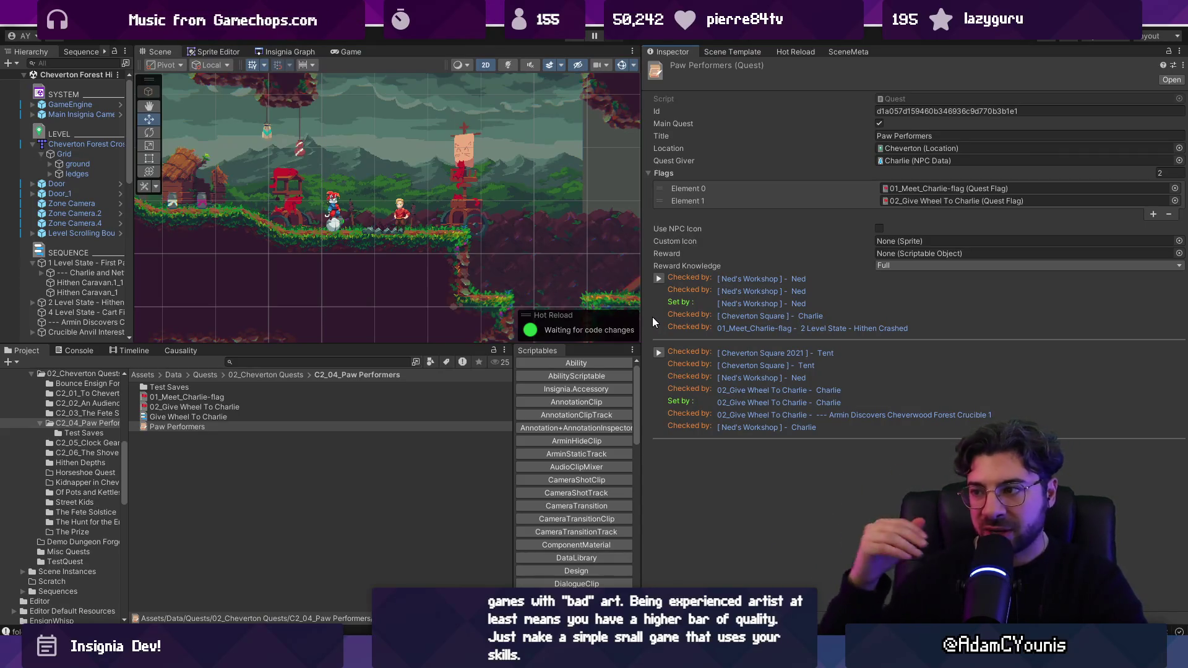
Add a temporary Flags element, browse the quest flag chooser, then remove the extra entry
left_click(820, 202)
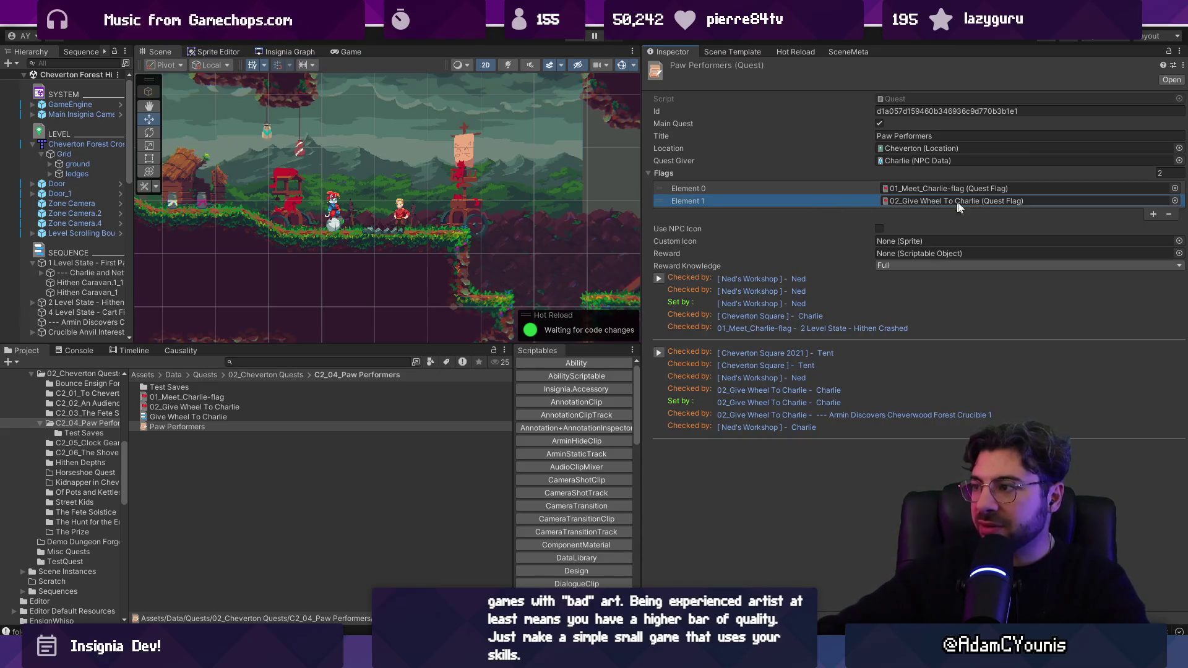
left_click(1153, 214)
left_click(1141, 213)
left_click(1174, 213)
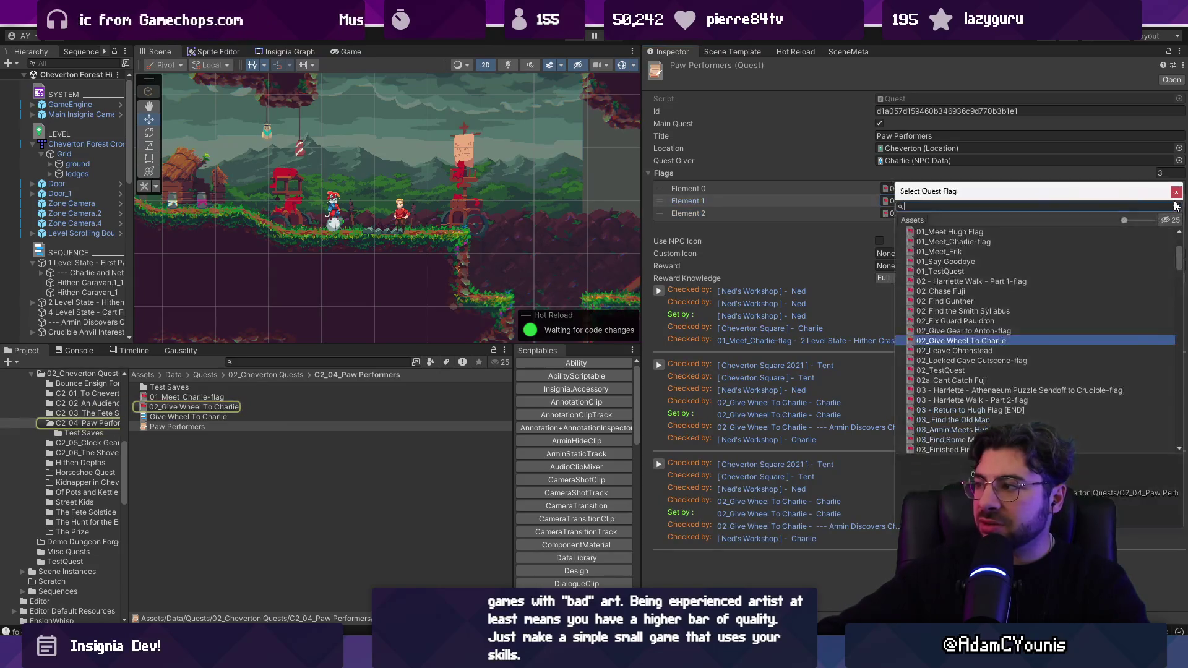
mouse_move(1056, 196)
left_mouse_down()
mouse_move(1028, 243)
mouse_move(973, 253)
left_mouse_up()
left_click(1082, 250)
left_click(1169, 226)
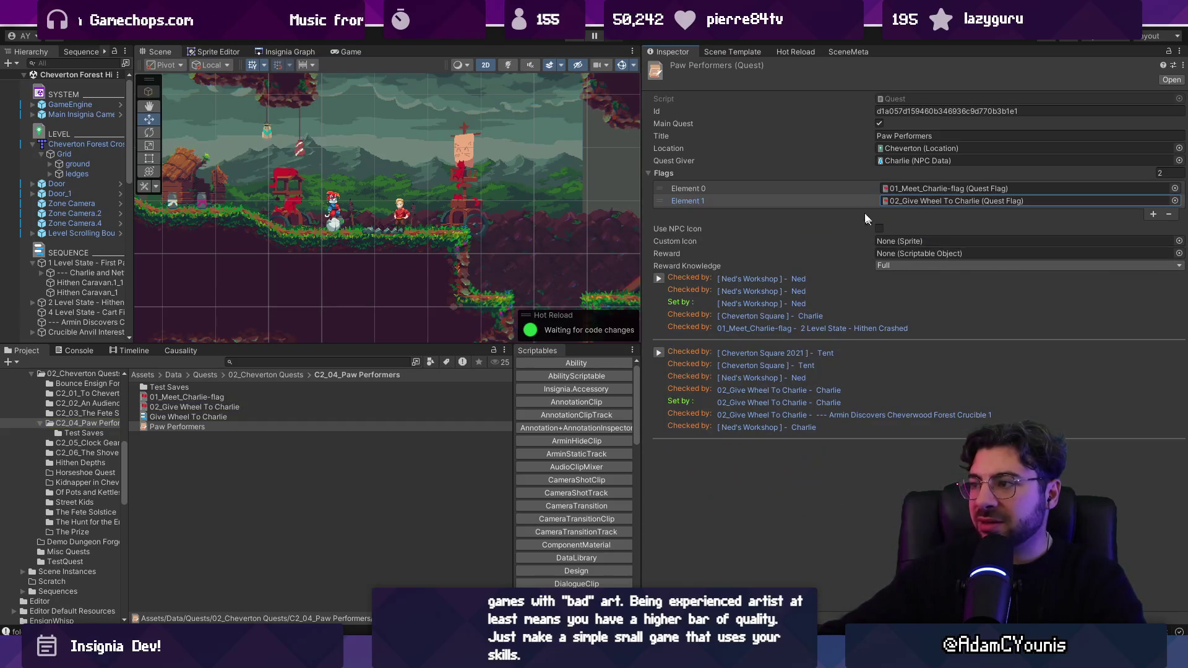
Check the order of 01_Meet_Charlie-flag and 02_Give Wheel To Charlie, then widen the hierarchy
left_click(789, 198)
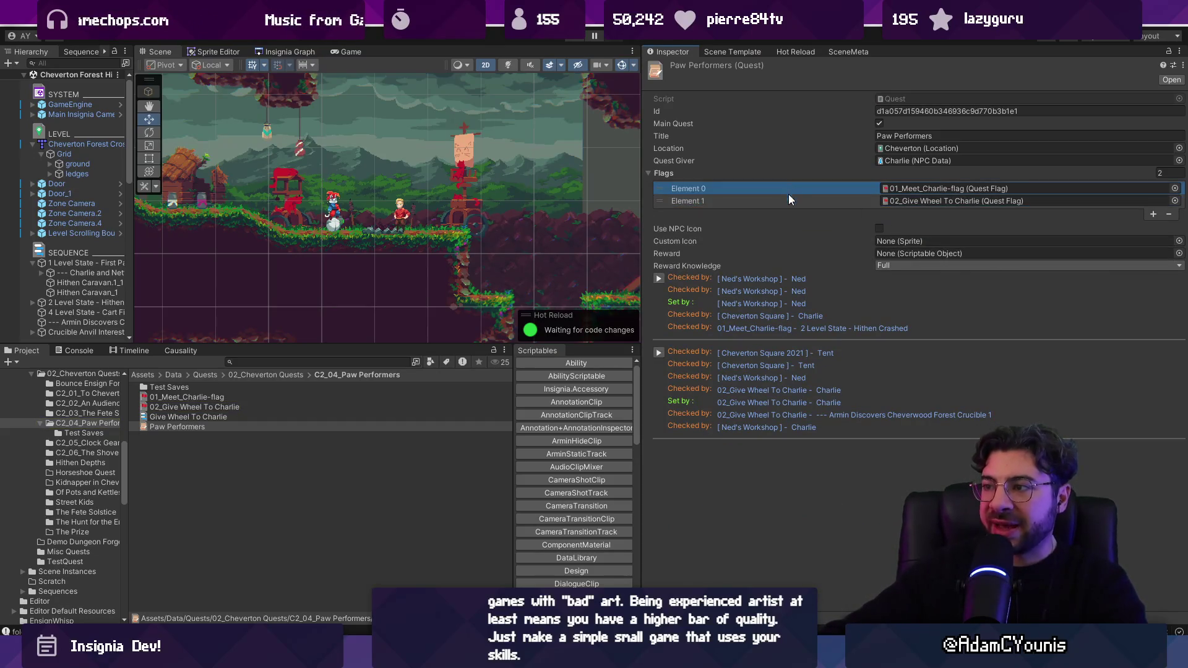
left_click(790, 188)
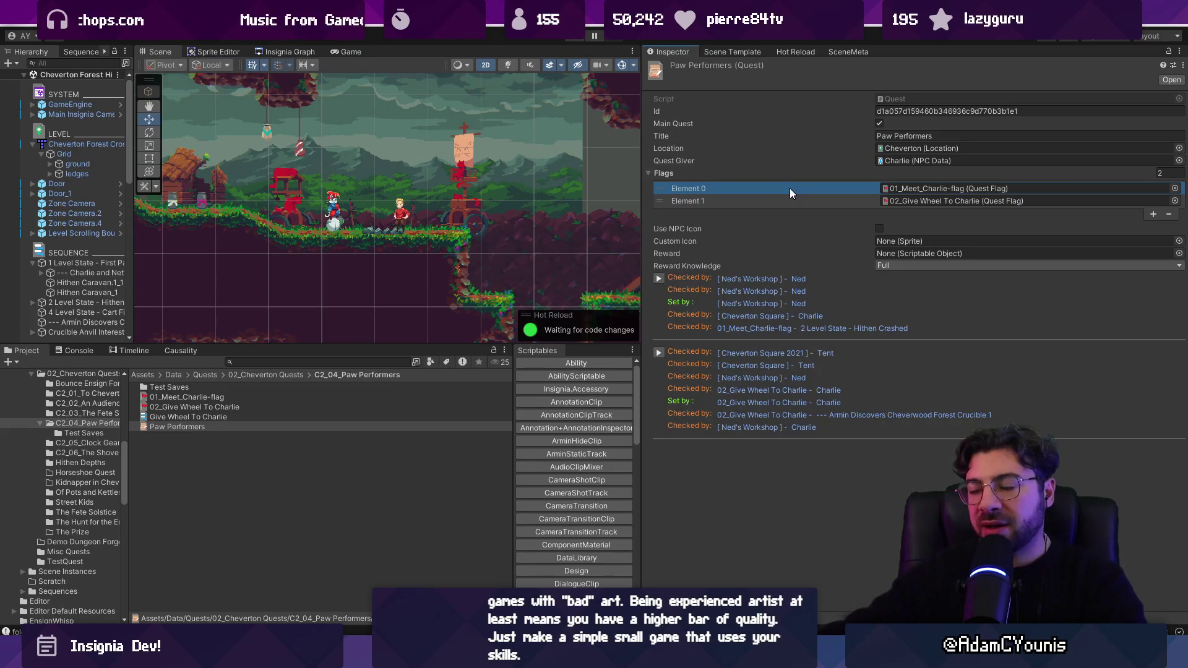
mouse_move(756, 182)
left_mouse_down()
mouse_move(768, 201)
mouse_move(771, 189)
left_mouse_up()
left_click(772, 201)
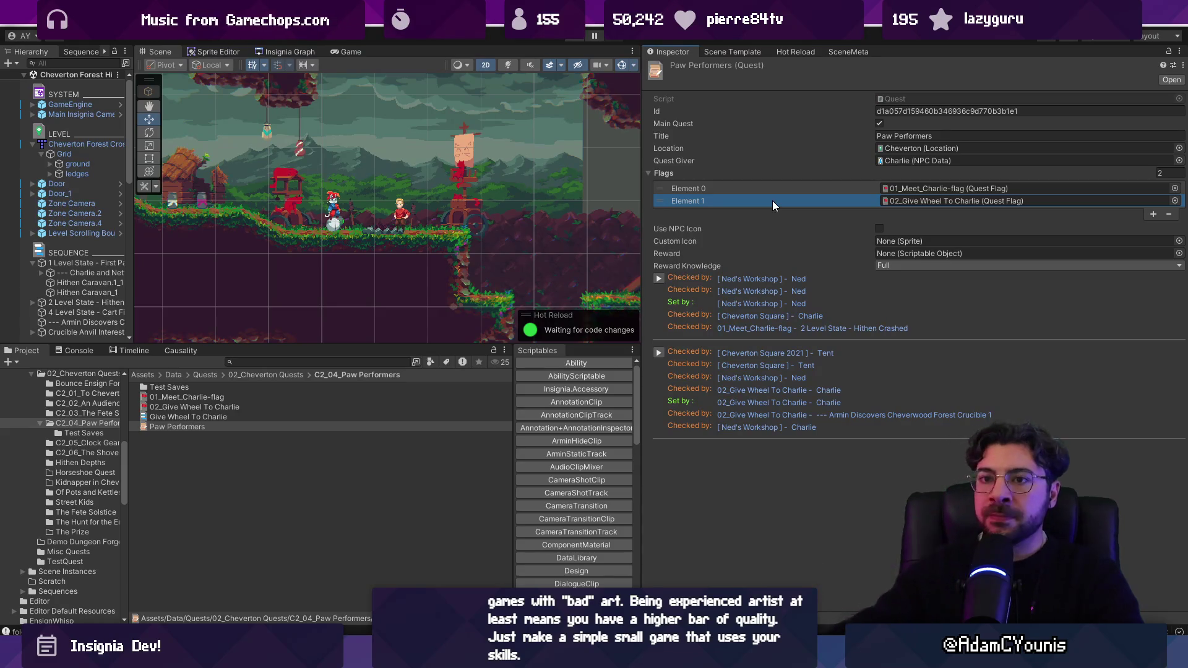
key("Up")
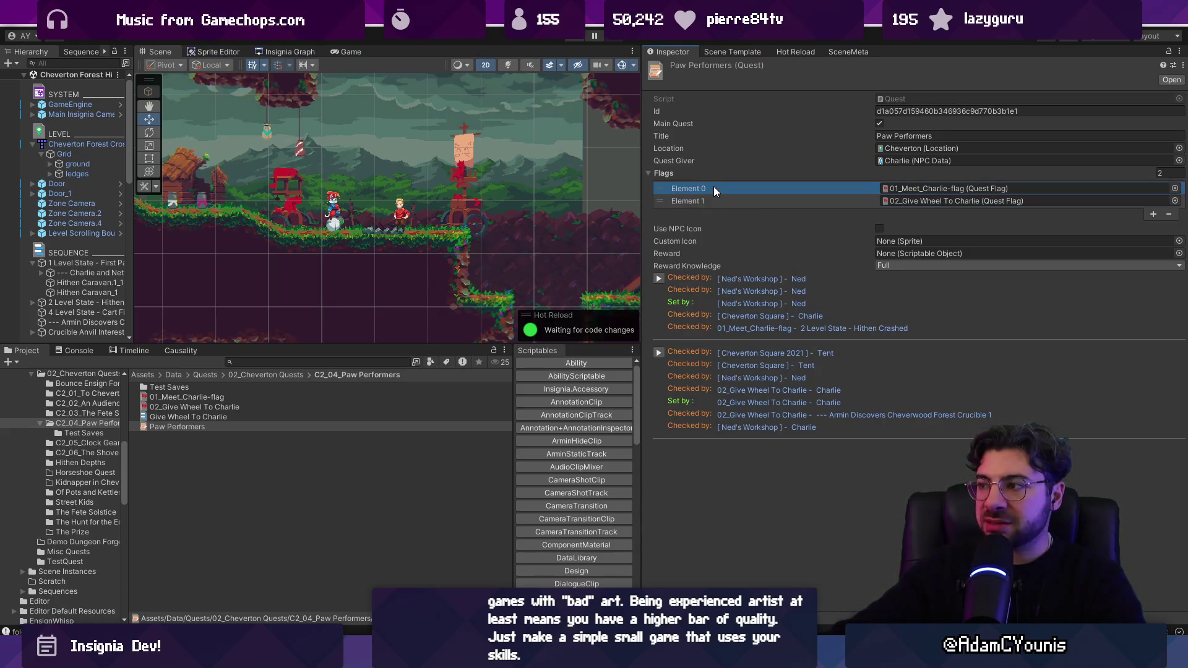
left_click_drag(133, 151, 182, 152)
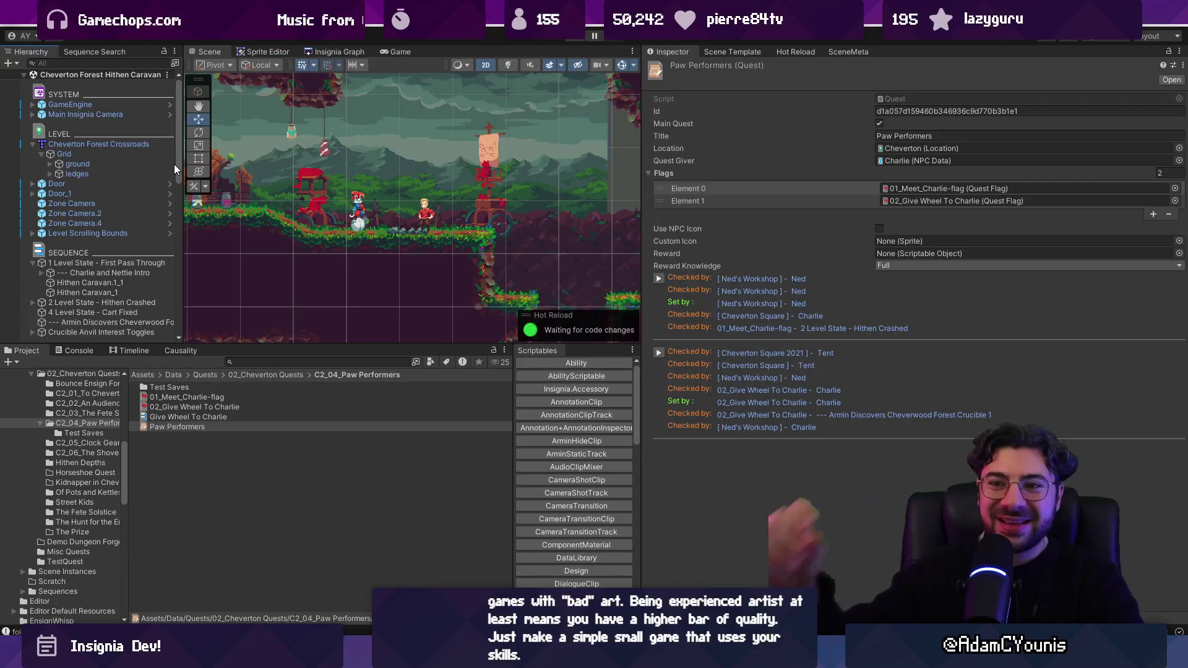
left_click(131, 263)
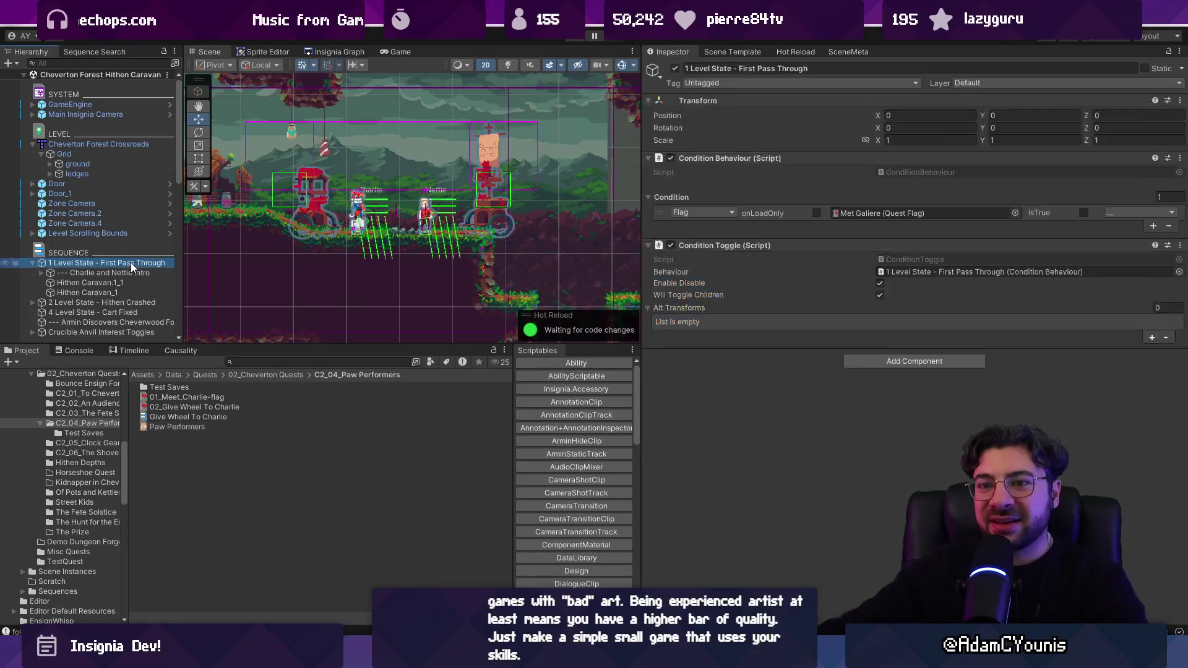
left_click(139, 303)
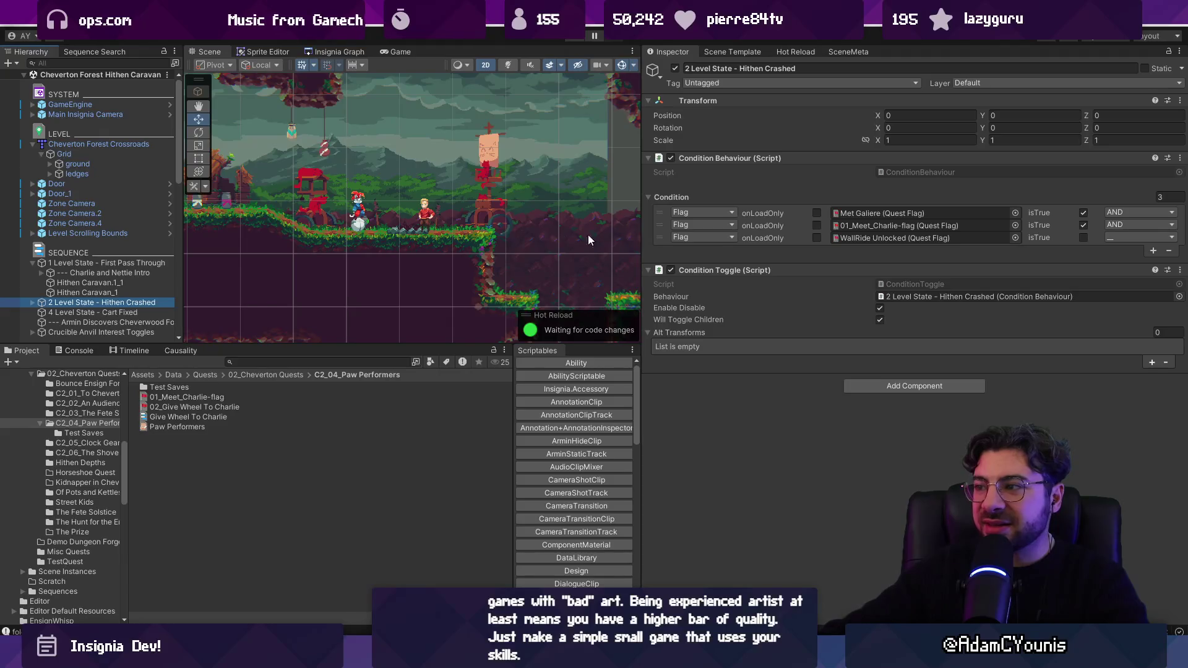
left_click(40, 274)
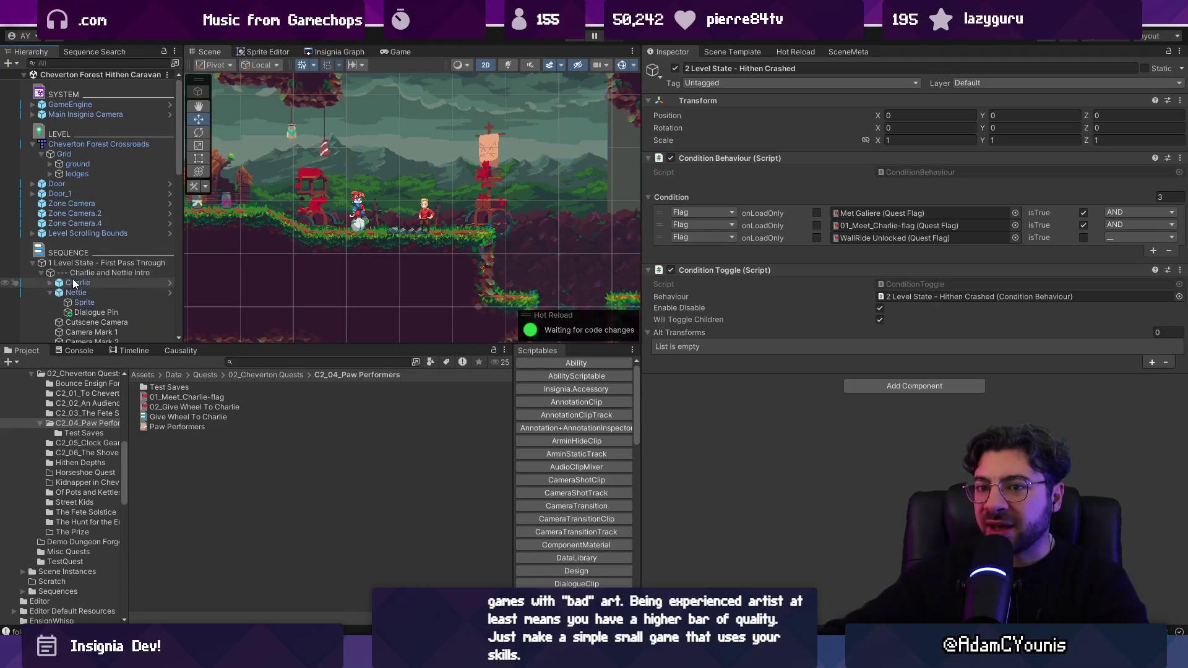
left_click(72, 275)
left_click(42, 274)
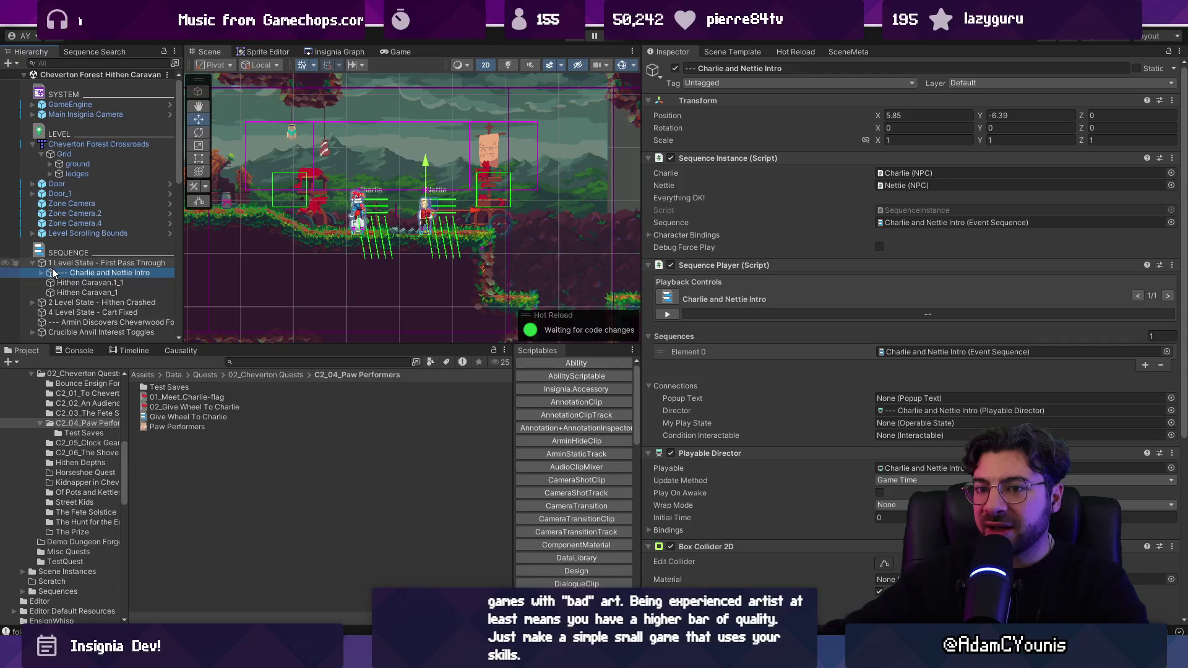
left_click(59, 285)
left_click(67, 303)
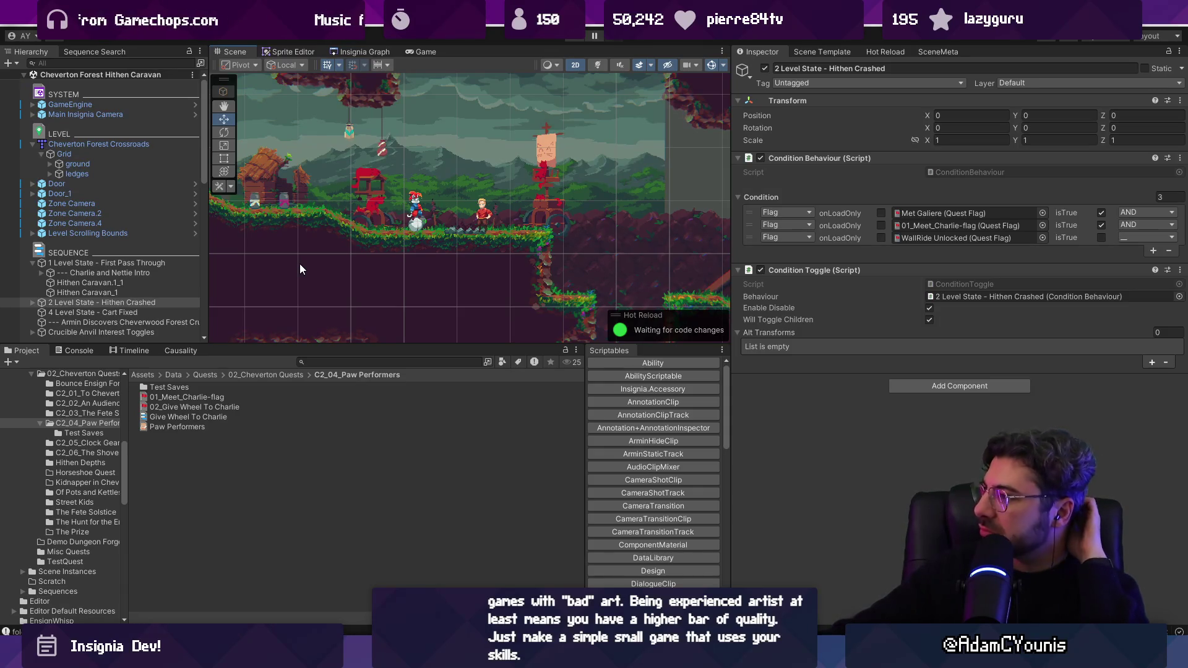
scroll(125, 278, "down", 3)
left_click(122, 276)
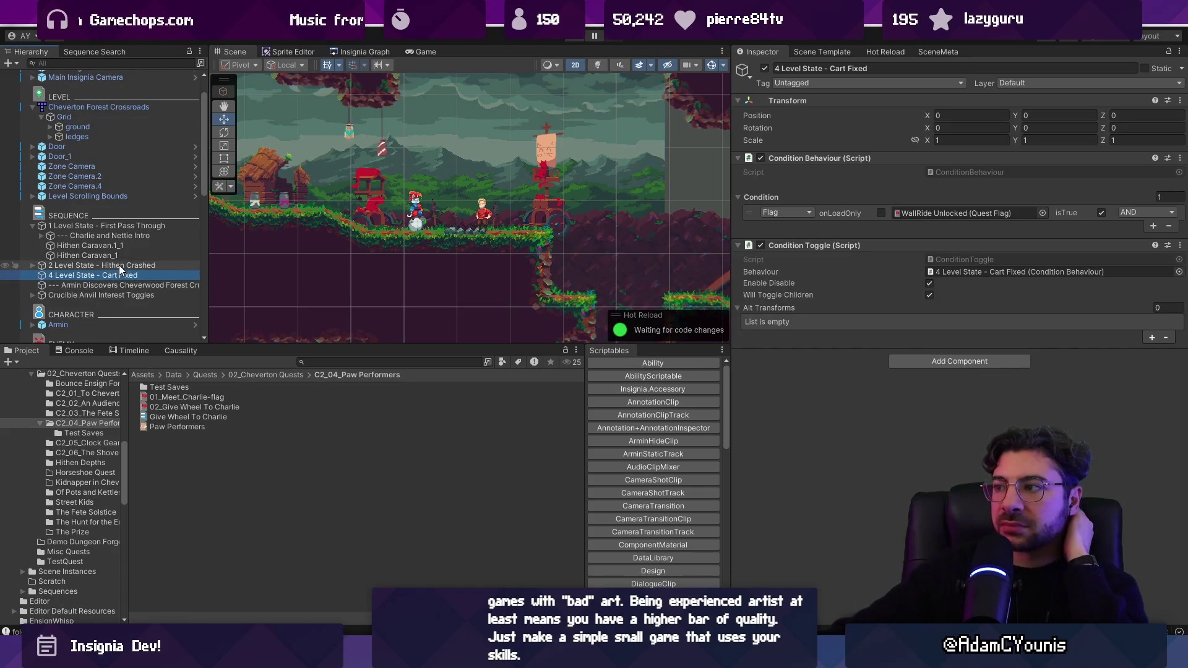
left_click(119, 264)
left_click(114, 227)
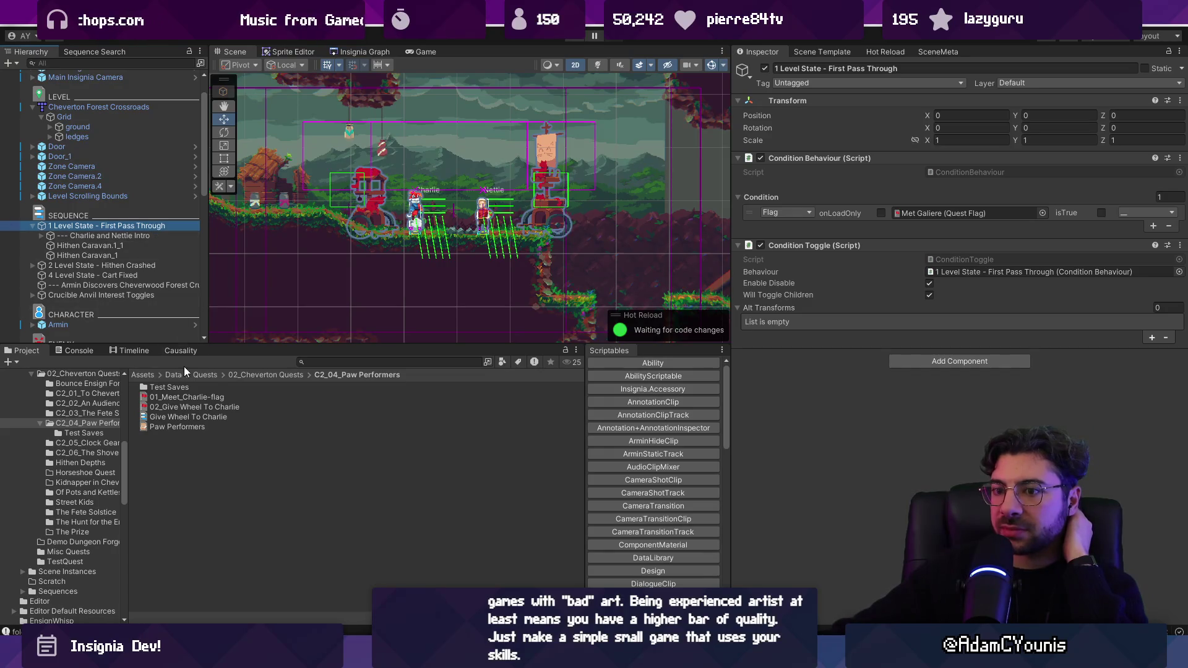
left_click(199, 428)
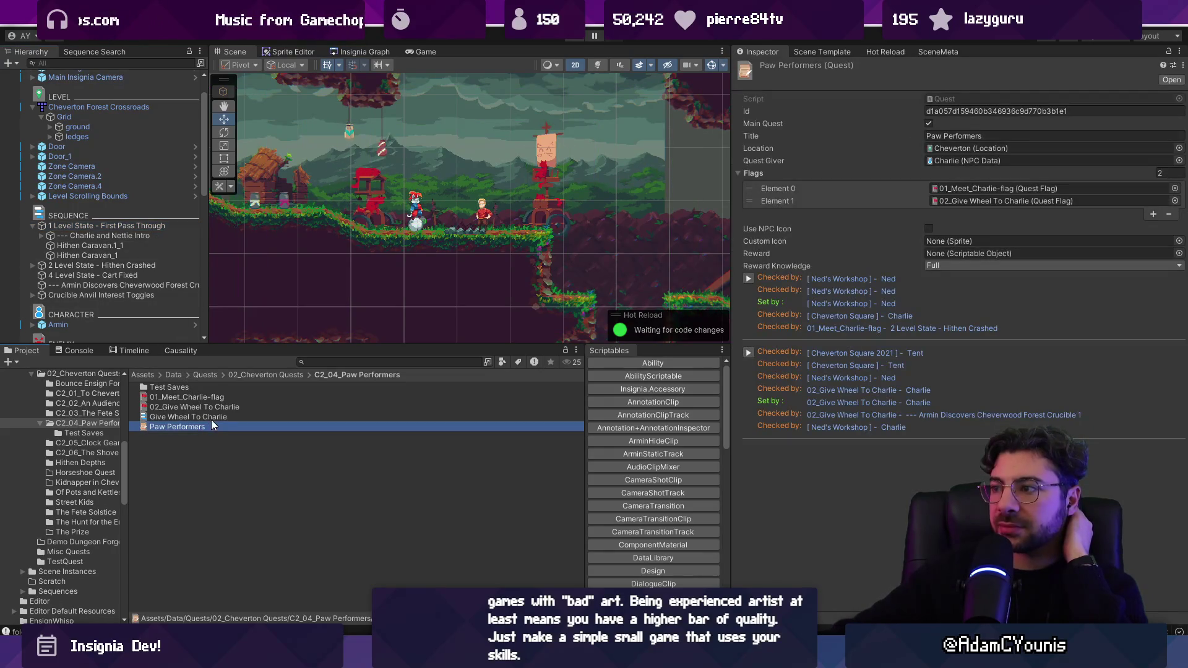
Widen the quest details, refresh its flag list, and inspect the Charlie and Nettie Intro sequence
left_click_drag(724, 254, 710, 254)
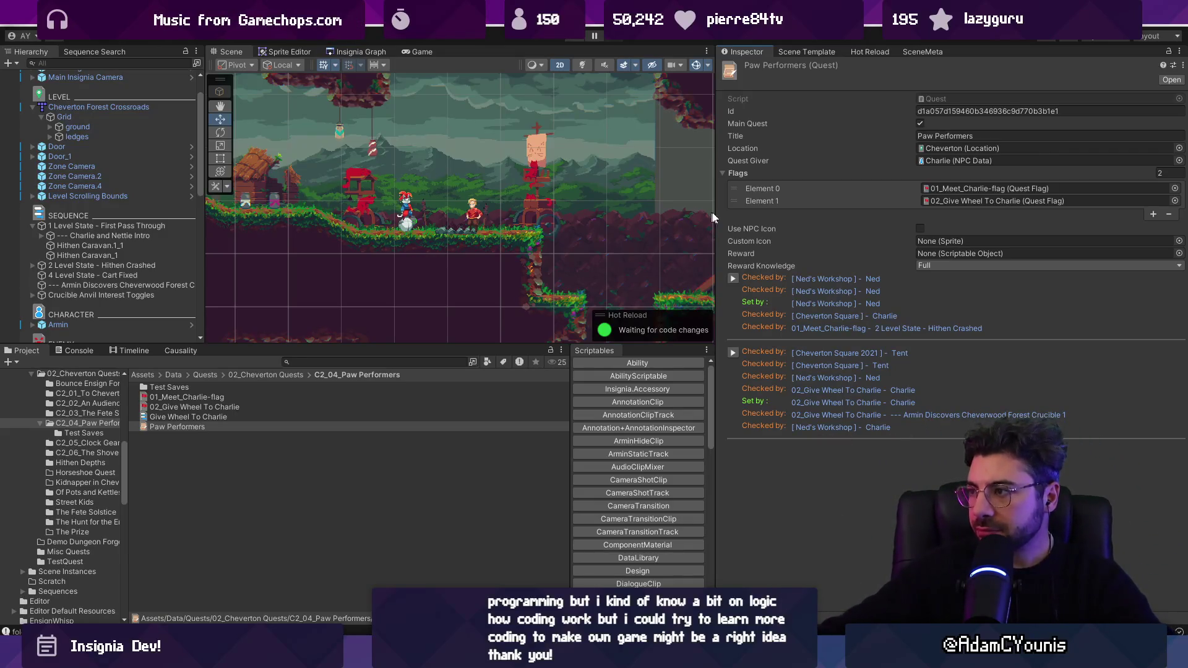
double_click(723, 176)
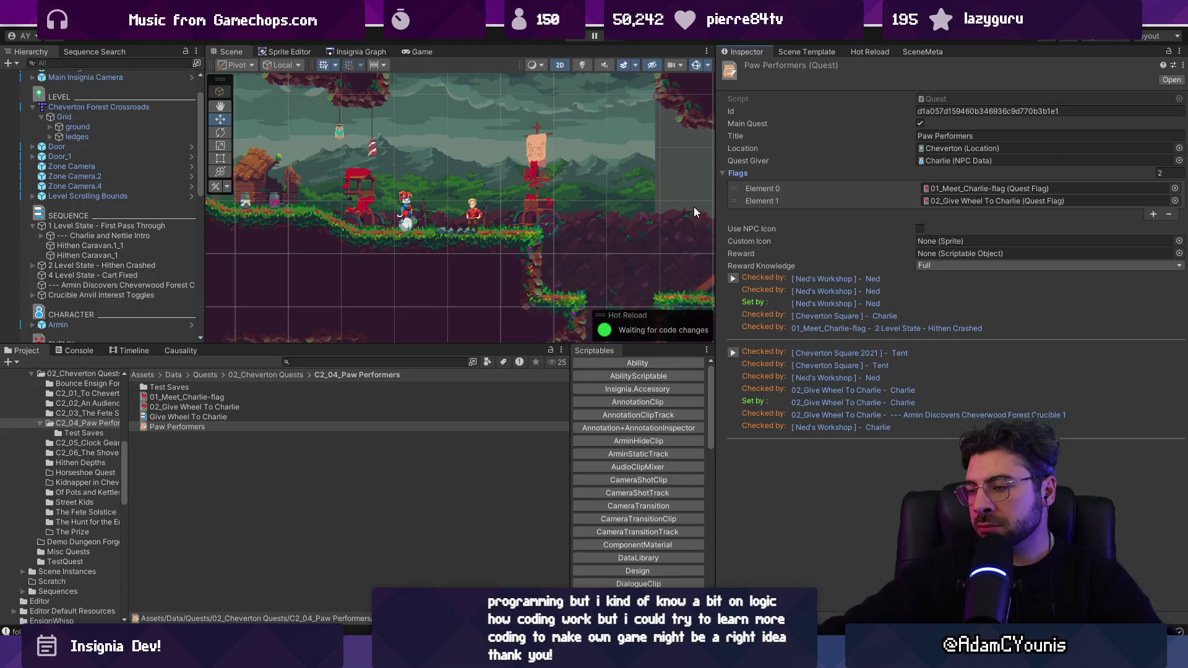
left_click_drag(713, 206, 705, 210)
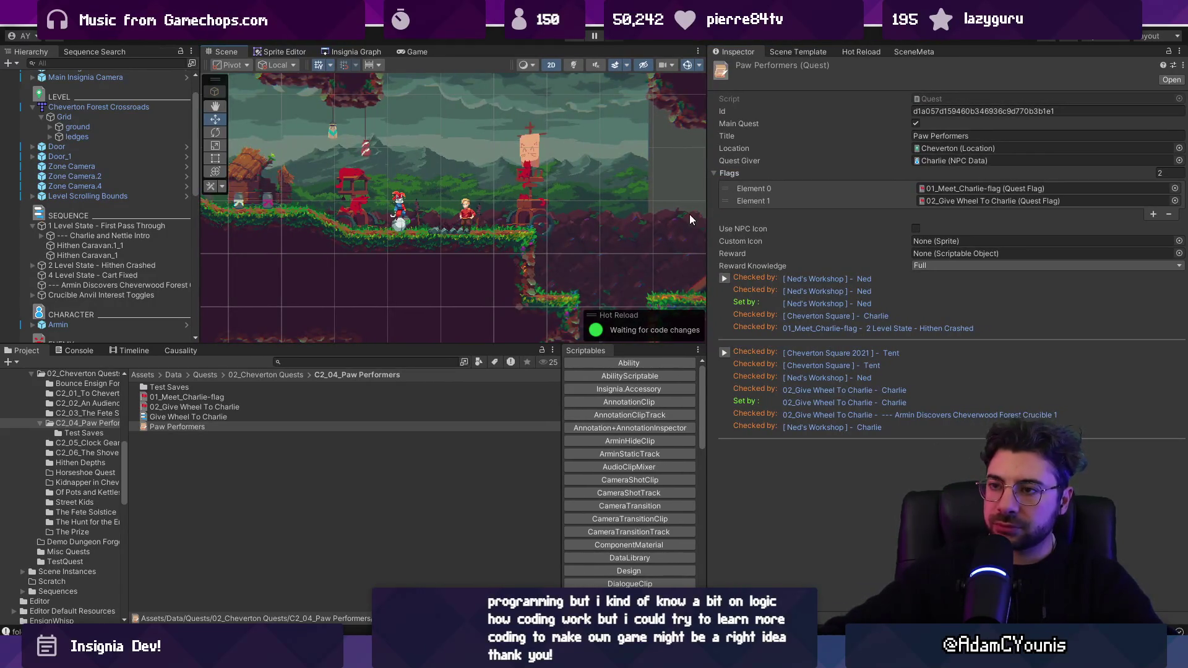
scroll(517, 217, "up", 2)
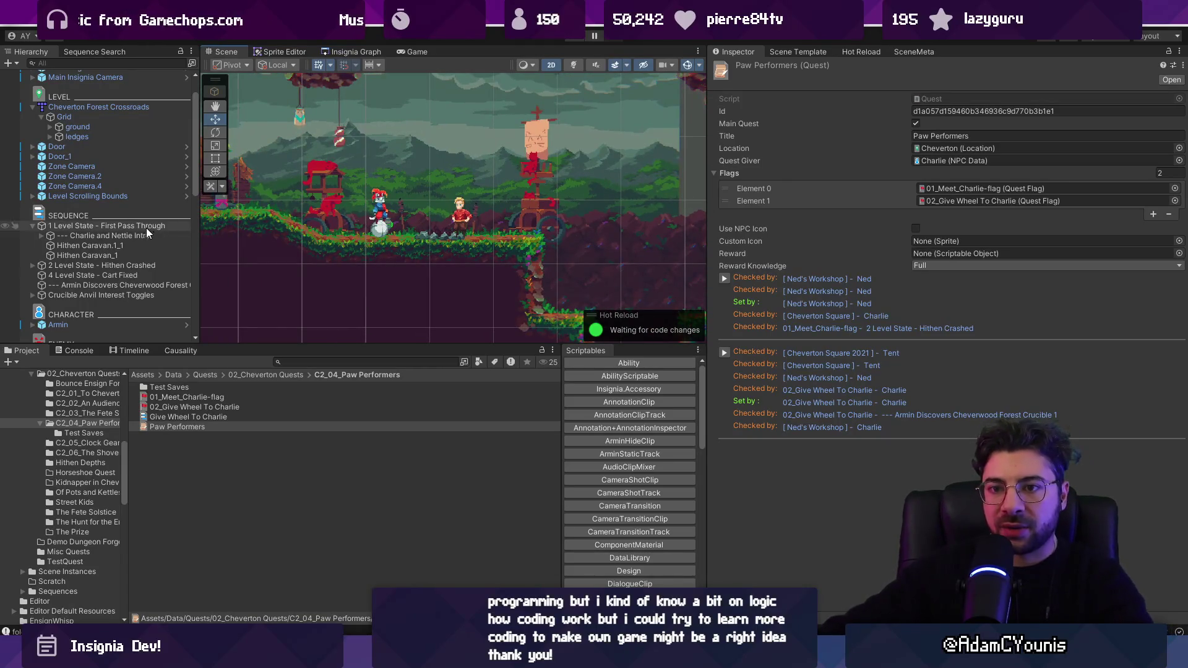
left_click(56, 235)
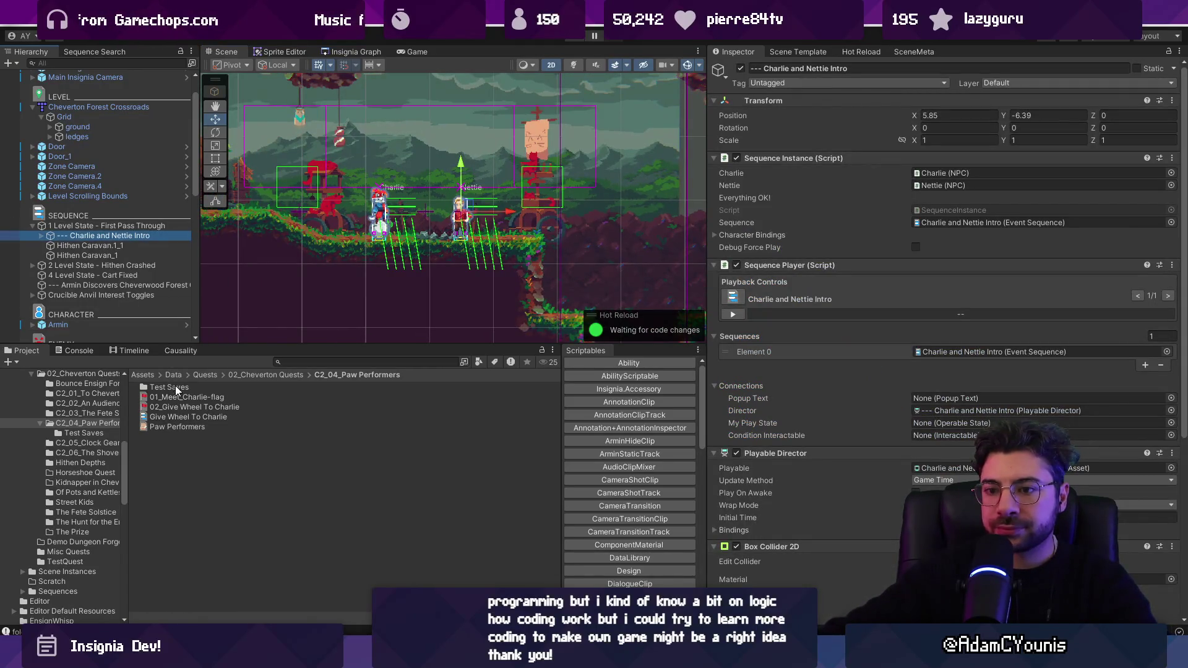
Open the Test Saves folder and step through the Paw Performers saves
double_click(176, 386)
left_click(186, 388)
key("Down")
key("Down")
key("Down")
key("Down")
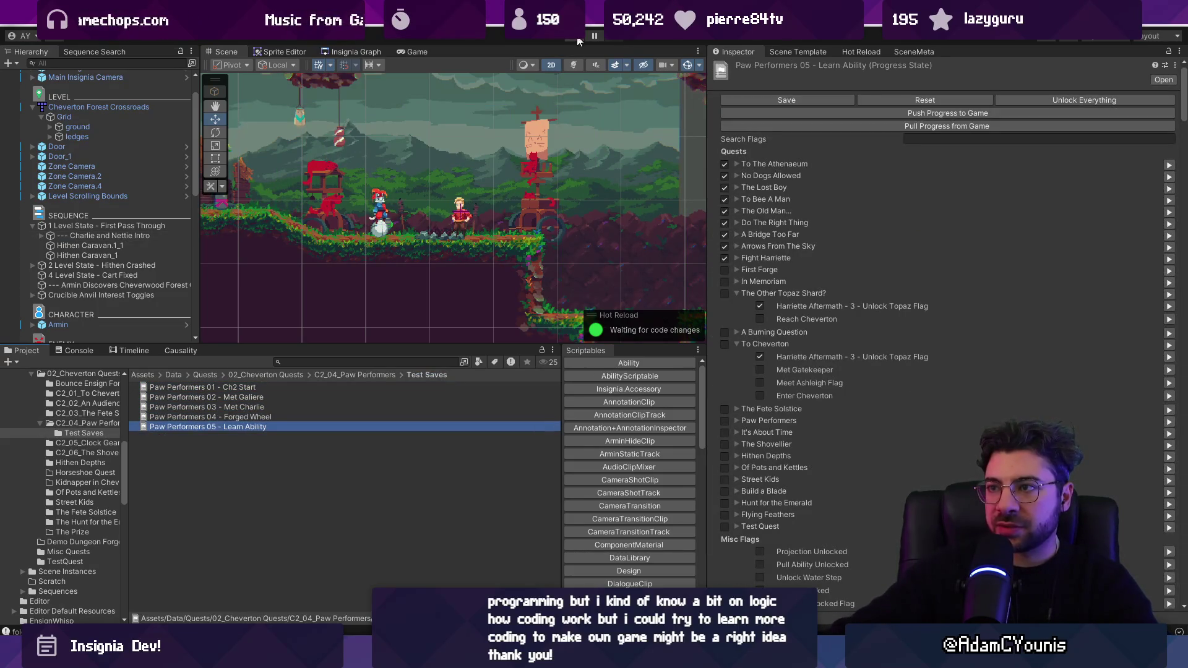
scroll(113, 76, "up", 3)
Set GameEngine's Progress State to Paw Performers 01 - Ch2 Start and play-test it
left_click(120, 106)
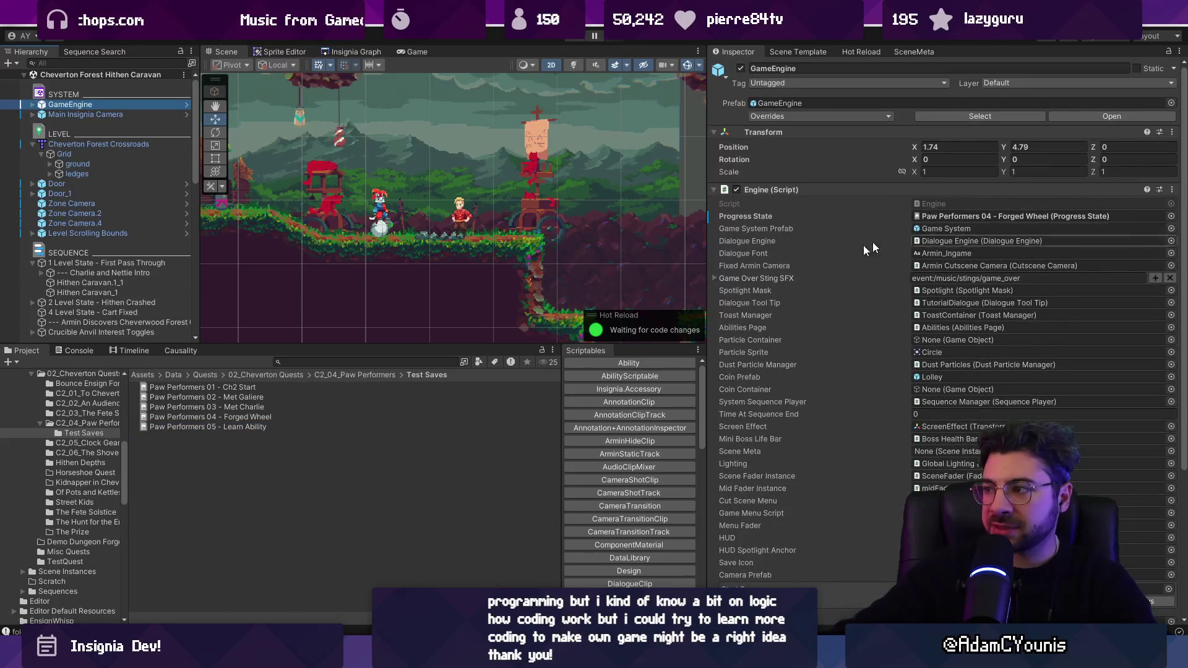
mouse_move(204, 387)
left_mouse_down()
mouse_move(928, 290)
mouse_move(938, 218)
left_mouse_up()
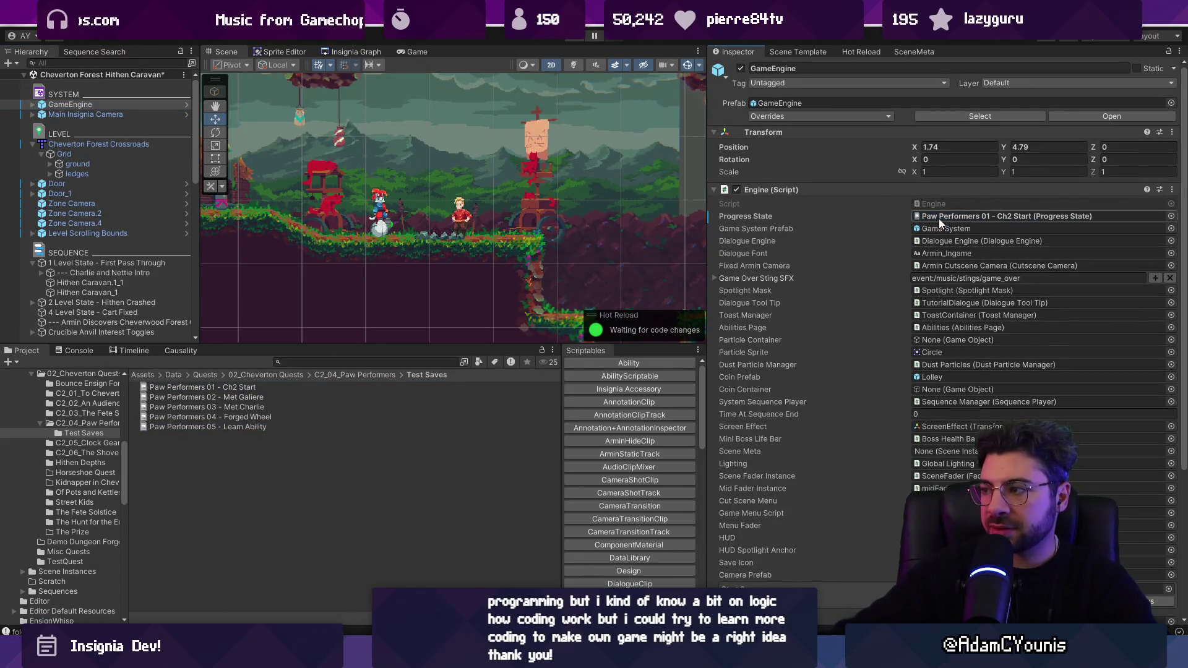
key("ctrl+p")
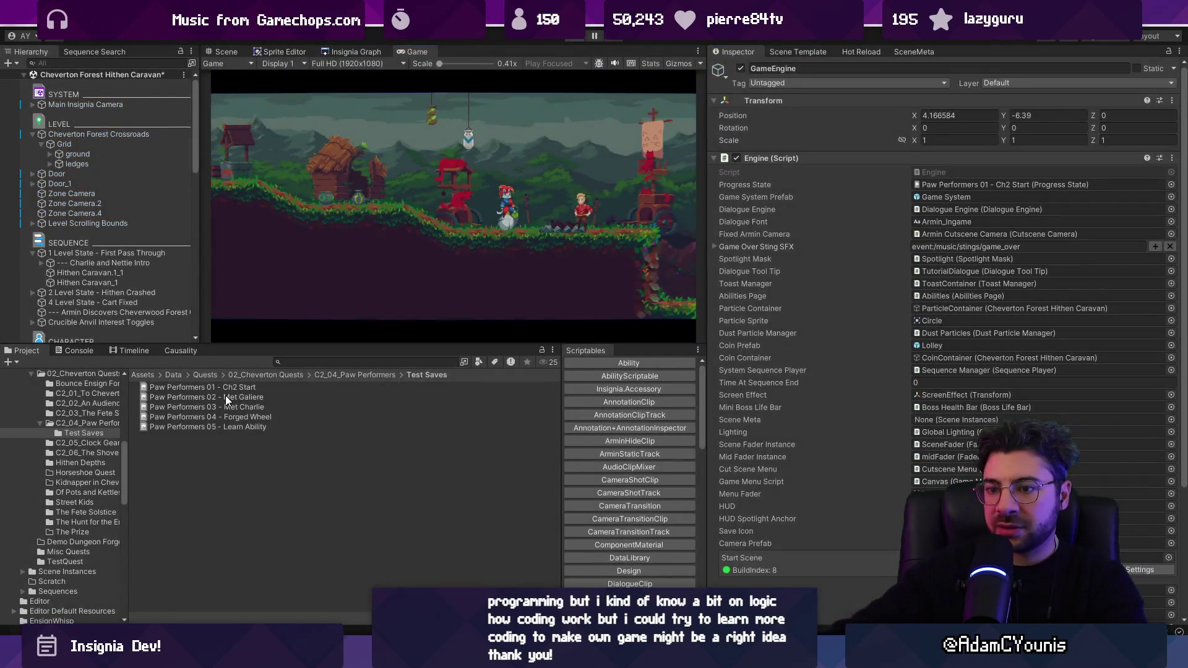
key("ctrl+p")
Play-test with Paw Performers 02 - Met Galiere as the progress state
mouse_move(225, 397)
left_mouse_down()
mouse_move(965, 242)
mouse_move(1007, 214)
left_mouse_up()
key("ctrl+p")
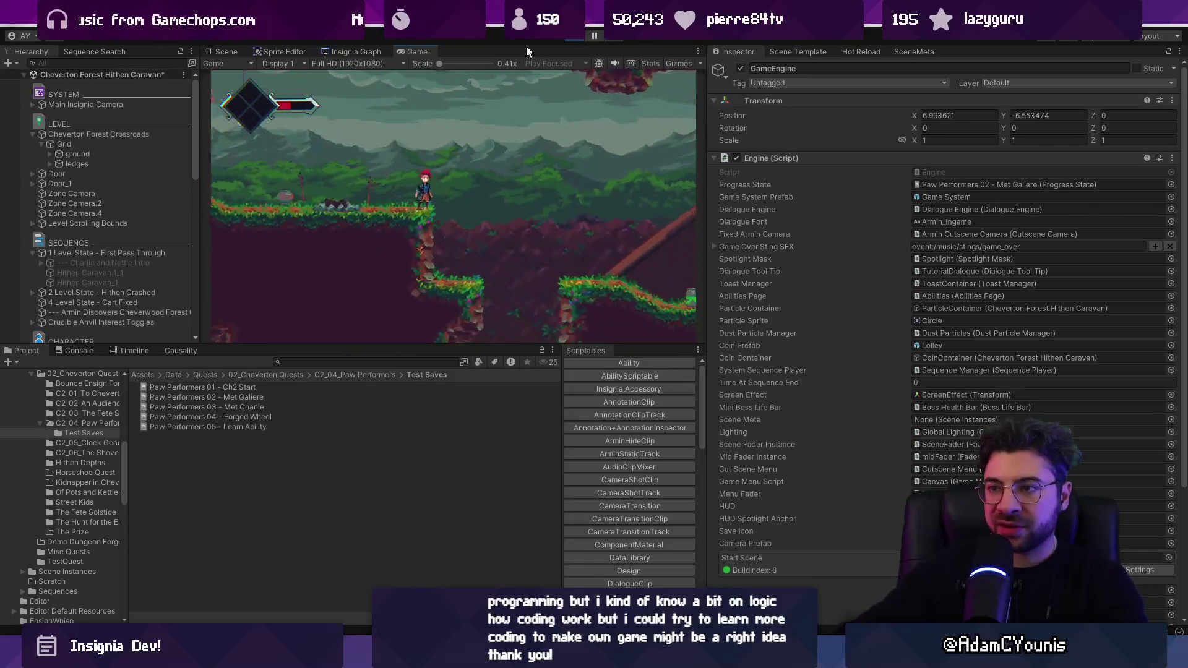
left_click(575, 38)
Play-test Paw Performers 03 - Met Charlie, then show that save's flags and stop
left_click(95, 107)
left_click_drag(259, 409, 965, 217)
left_click(574, 39)
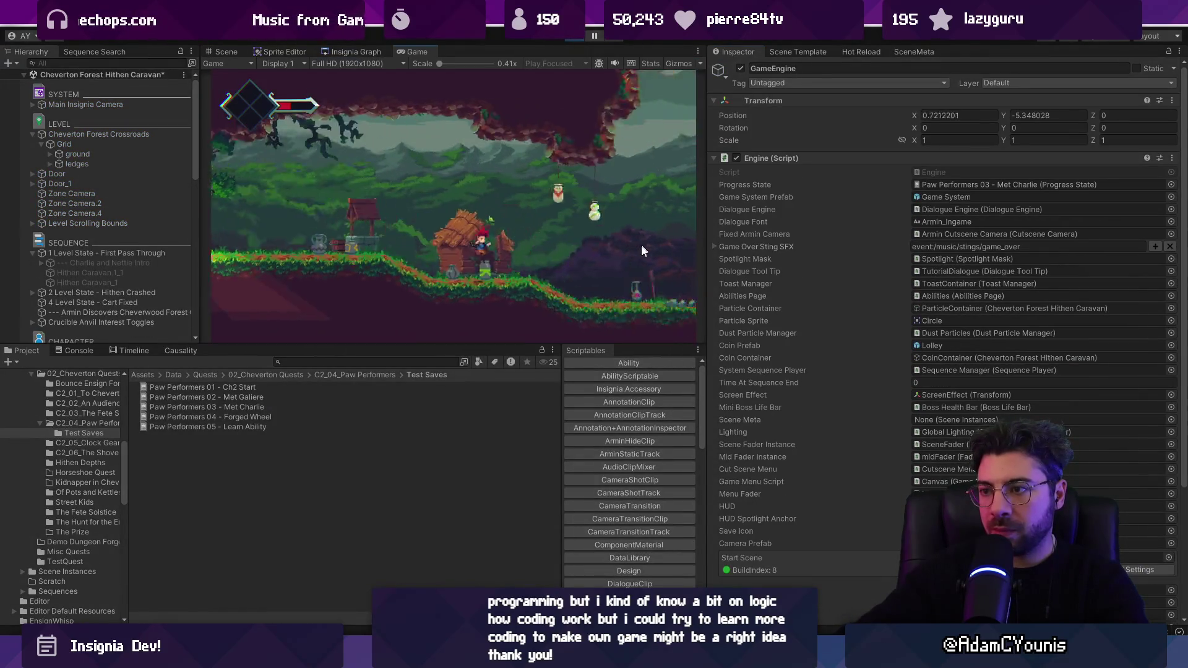
left_click(239, 407)
key("ctrl+p")
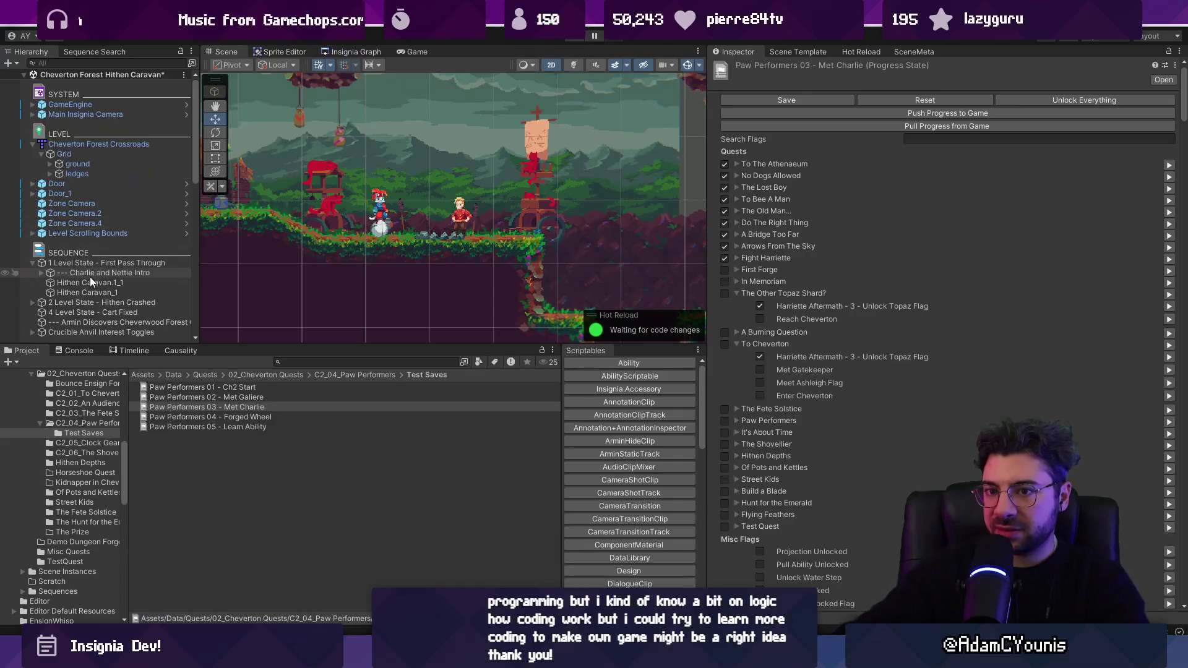
Collapse 1 Level State - First Pass Through and inspect 2 Level State - Hithen Crashed's conditions
left_click(34, 263)
left_click(38, 273)
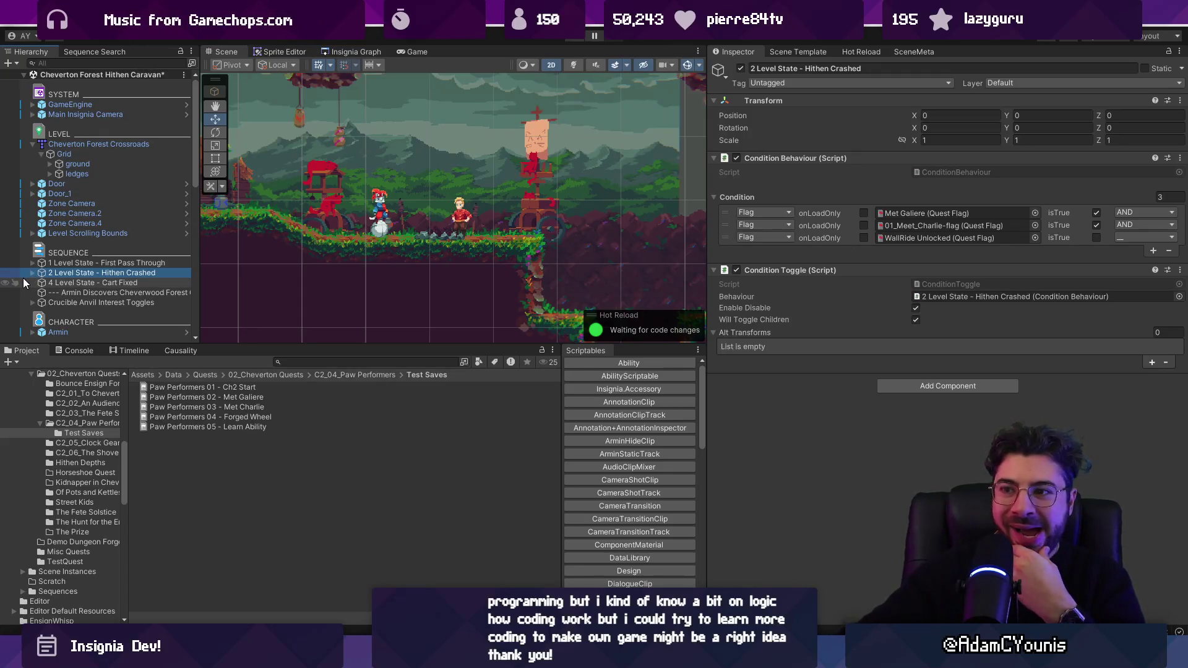
left_click(194, 404)
left_click(112, 275)
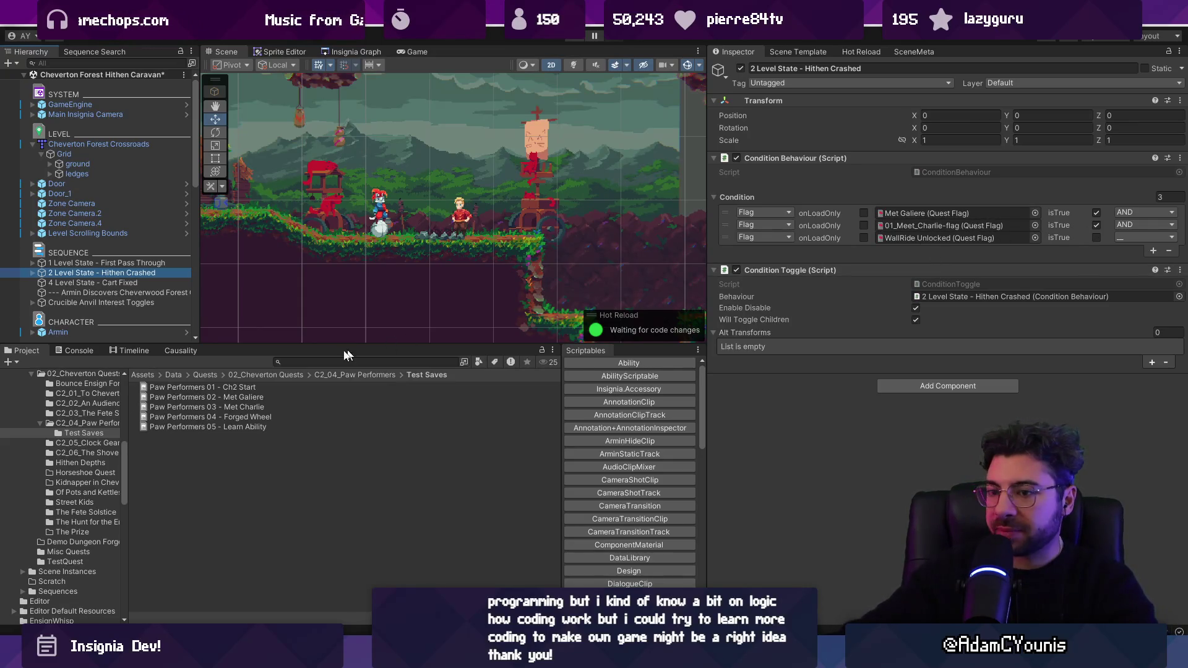
In Paw Performers 03 - Met Charlie, search for charlie and tick 01_Meet_Charlie-flag
left_click(260, 407)
left_click(946, 140)
type("meet")
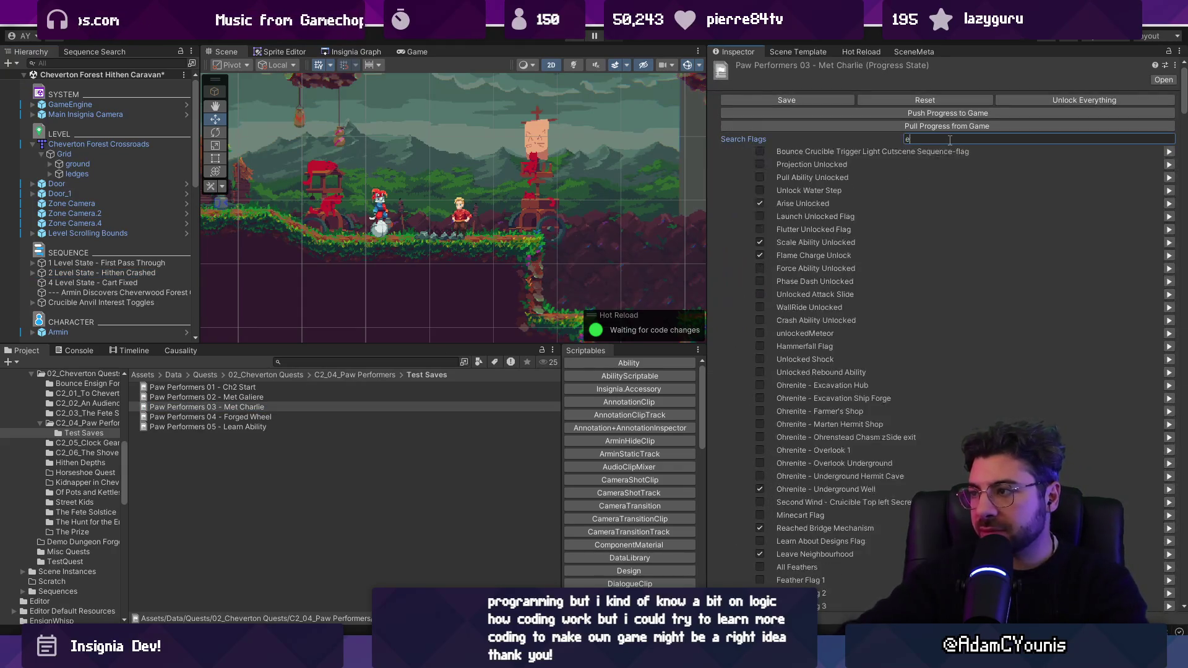
type(" vcha")
key("BackSpace")
key("BackSpace")
type("char")
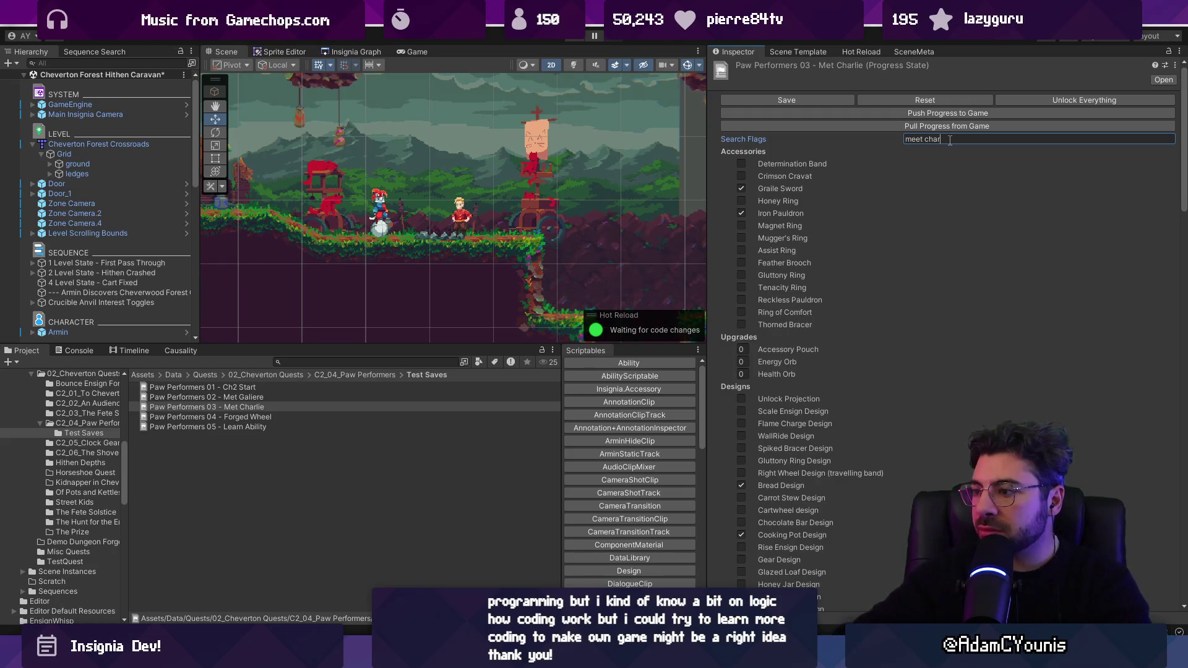
type("charlie")
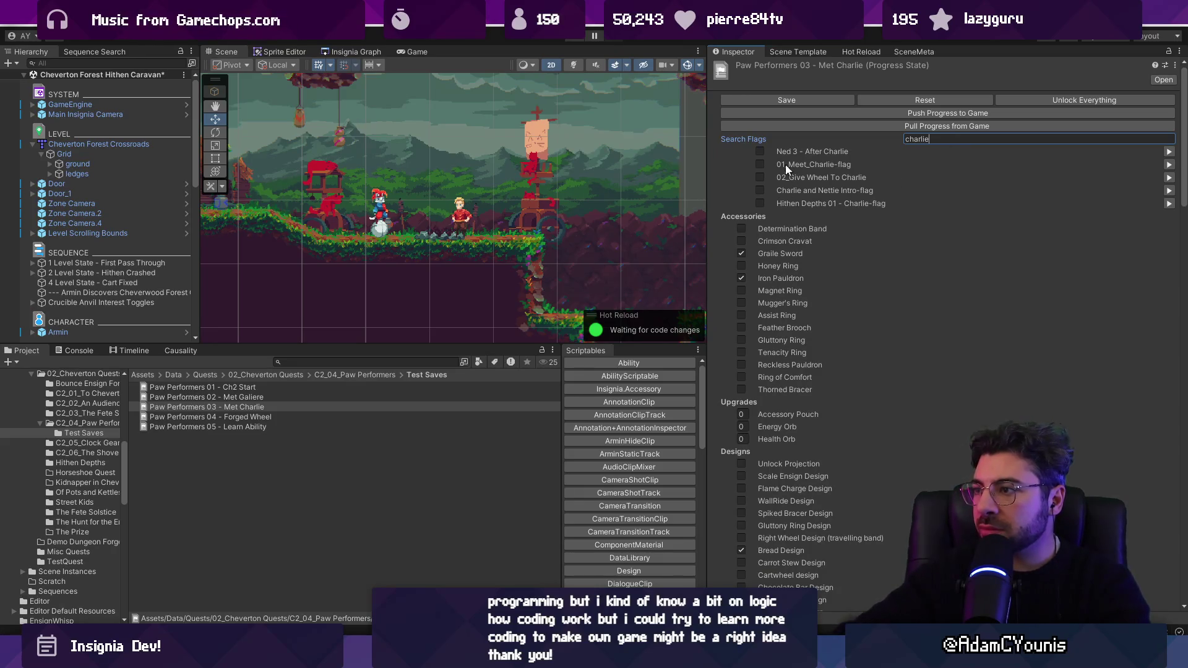
left_click(760, 164)
In Paw Performers 04 - Forged Wheel, search 'charlie' and tick 01_Meet_Charlie-flag
left_click(772, 98)
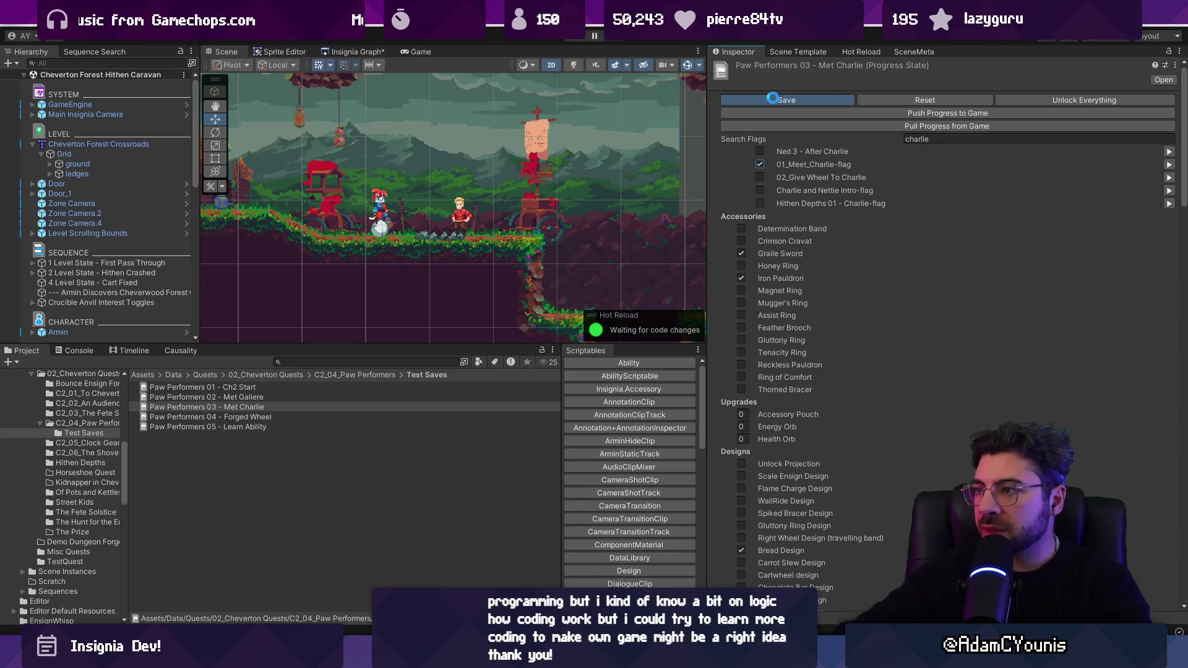
left_click(260, 417)
left_click(924, 140)
type("meetcha")
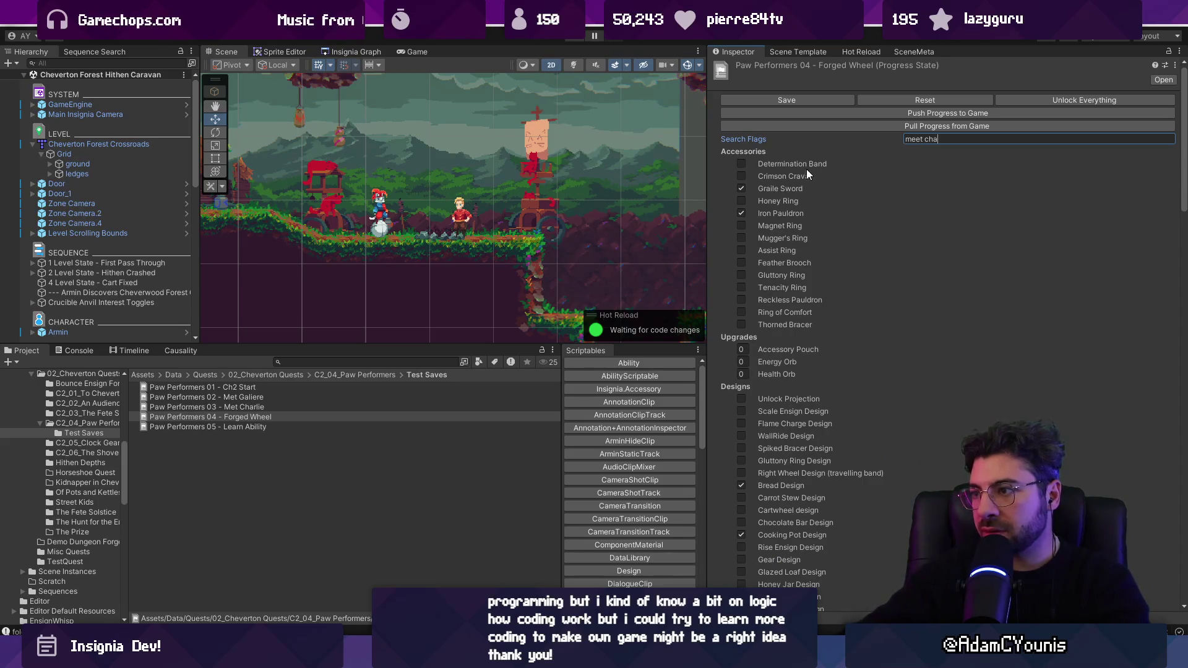
key("ctrl+a")
type("chartli")
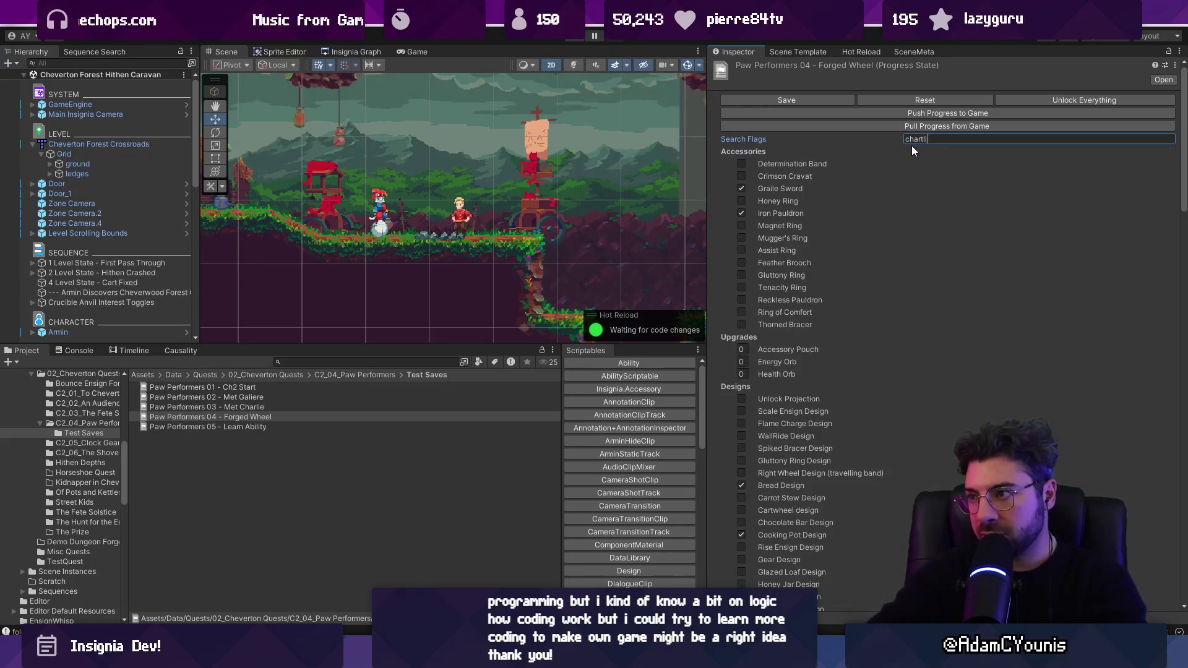
key("ctrl+a")
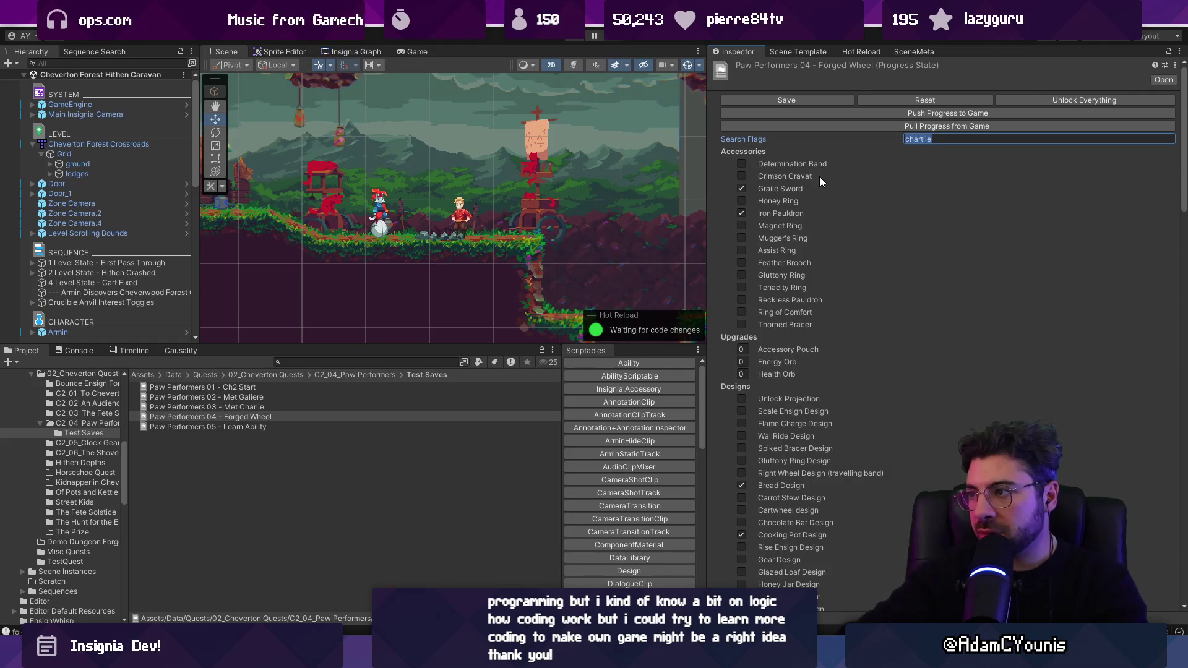
type("charlie")
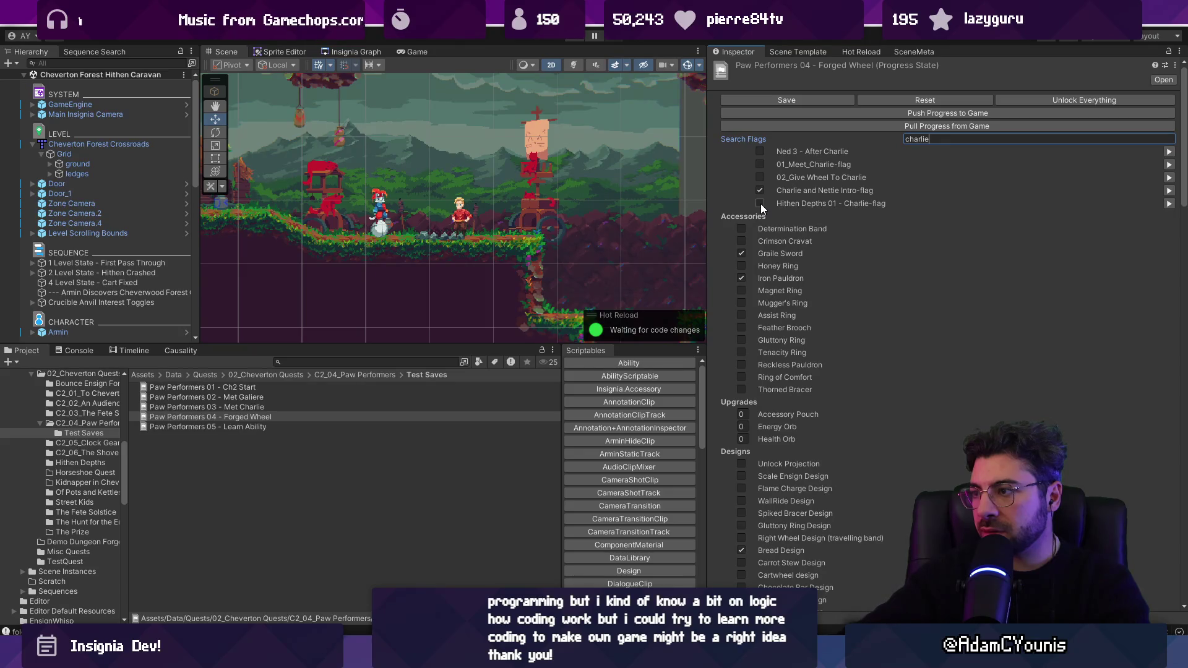
left_click(760, 164)
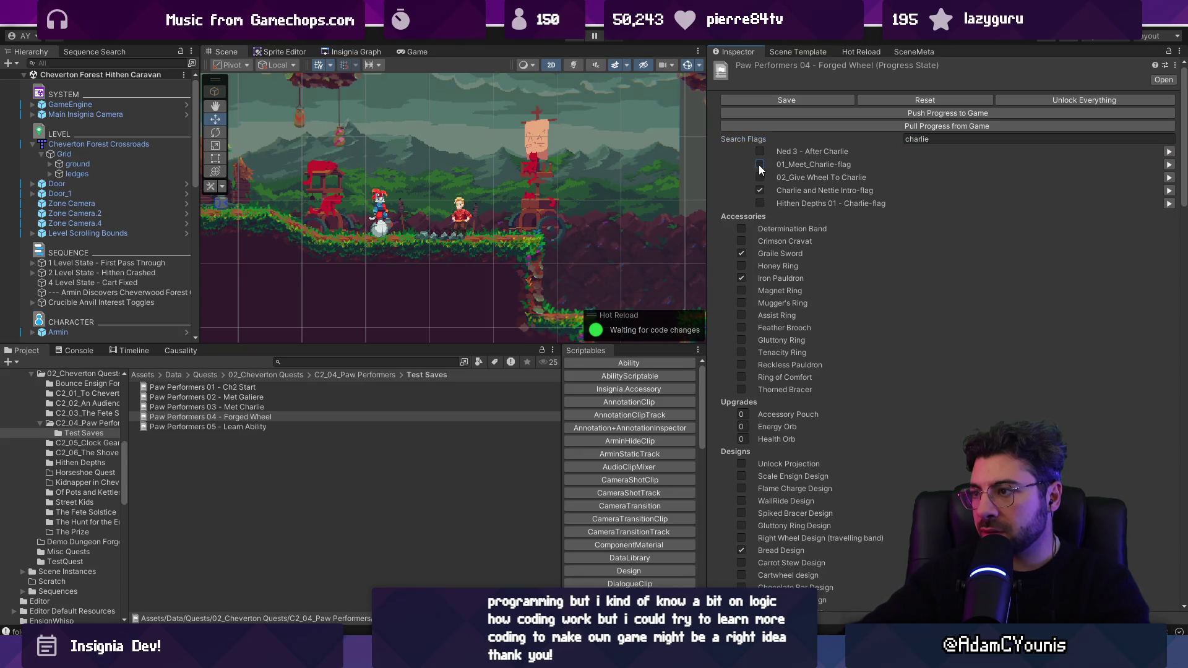
Tick 01_Meet_Charlie-flag in Paw Performers 05 - Learn Ability and launch the game
left_click(222, 427)
left_click(943, 139)
type("charlie")
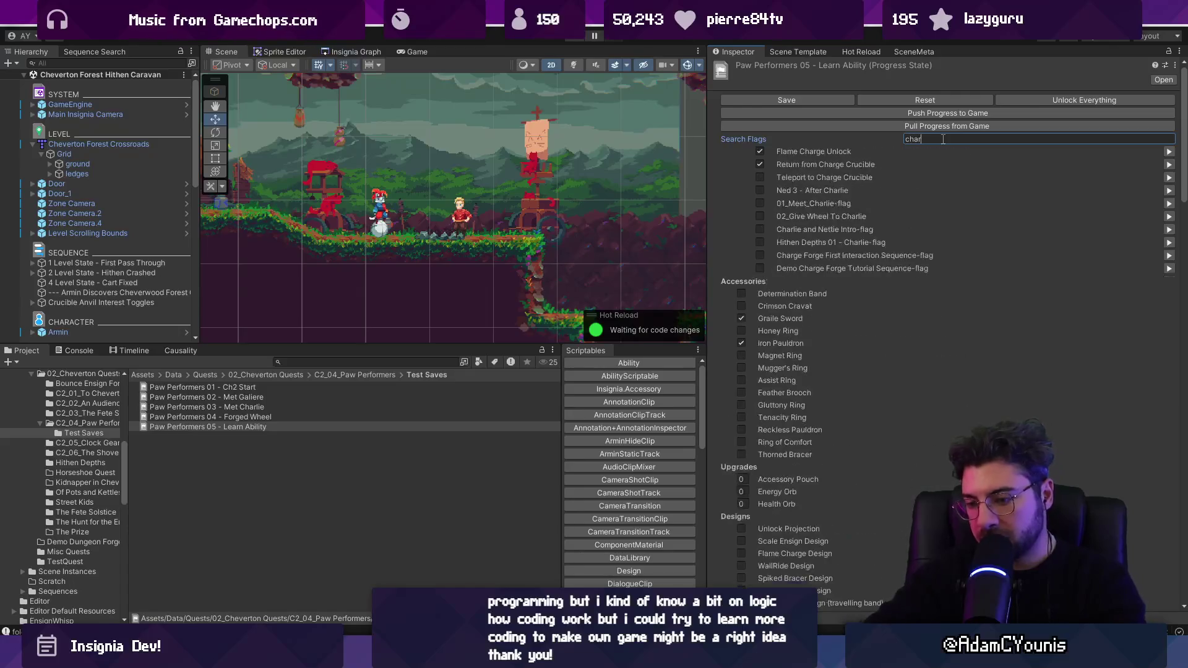
left_click(759, 164)
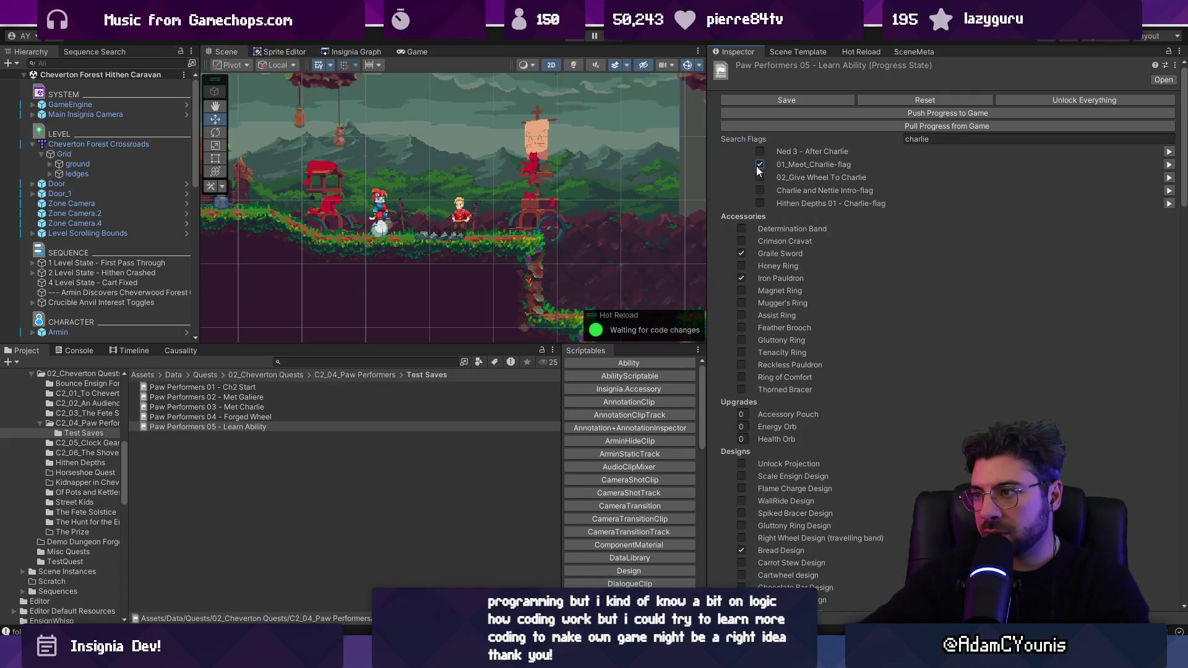
left_click(583, 37)
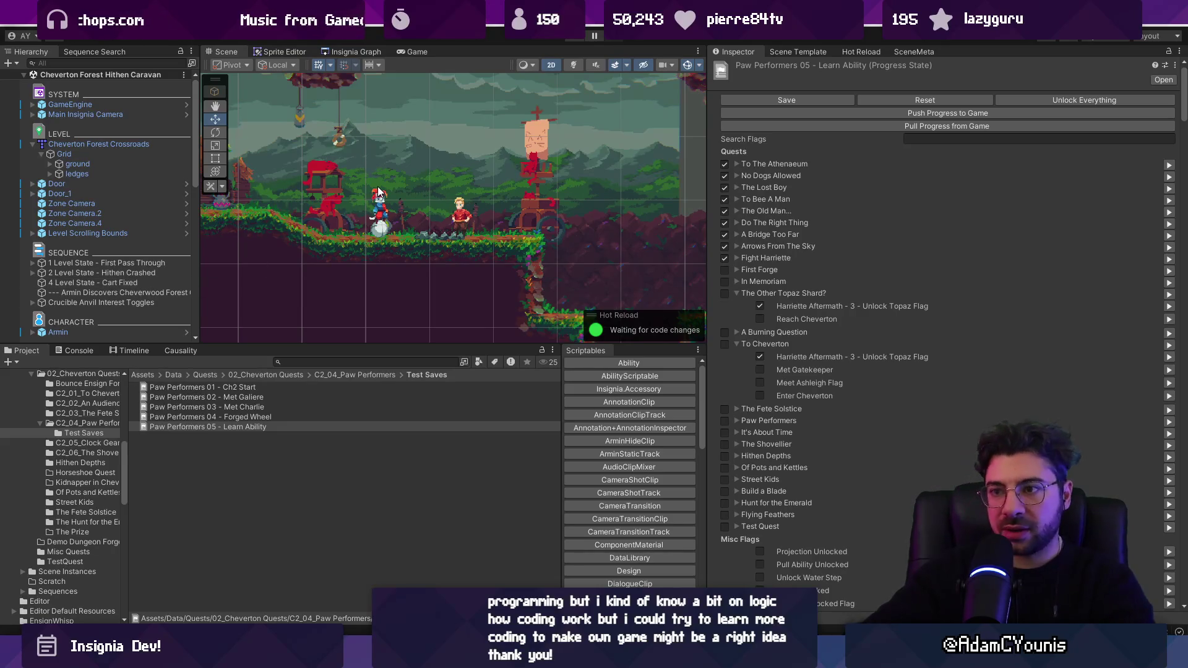
Expand both Level State rows, widen the hierarchy panel, and restart Play mode
left_click(32, 273)
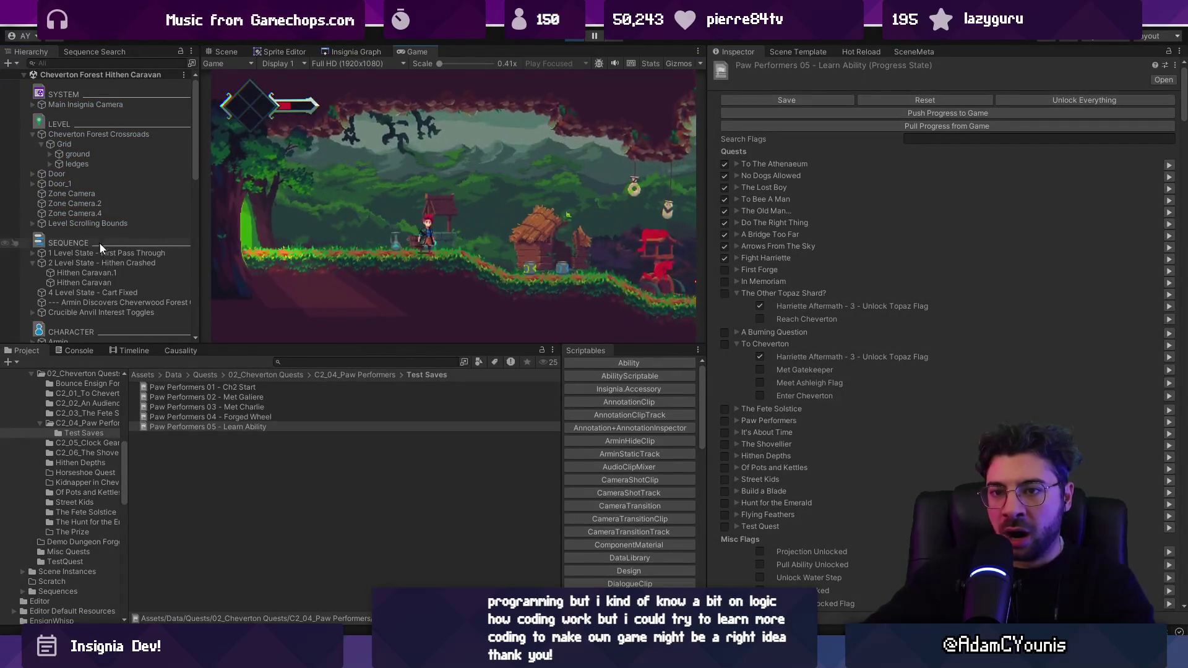
left_click(32, 254)
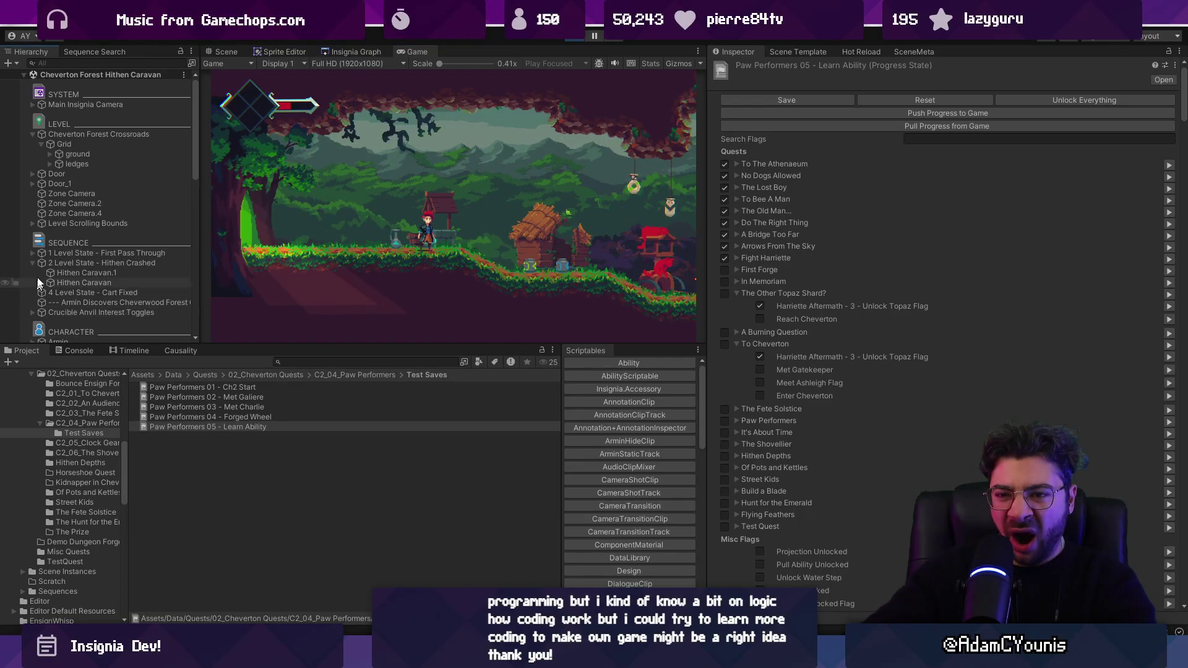
left_click(38, 263)
left_click_drag(199, 250, 299, 254)
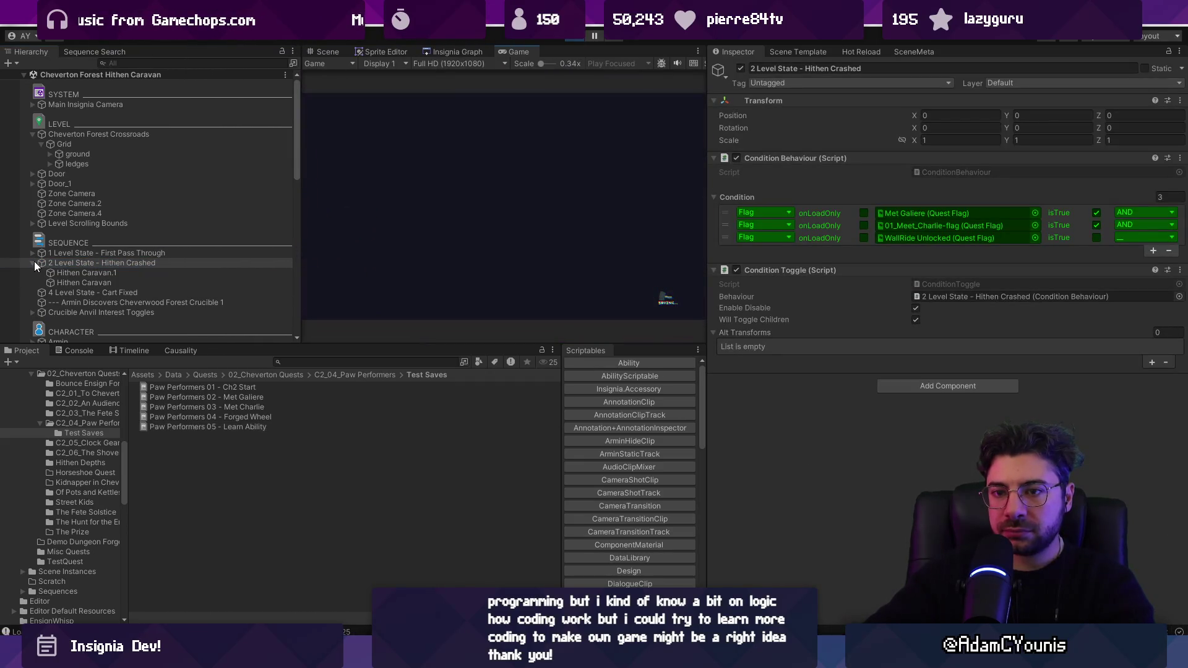
left_click(574, 38)
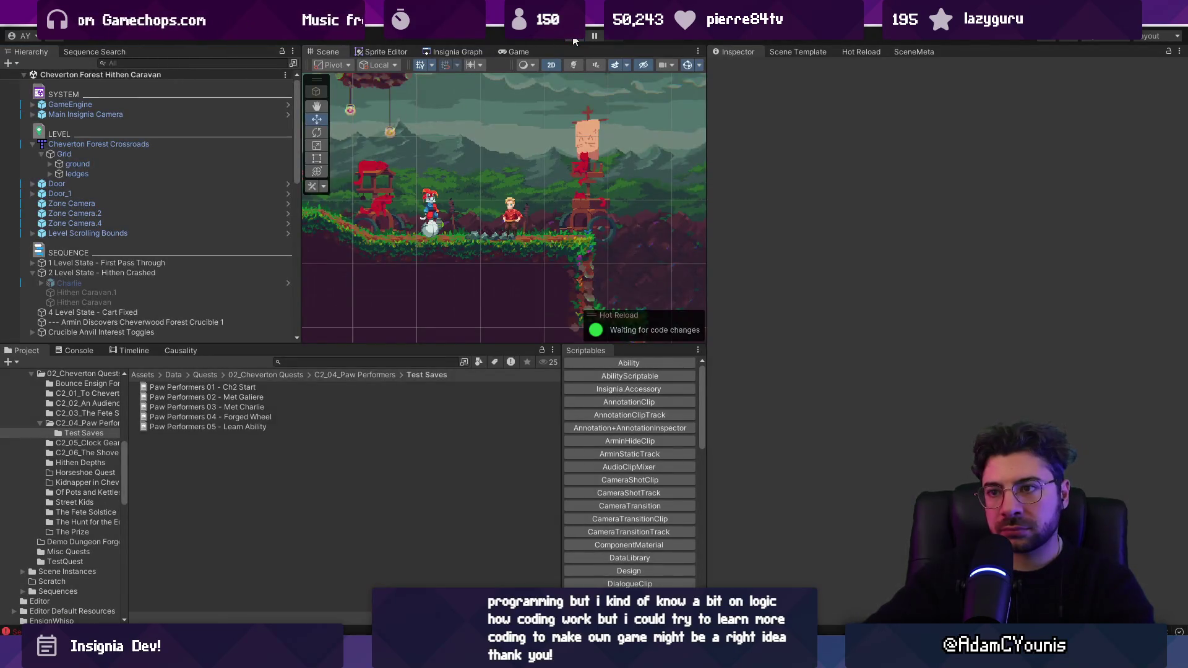
key("ctrl+p")
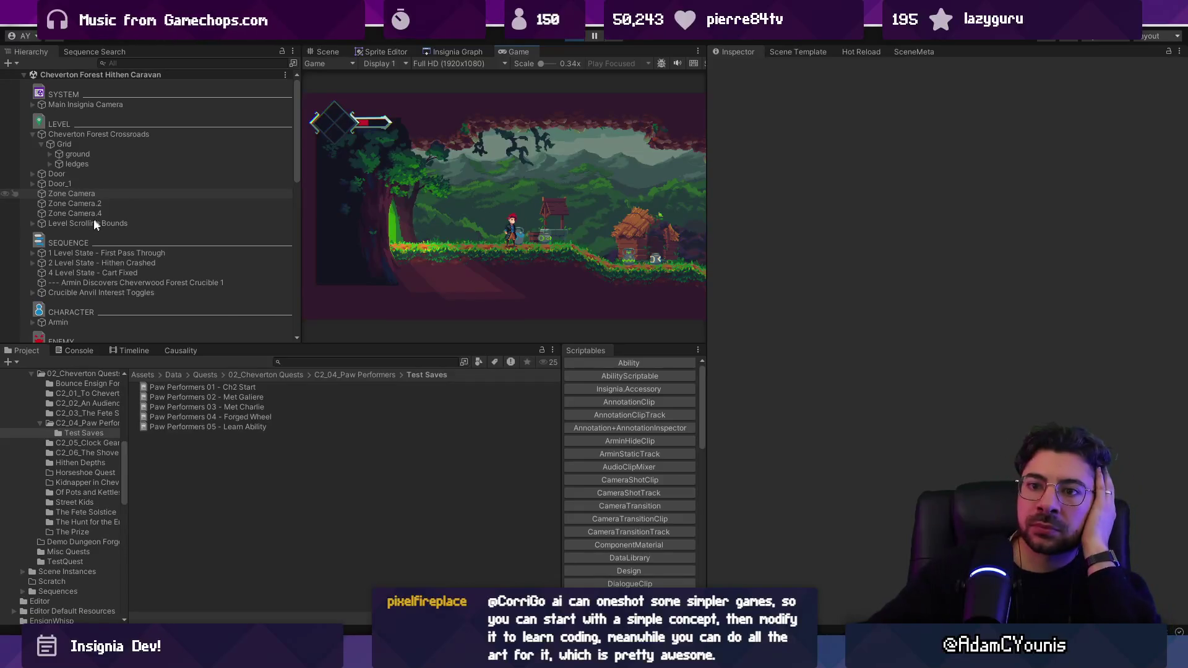
Toggle 1 Level State - First Pass Through and compare the level states' conditions
scroll(94, 218, "down", 3)
left_click(72, 225)
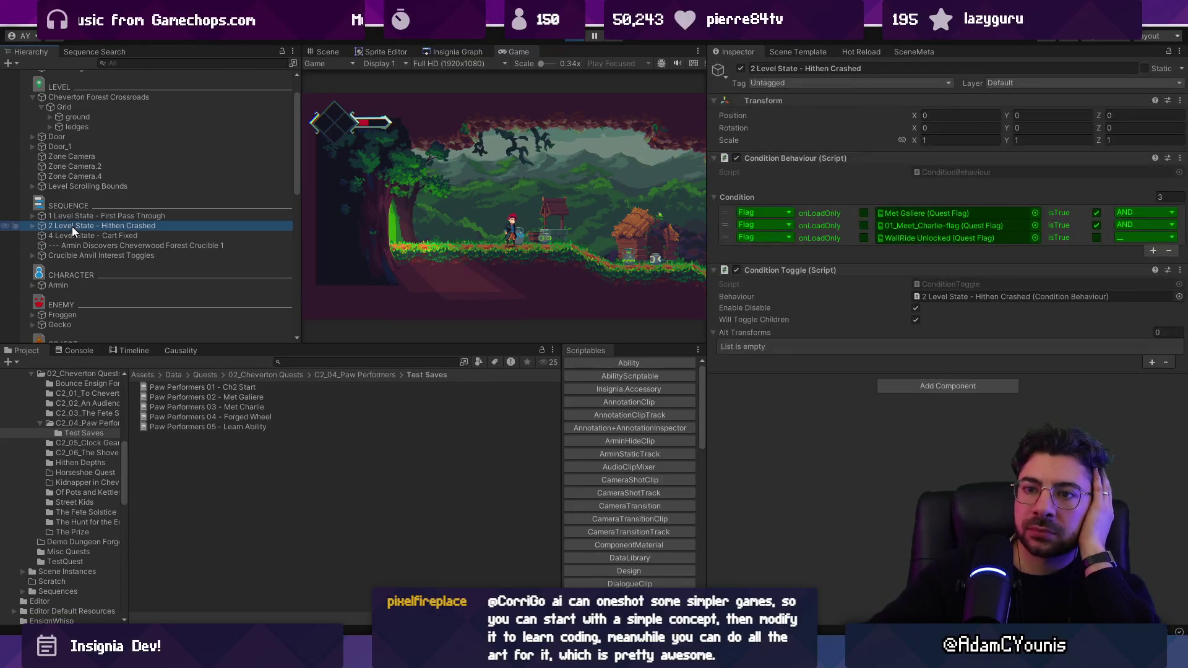
left_click(31, 225)
left_click(32, 225)
left_click(32, 216)
left_click(32, 215)
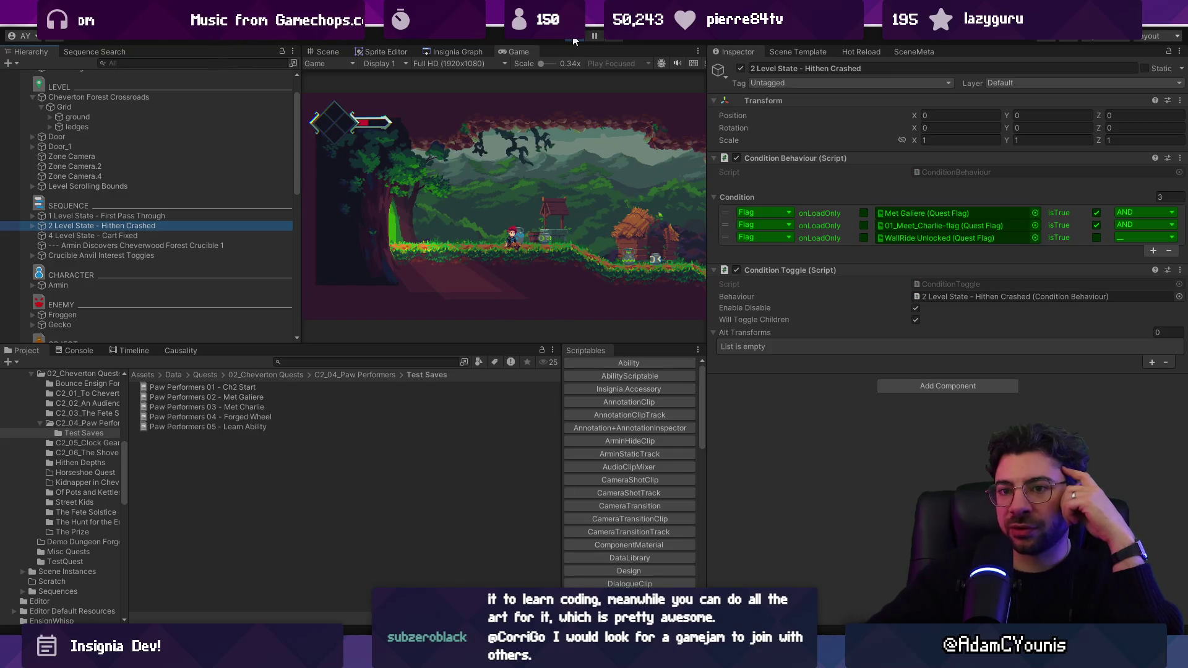
left_click(191, 218)
left_click(199, 233)
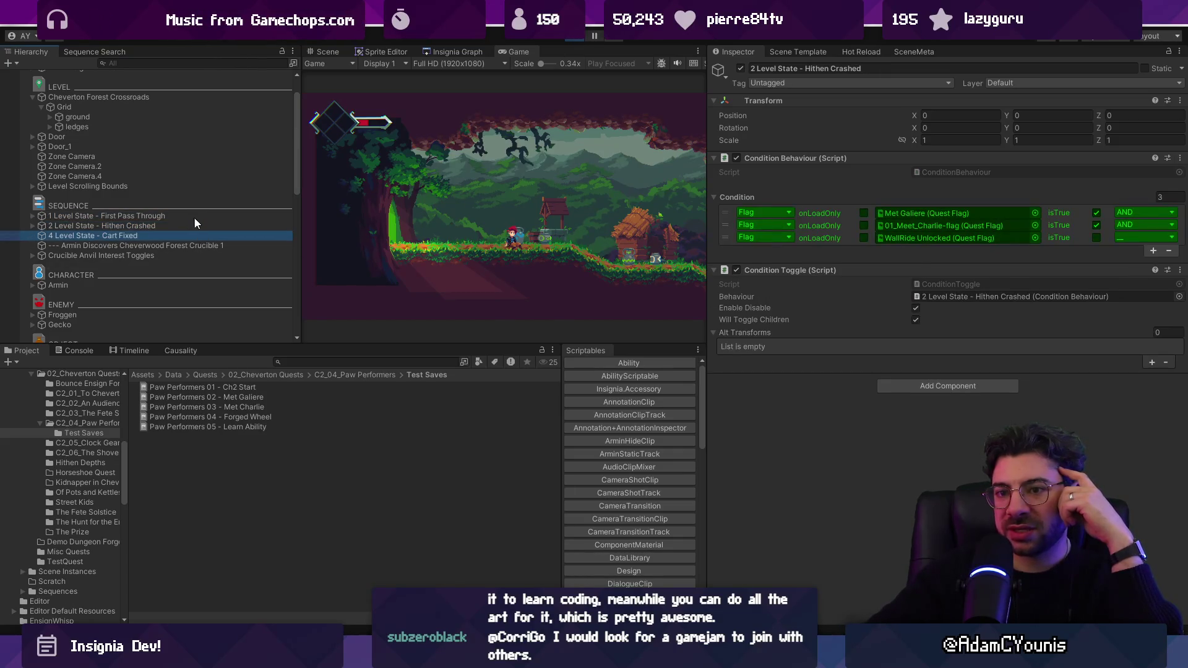
left_click(194, 216)
left_click(197, 227)
left_click(196, 217)
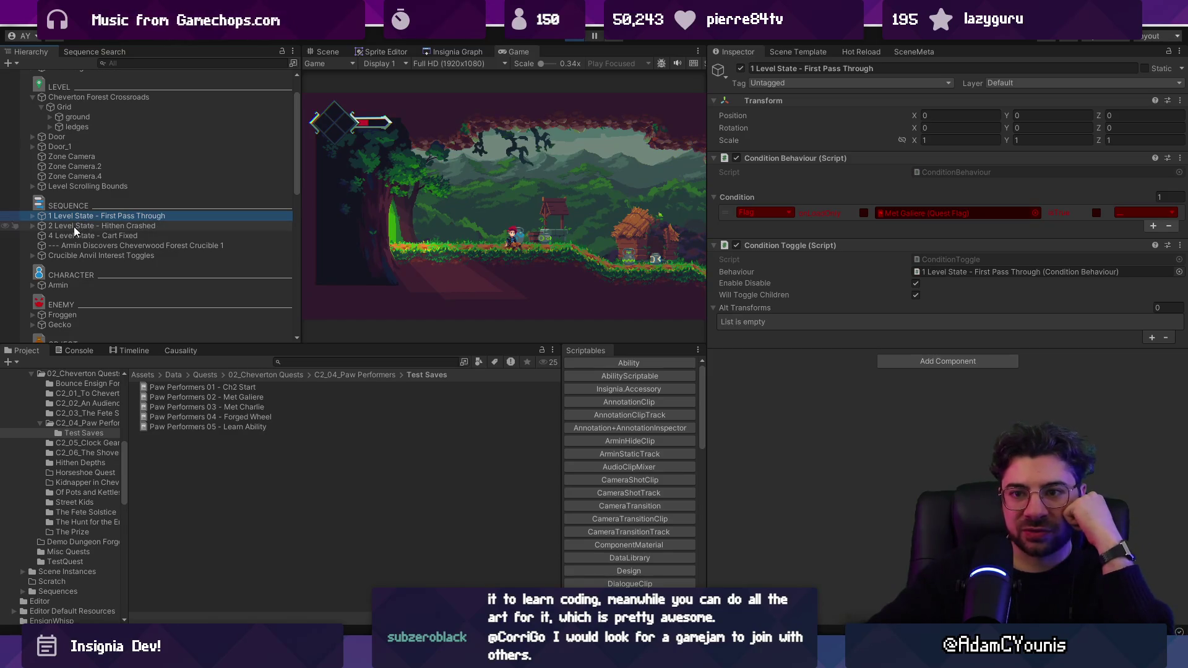
Expand and collapse Crucible Anvil, Wilderness Camp and Ridgelands Background in the Hierarchy
left_click_drag(301, 229, 335, 229)
scroll(237, 227, "down", 5)
left_click(33, 274)
left_click(33, 274)
left_click(32, 284)
scroll(67, 240, "down", 3)
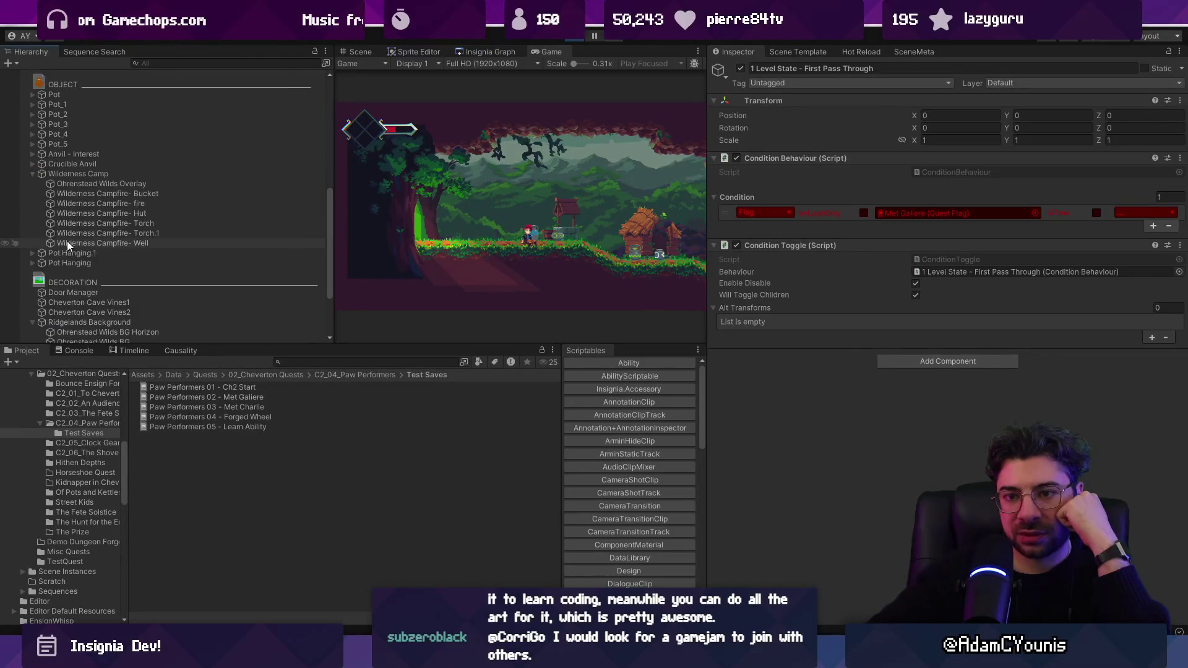
left_click(33, 174)
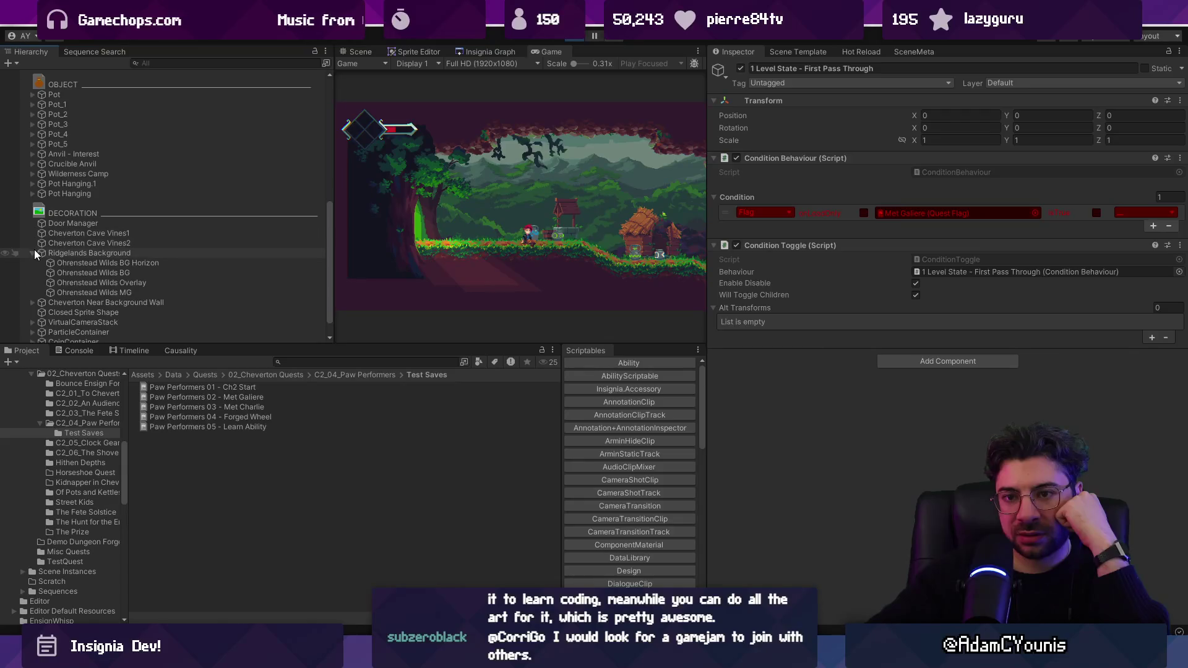
left_click(33, 252)
scroll(42, 251, "up", 10)
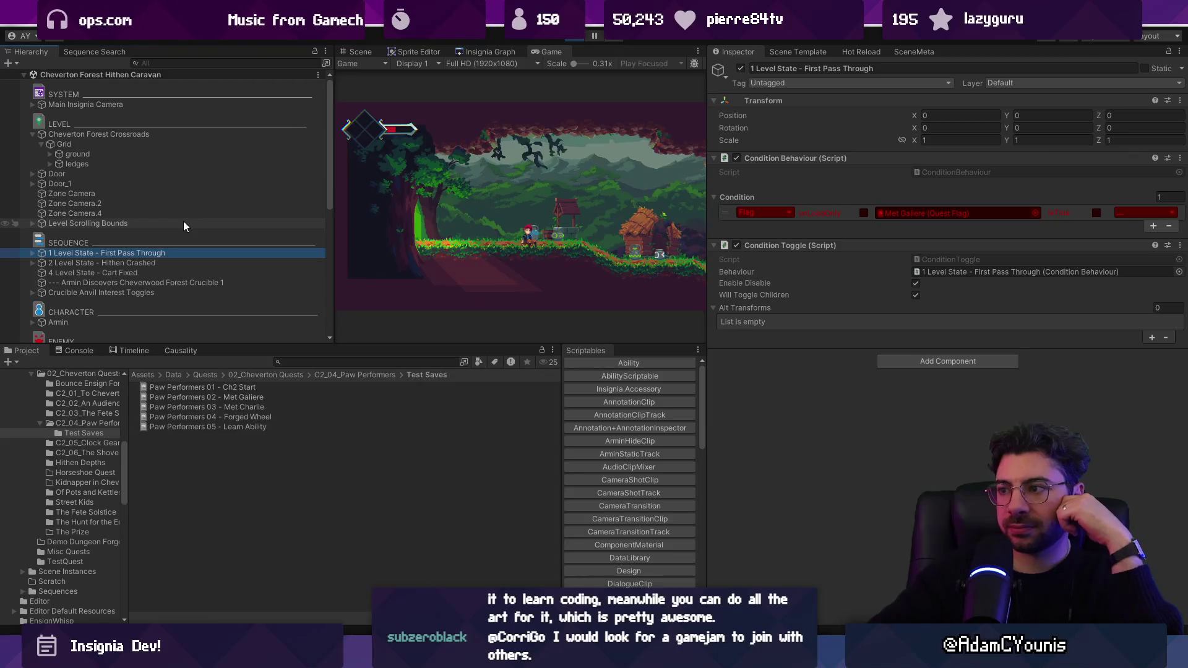
Step between the Cart Fixed and First Pass Through level states, then show the Causality view
left_click(167, 262)
key("Down")
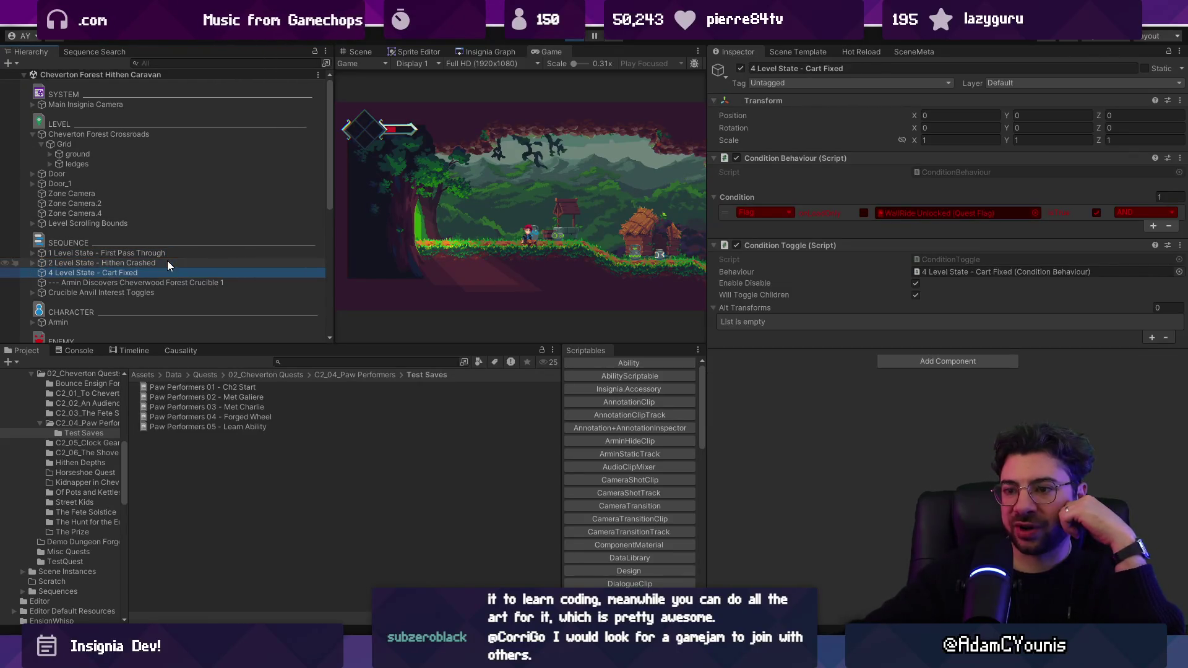
key("Up")
key("Up")
left_click(180, 350)
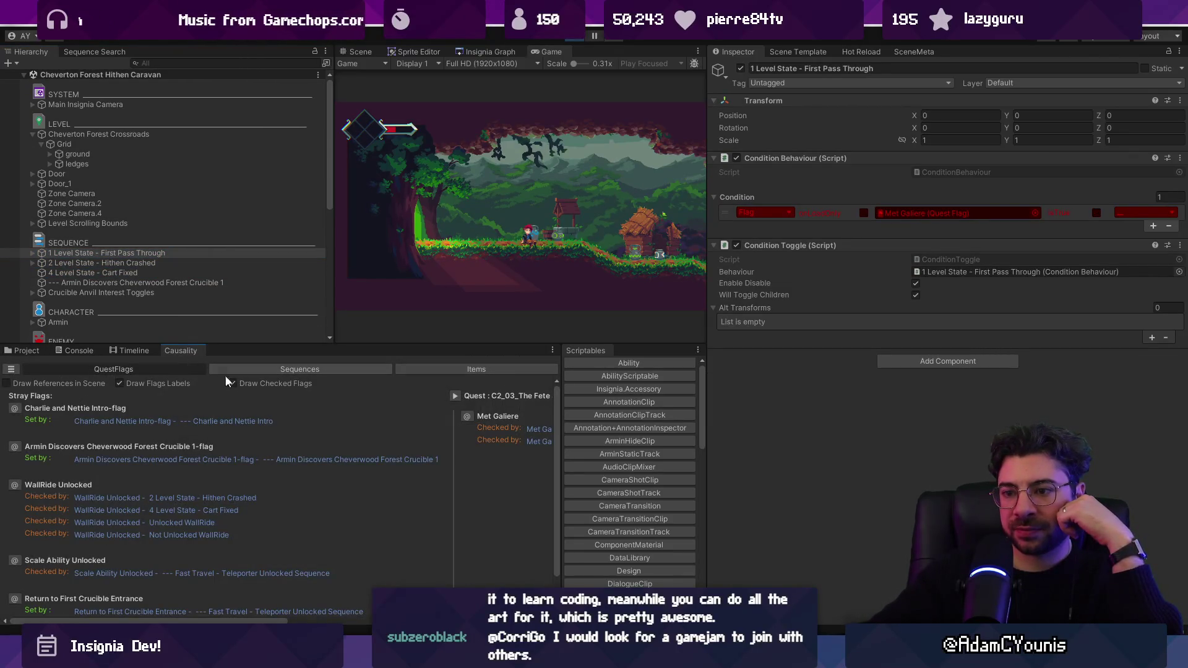
Expand and collapse First Pass Through and Hithen Crashed, inspecting nearby level states' conditions
left_click_drag(204, 622, 461, 621)
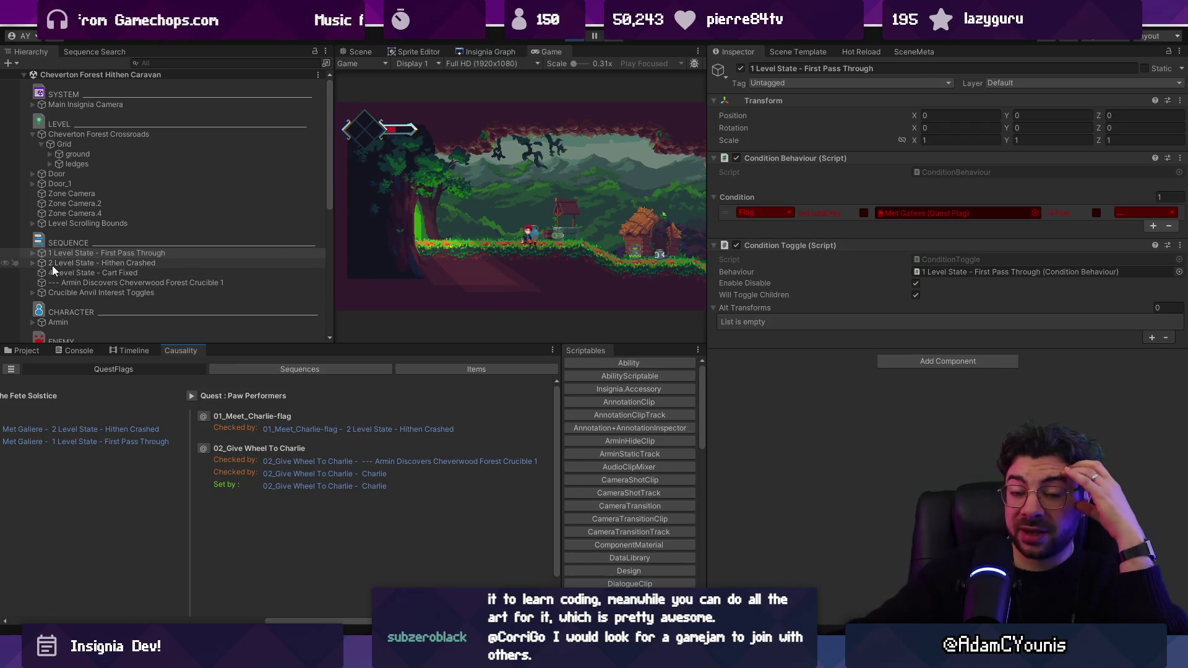
left_click(33, 253)
left_click(32, 292)
scroll(156, 266, "down", 3)
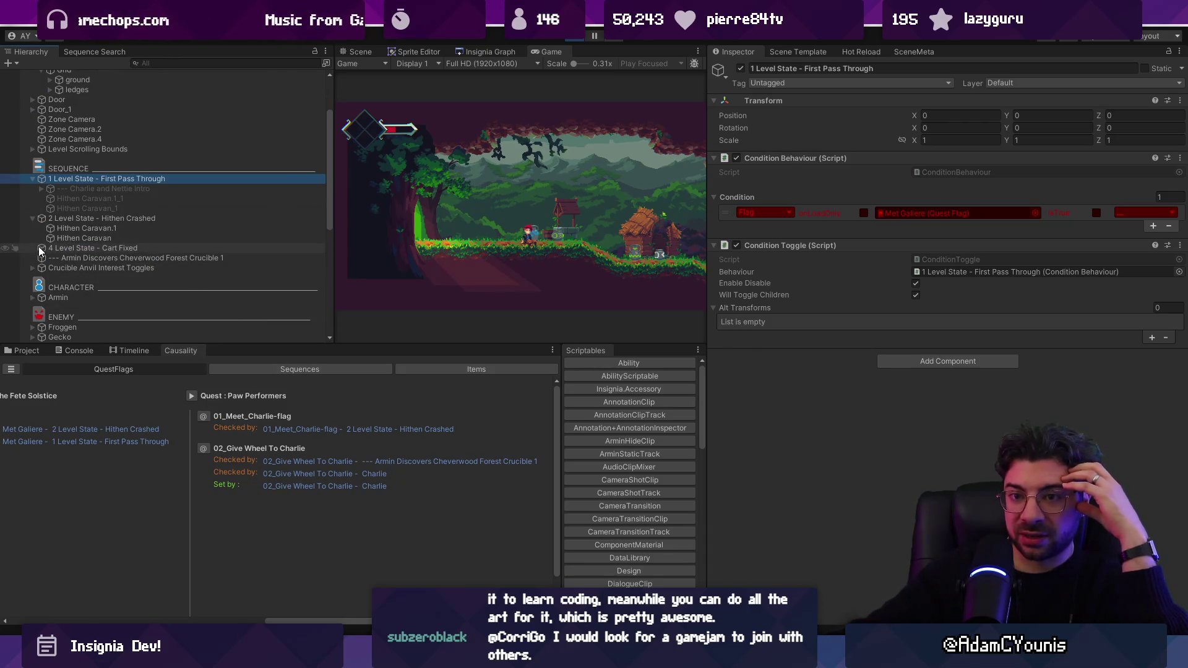
left_click(33, 179)
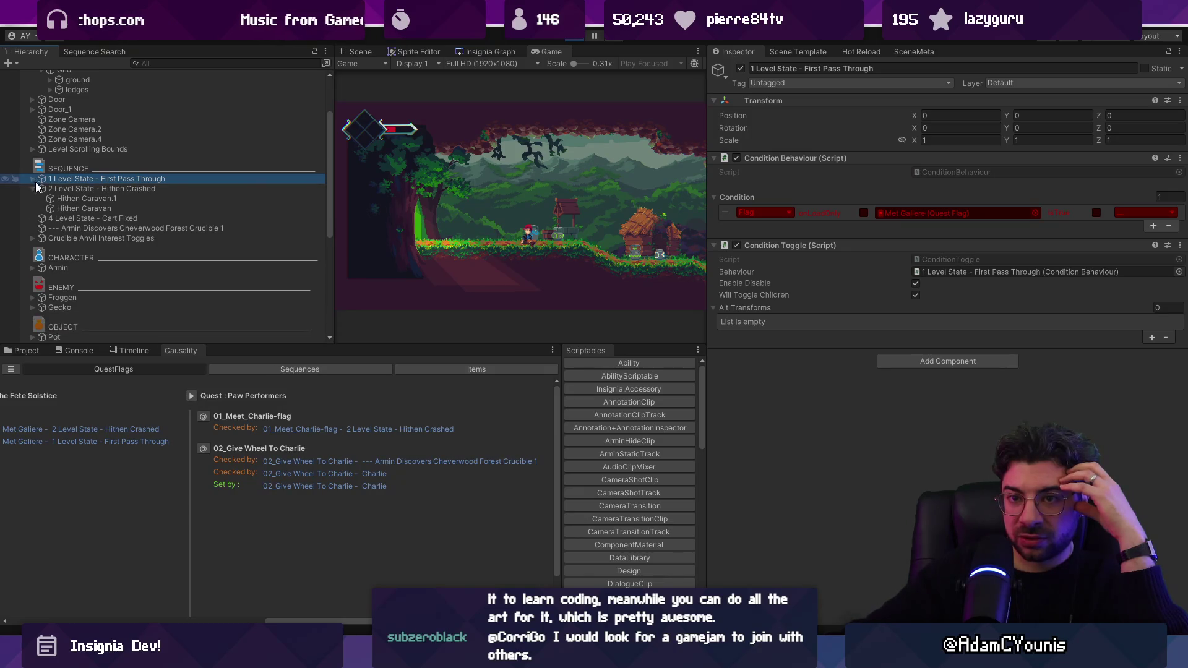
left_click(32, 188)
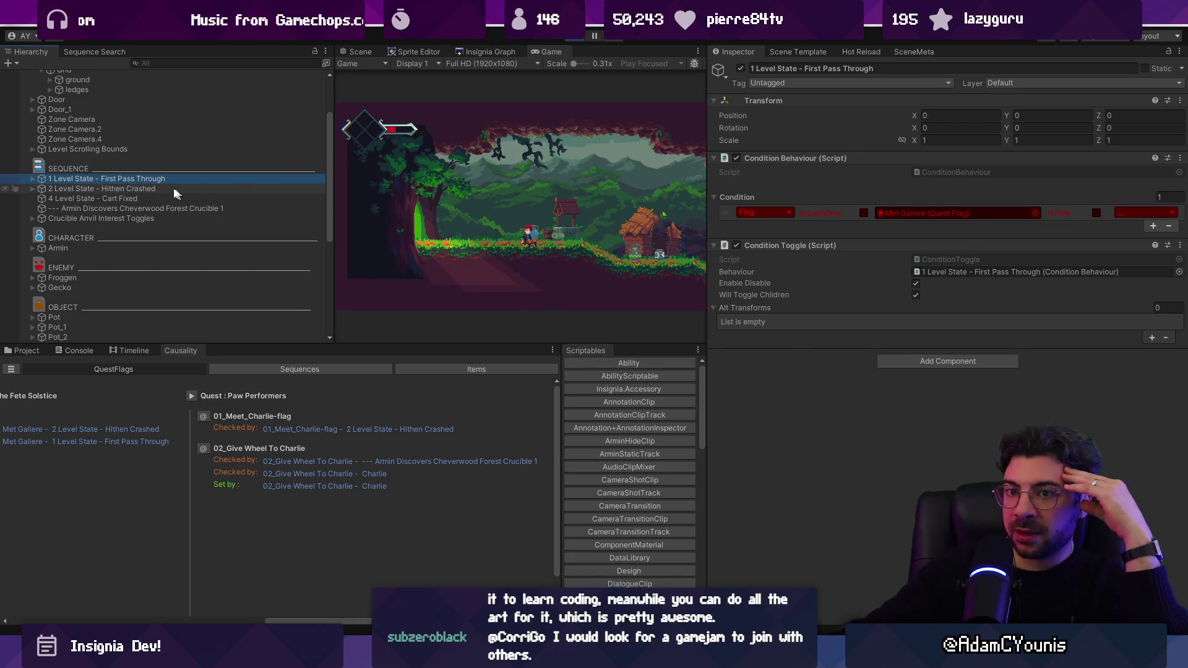
left_click(86, 188)
left_click(88, 197)
left_click(81, 180)
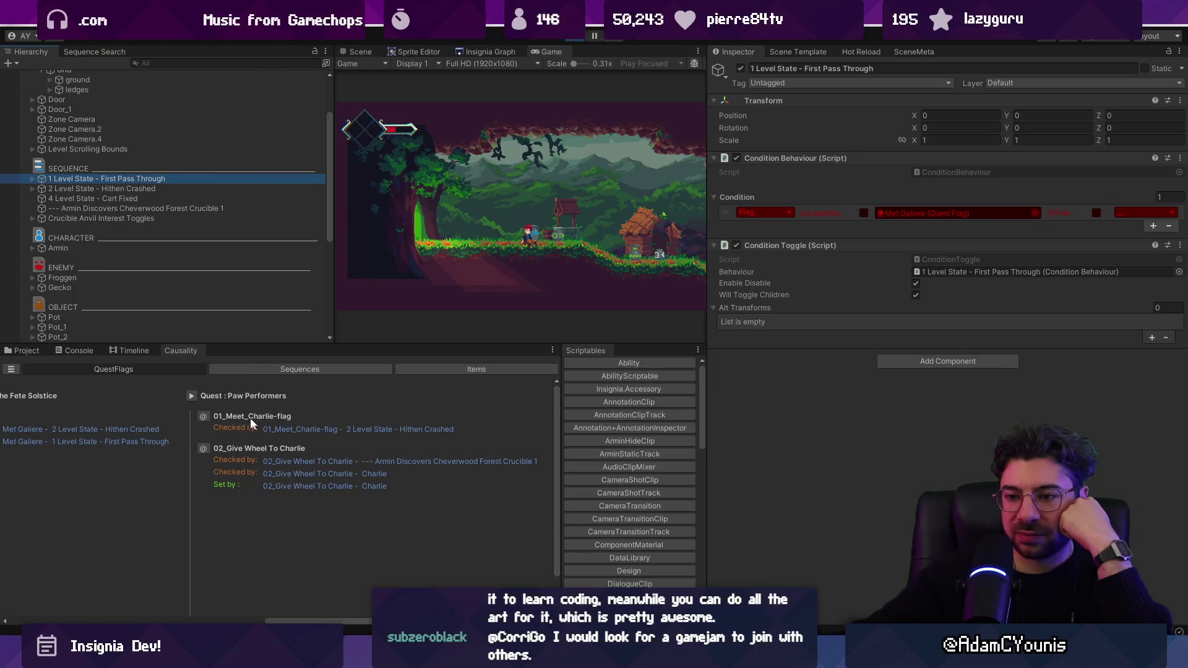
Ping level states from the Paw Performers checker links, then stop play mode and switch to VS Code
left_click(291, 429)
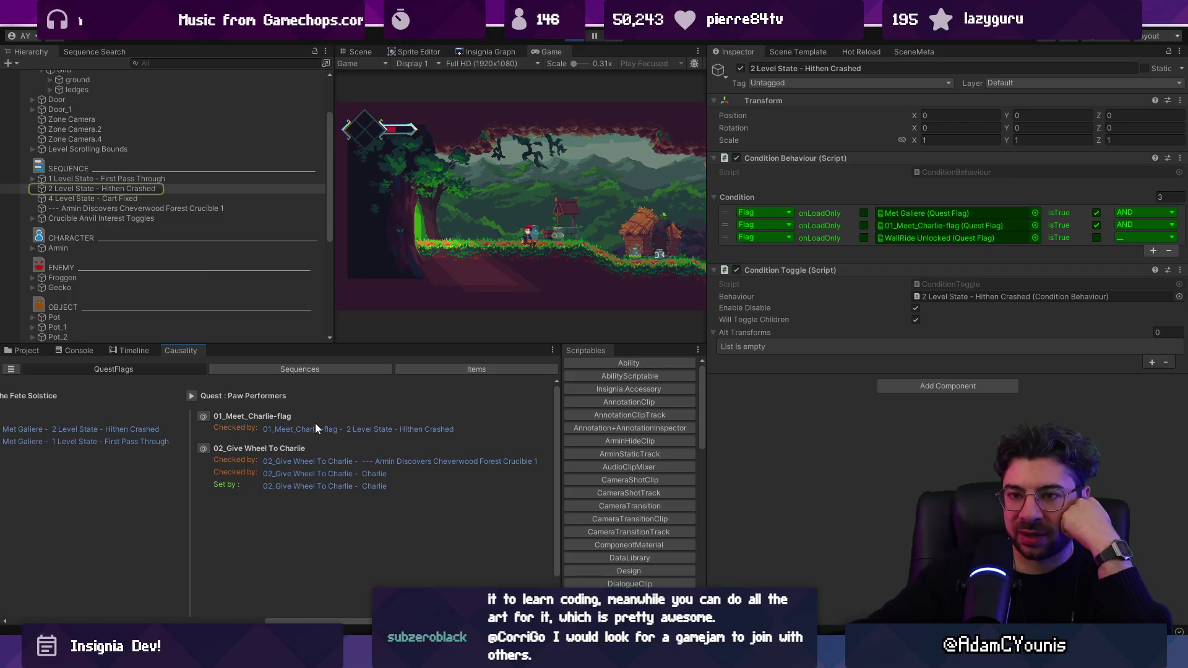
left_click(43, 190)
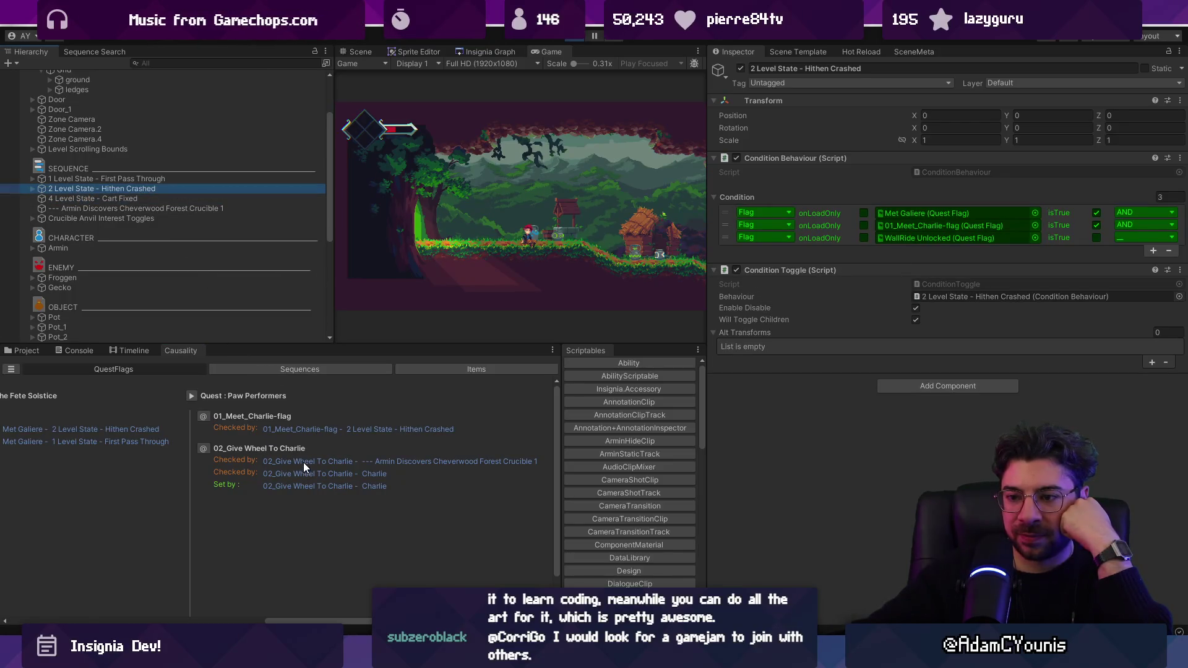
left_click(317, 431)
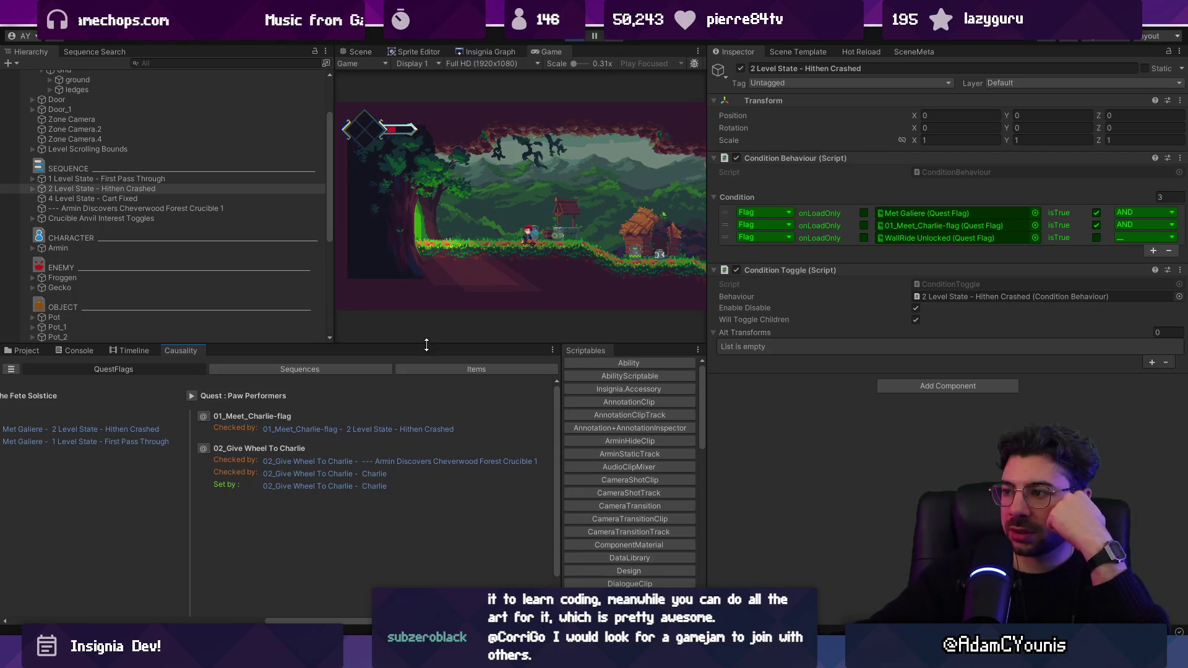
scroll(59, 155, "up", 3)
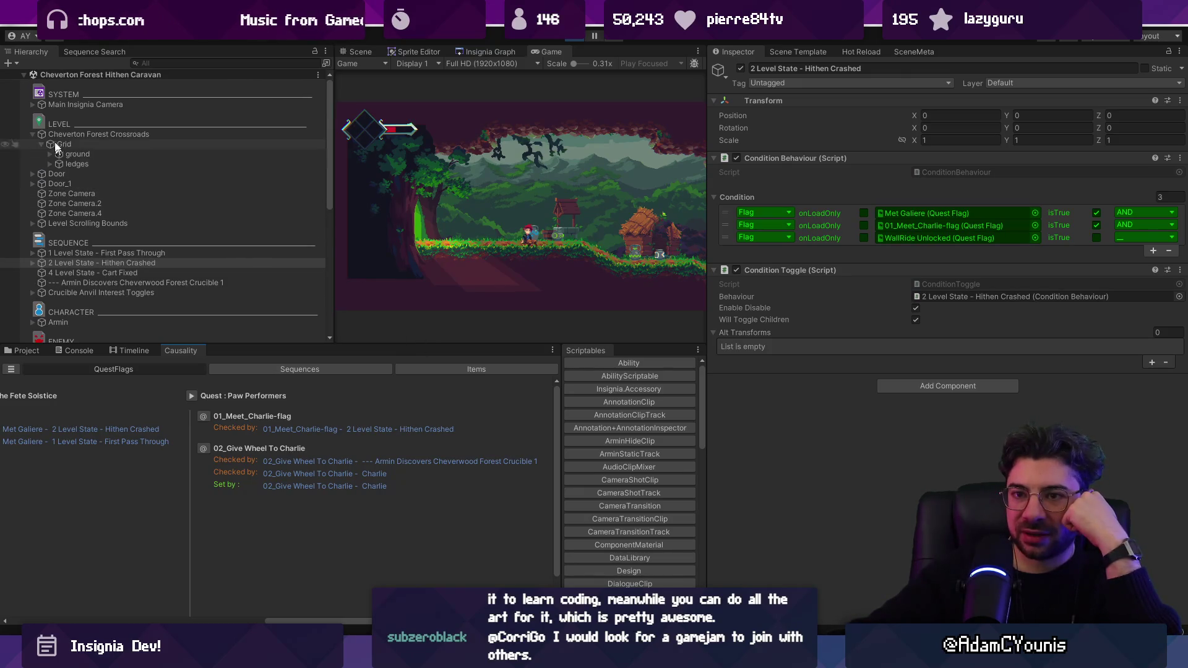
left_click(61, 122)
scroll(105, 186, "down", 3)
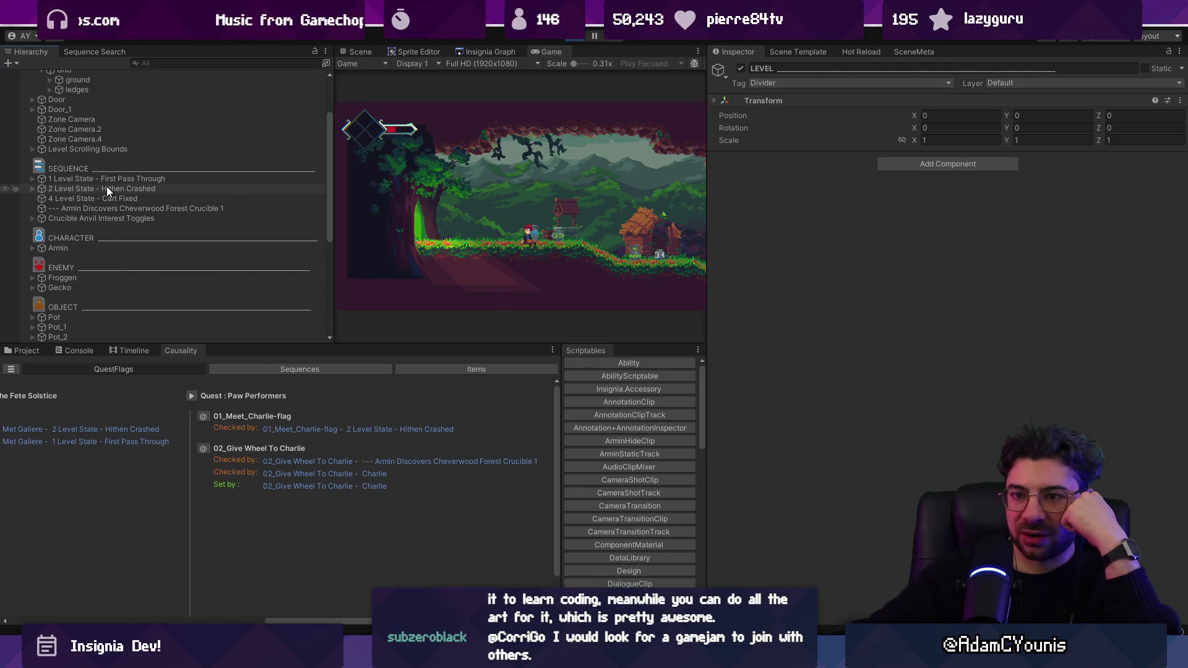
left_click(106, 189)
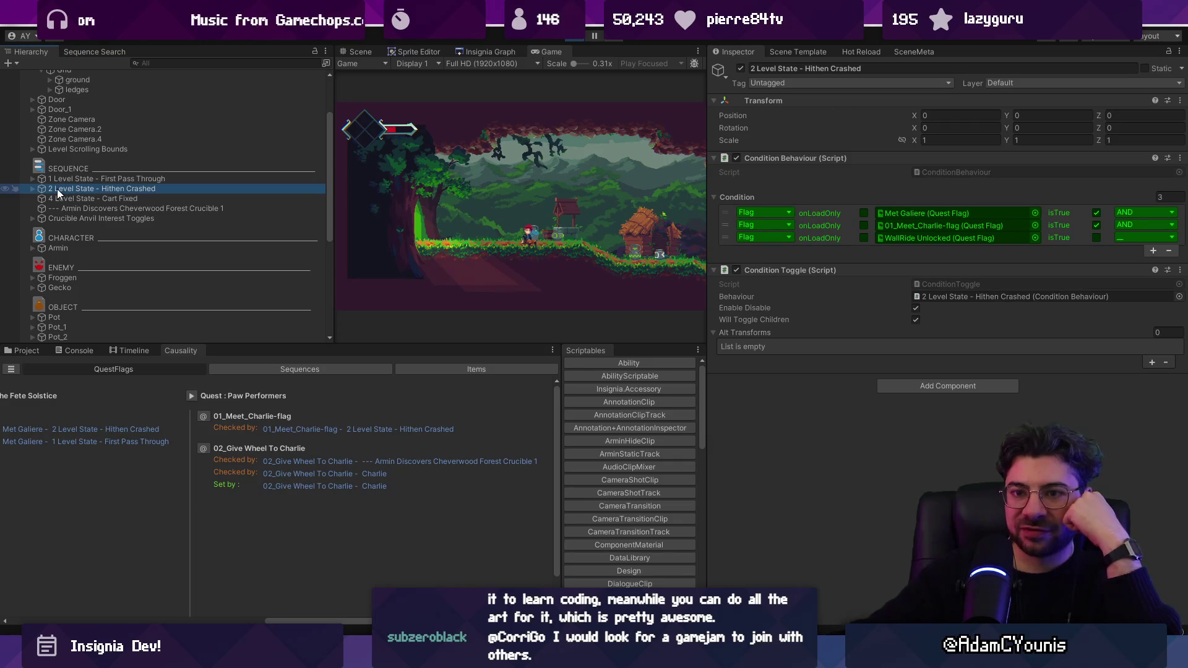
left_click(31, 188)
left_click(32, 188)
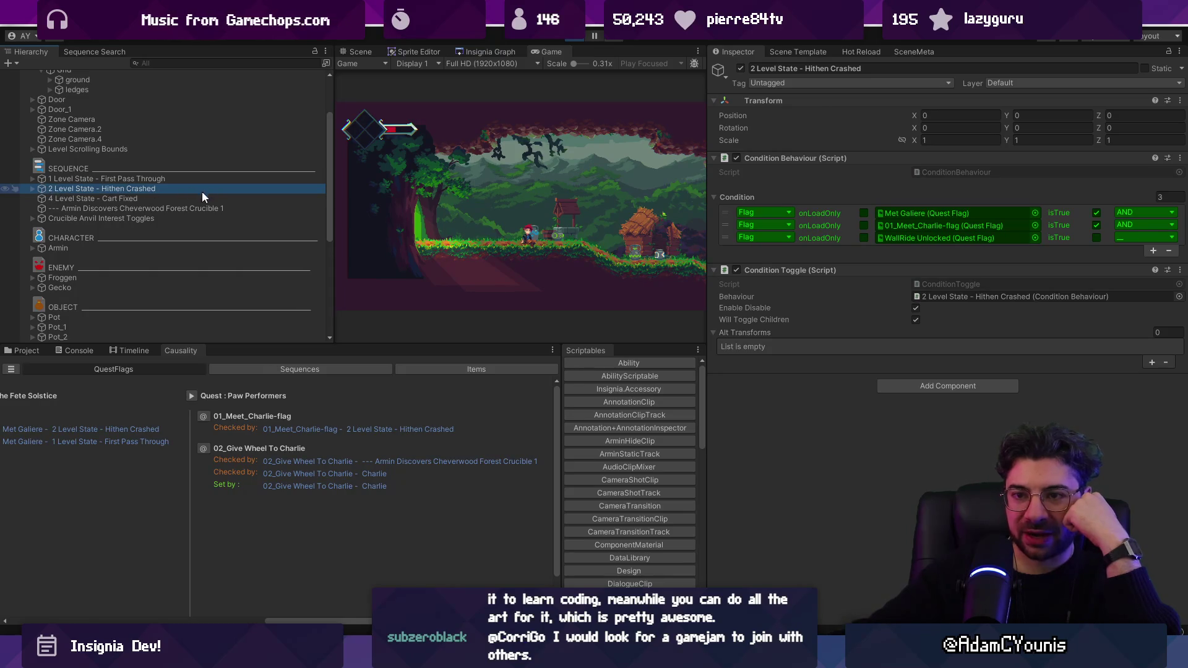
left_click(398, 180)
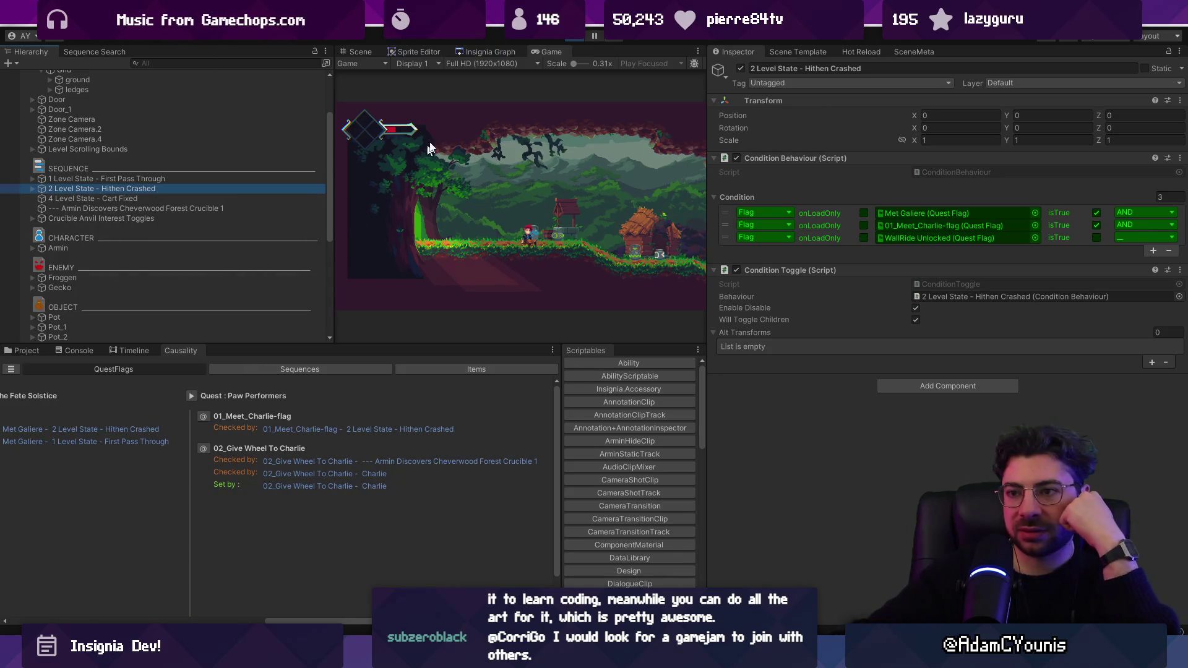
left_click(566, 40)
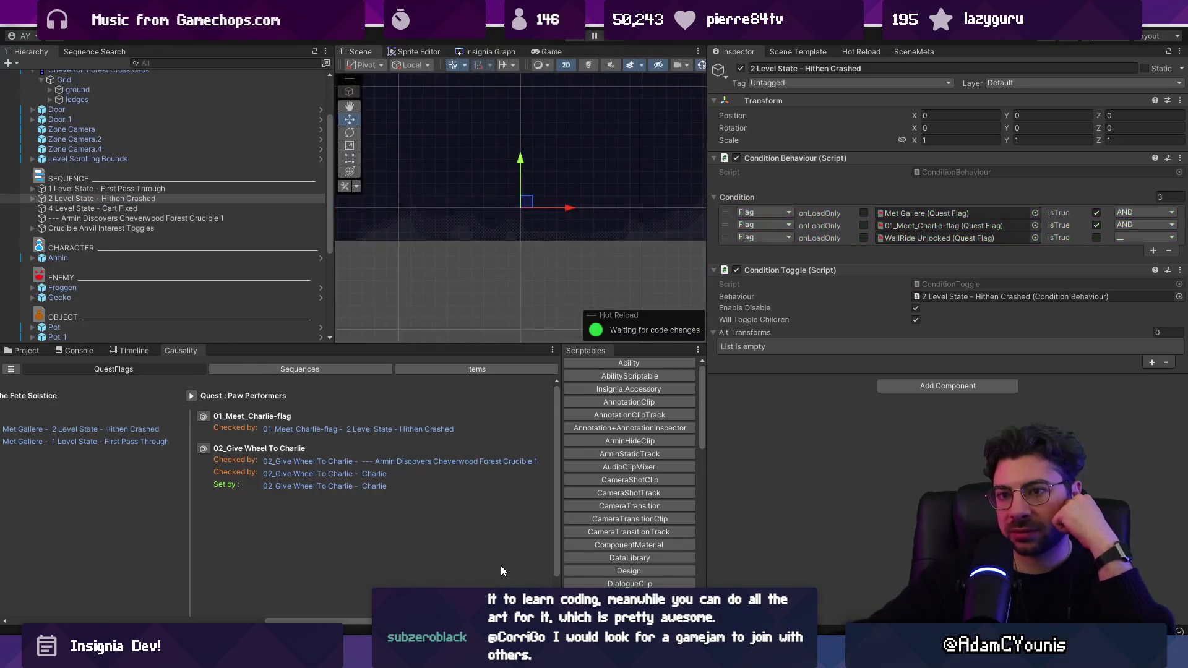
key("alt+Tab")
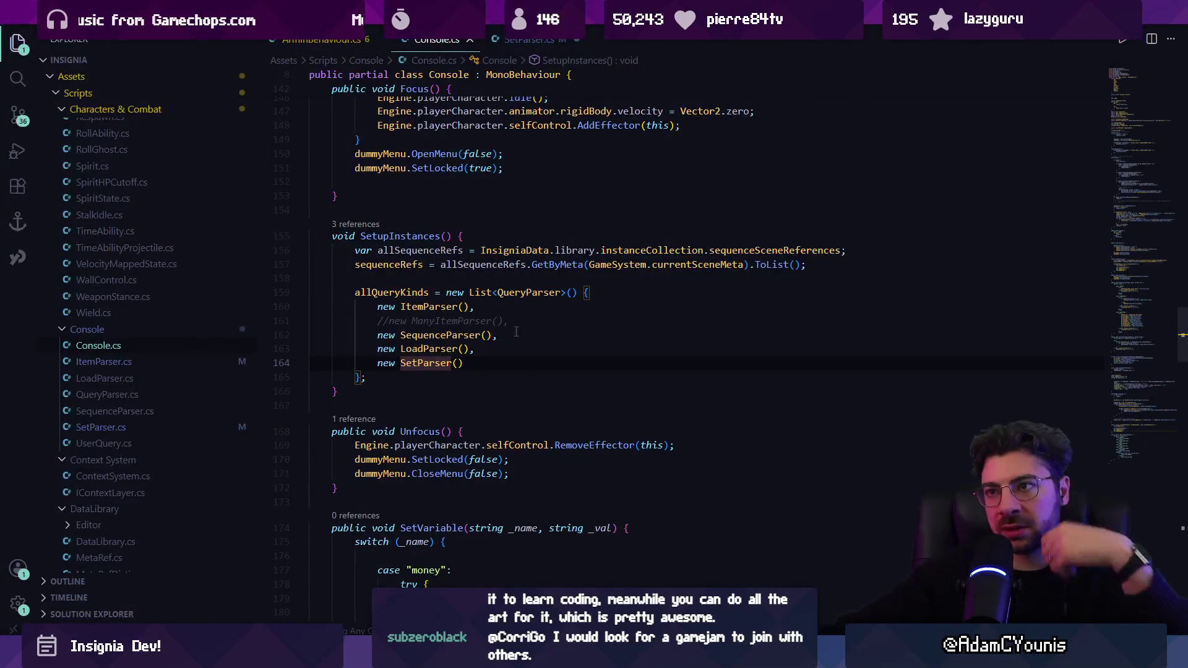
Save SetParser.cs, and make Unity's Scene view and hierarchy taller
left_click(523, 40)
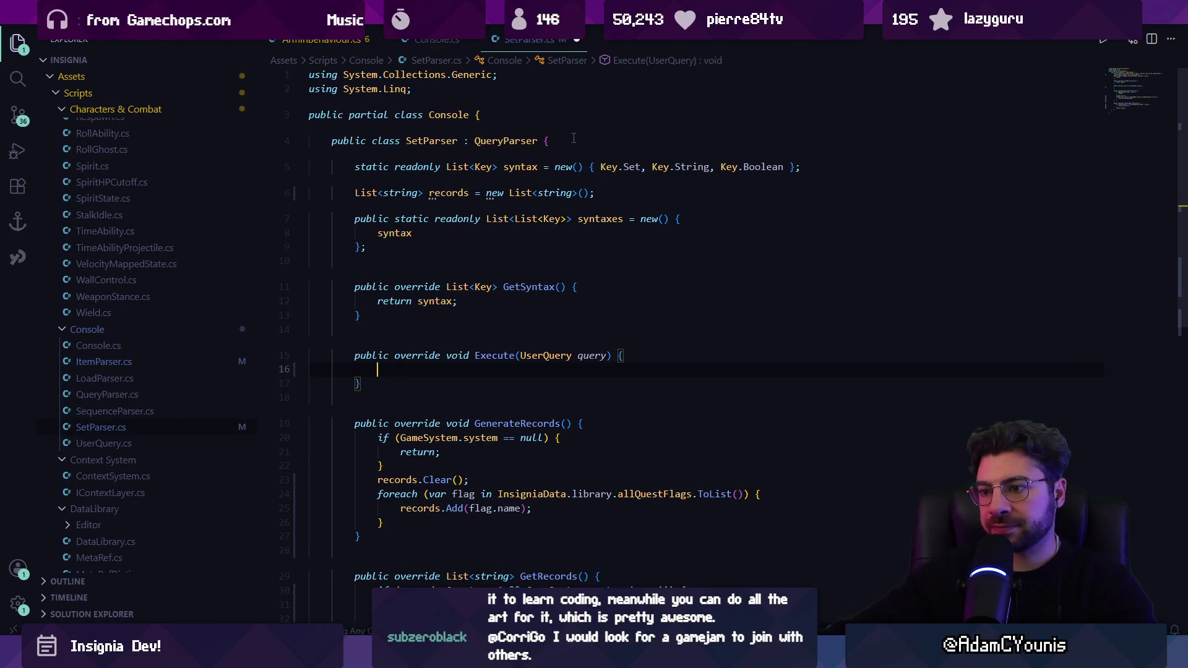
key("ctrl+s")
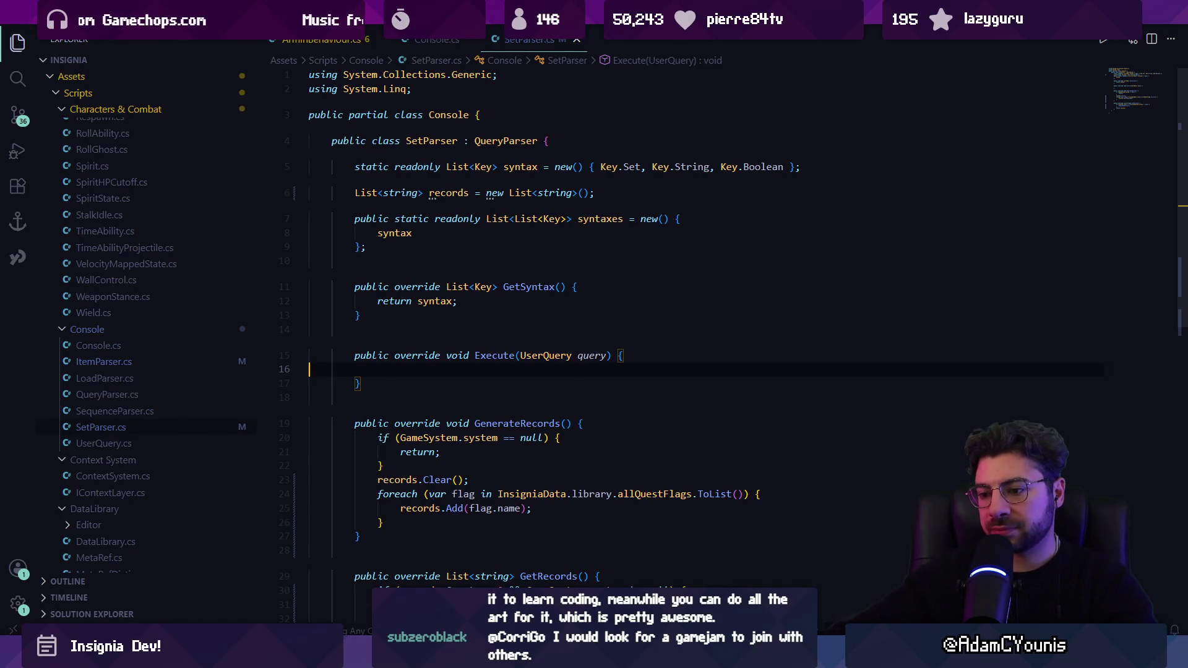
key("alt+Tab")
left_click_drag(434, 343, 434, 421)
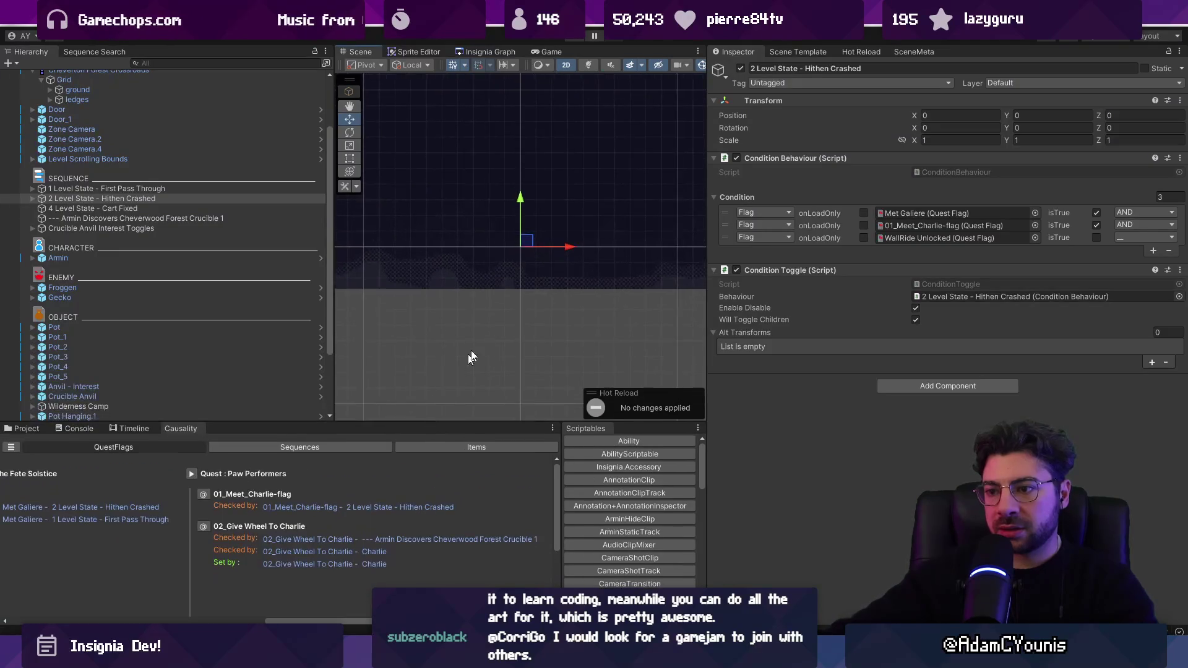
key("alt+Tab")
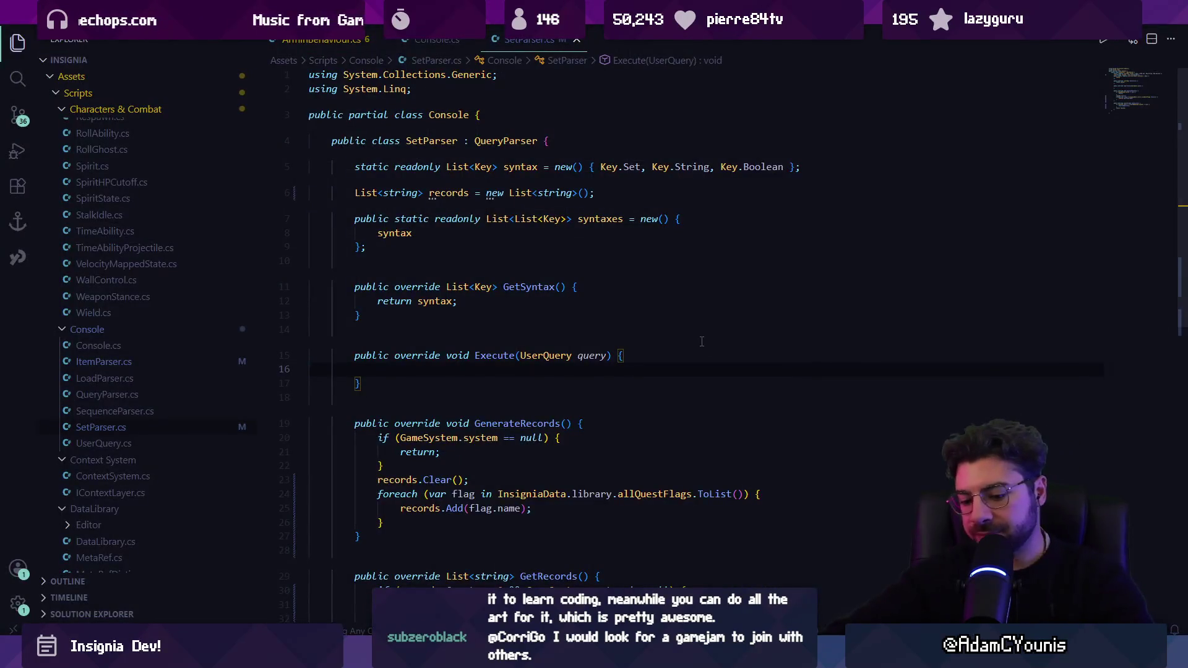
Switch the AI chat to Ask mode and clear the draft question
left_click(877, 587)
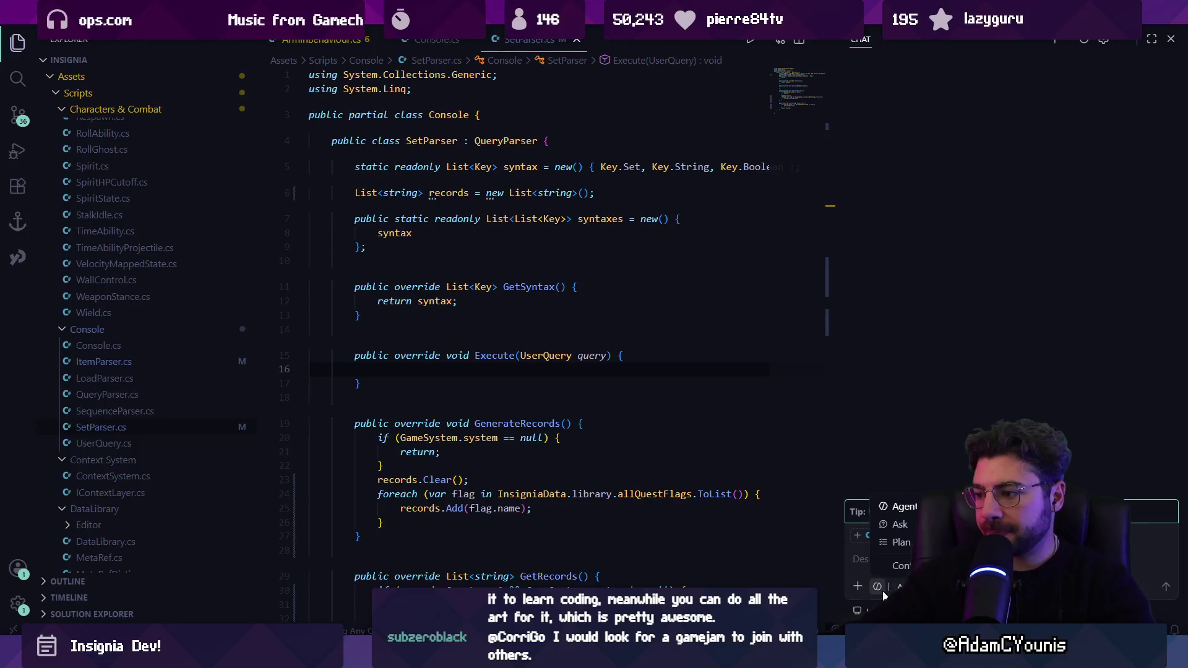
left_click(901, 525)
type("is ther")
key("BackSpace")
key("BackSpace")
key("BackSpace")
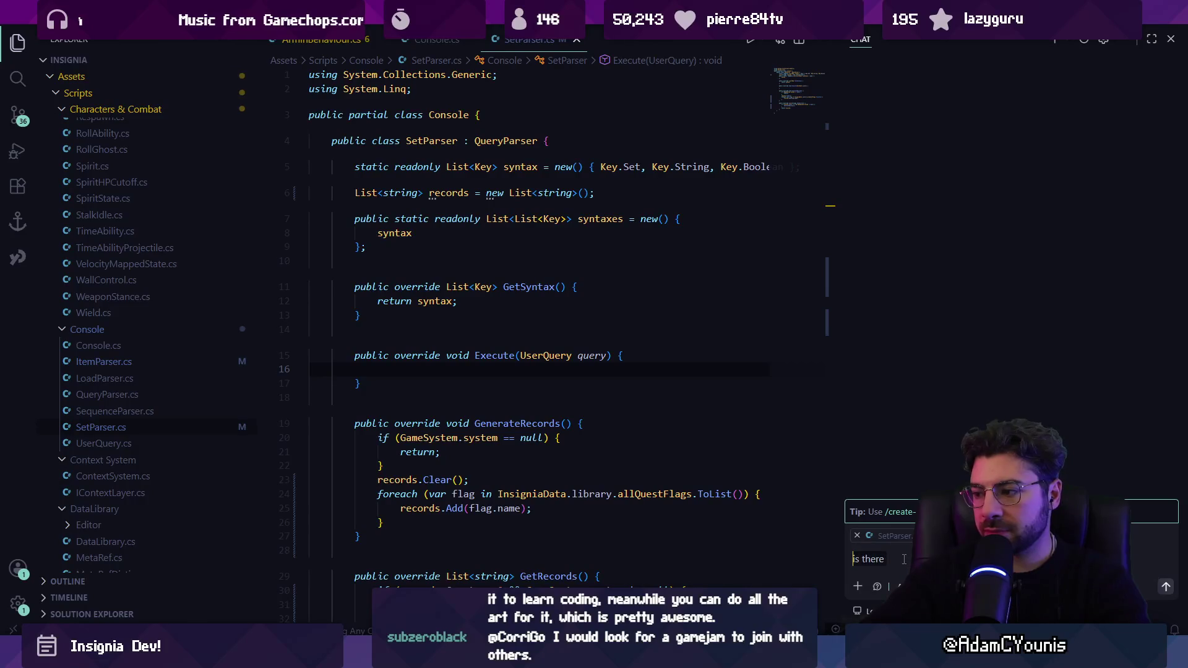
key("ctrl+p")
Open ConditionBehaviour.cs through quick file search
type("condition")
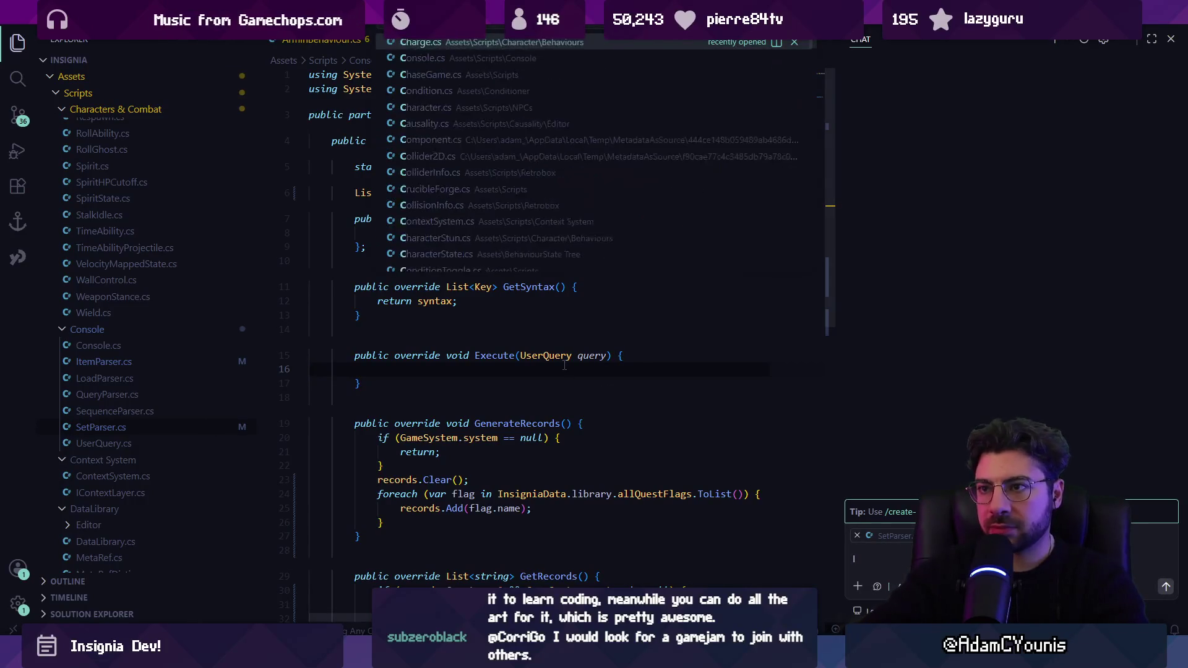
key("Down")
key("Down")
key("Return")
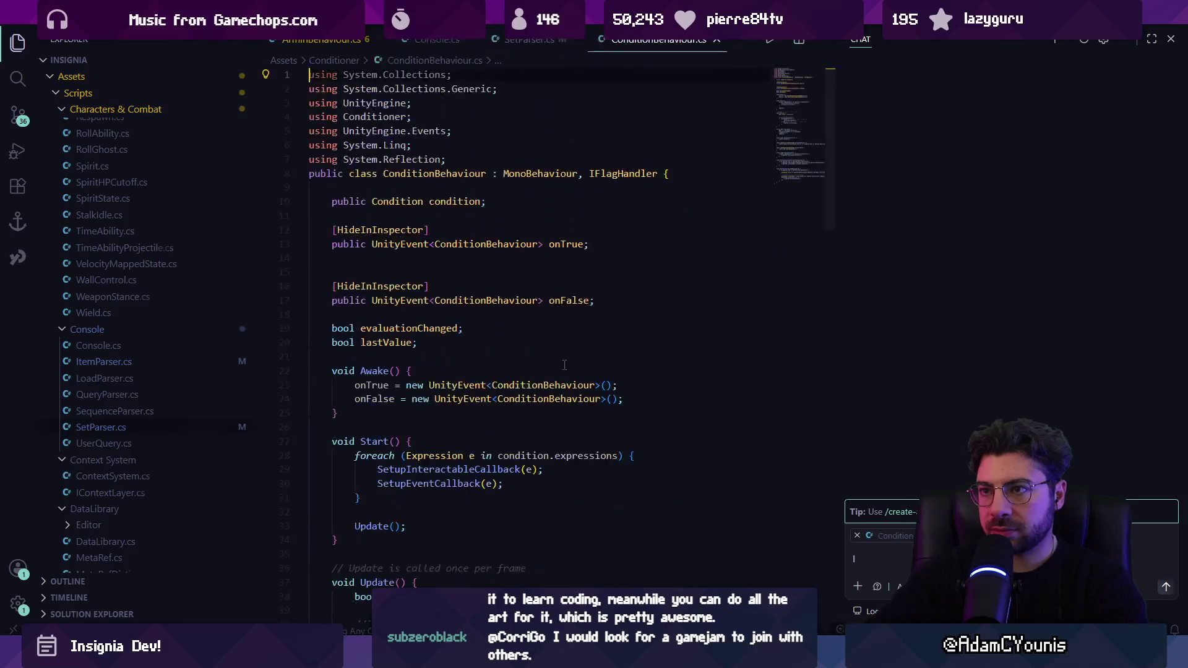
type(" s there.")
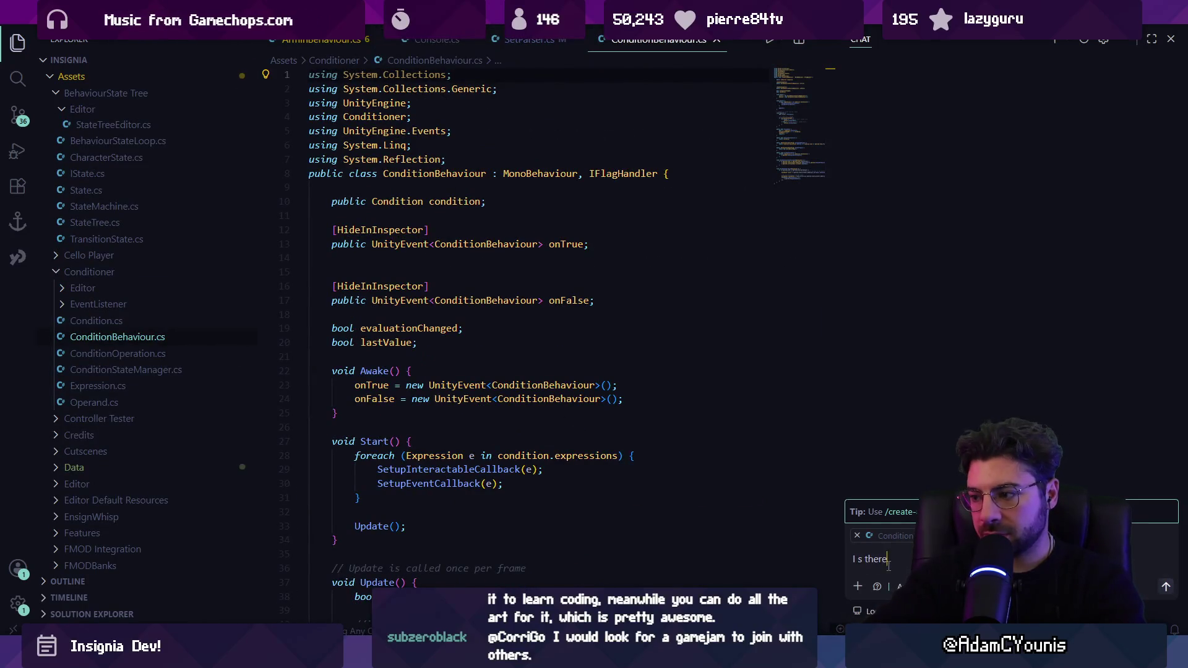
left_click(564, 367)
Open HierarchyProcessor.cs, then bring ConditionBehaviour.cs back into the editor
key("ctrl+p")
type("hierar")
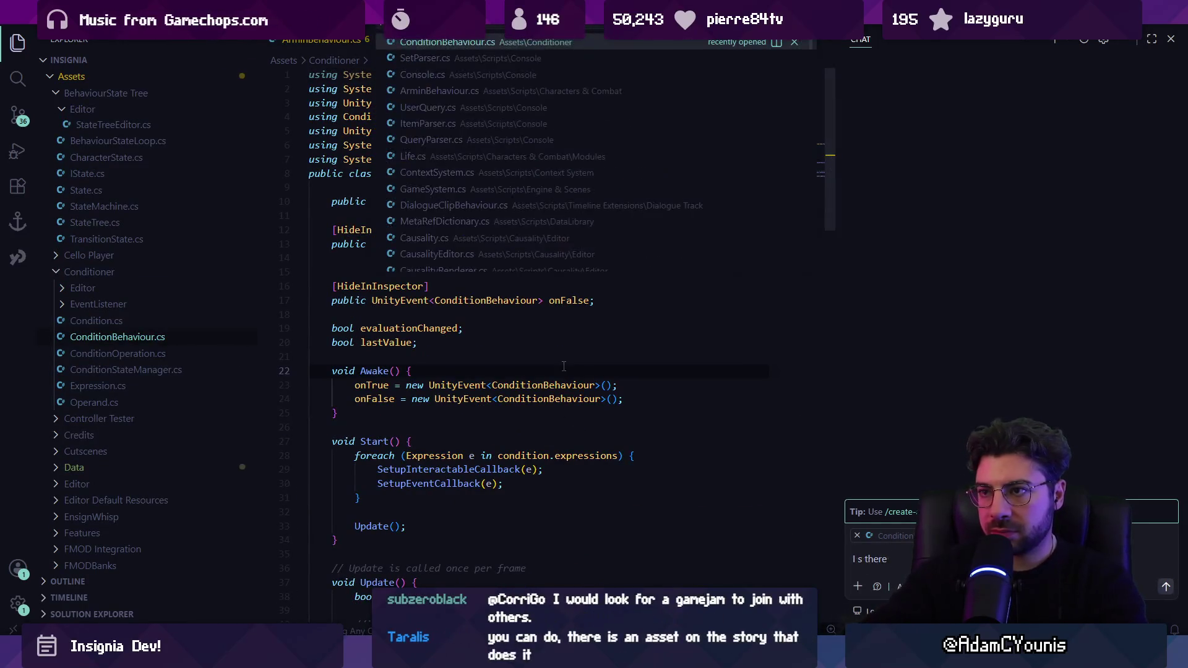
type("chy")
key("Return")
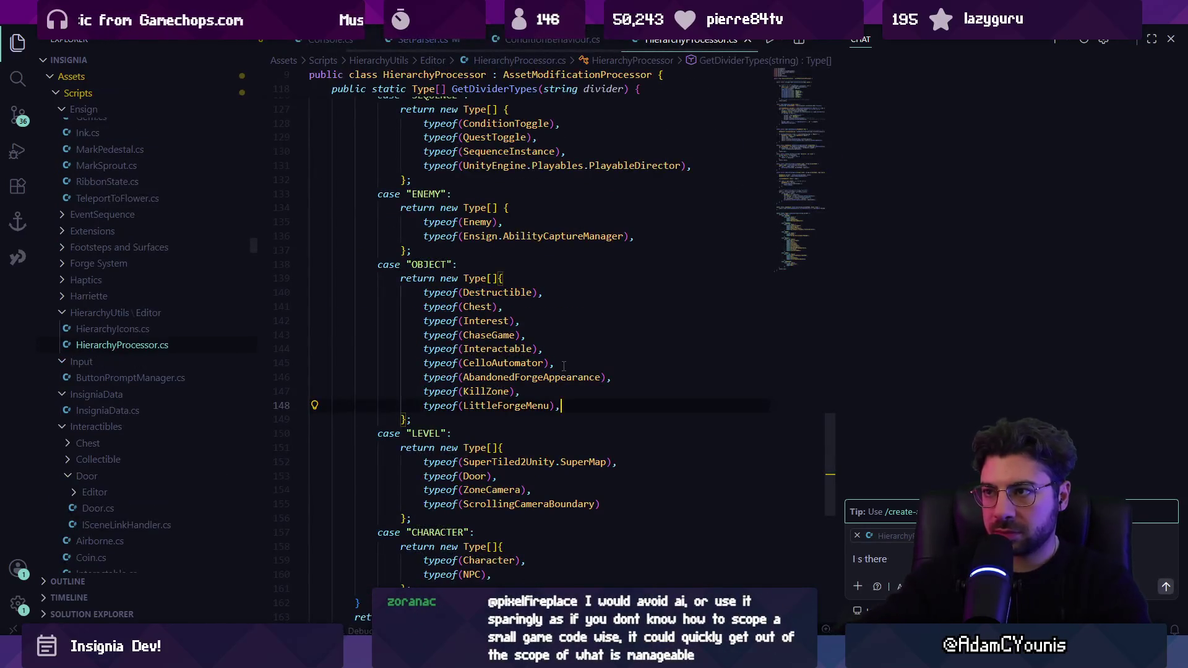
key("ctrl+p")
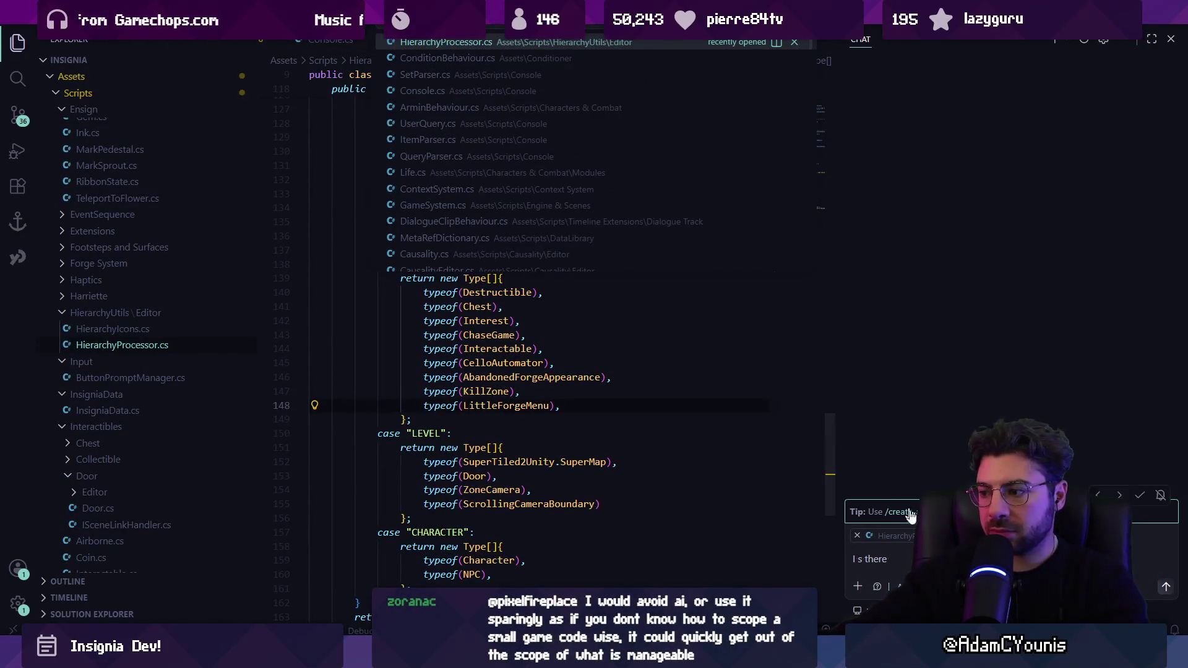
left_click(895, 537)
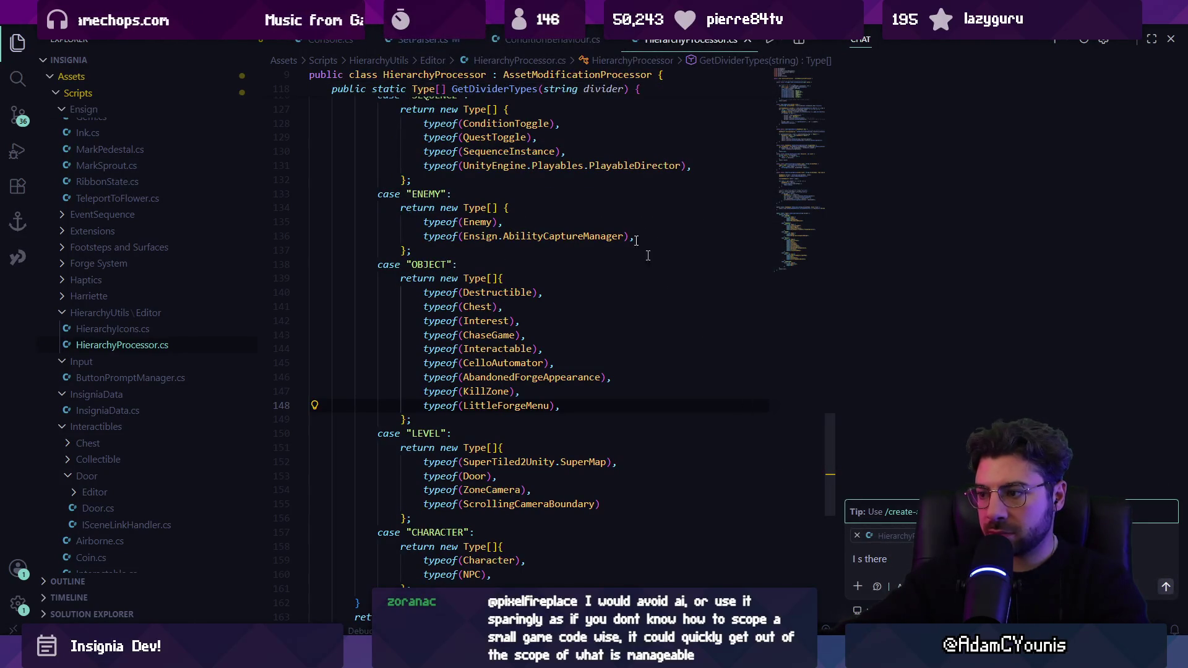
key("ctrl+Tab")
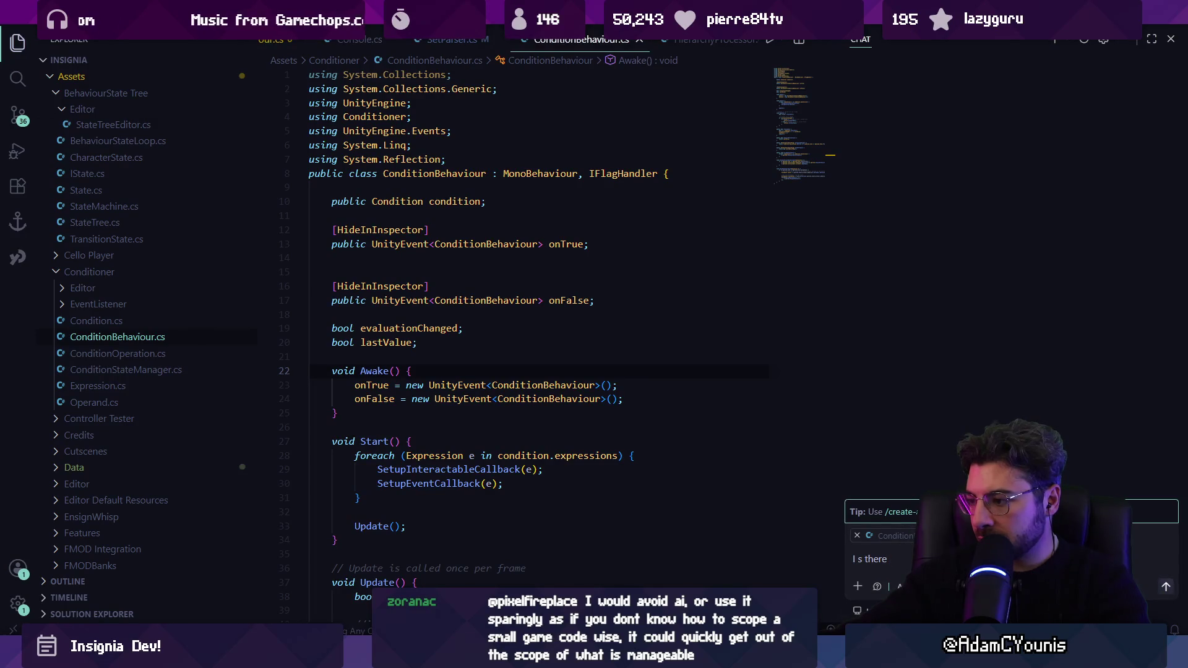
Attach ConditionBehaviour.cs as chat context and clear the mistyped question draft
left_click(857, 586)
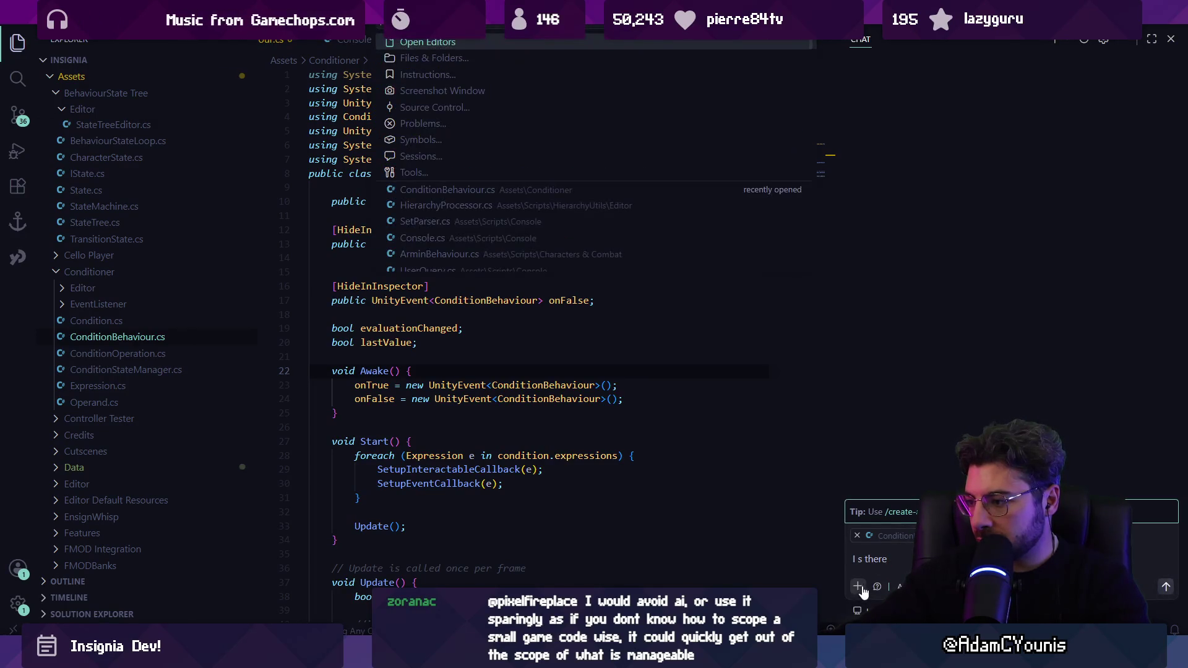
type("conditionb")
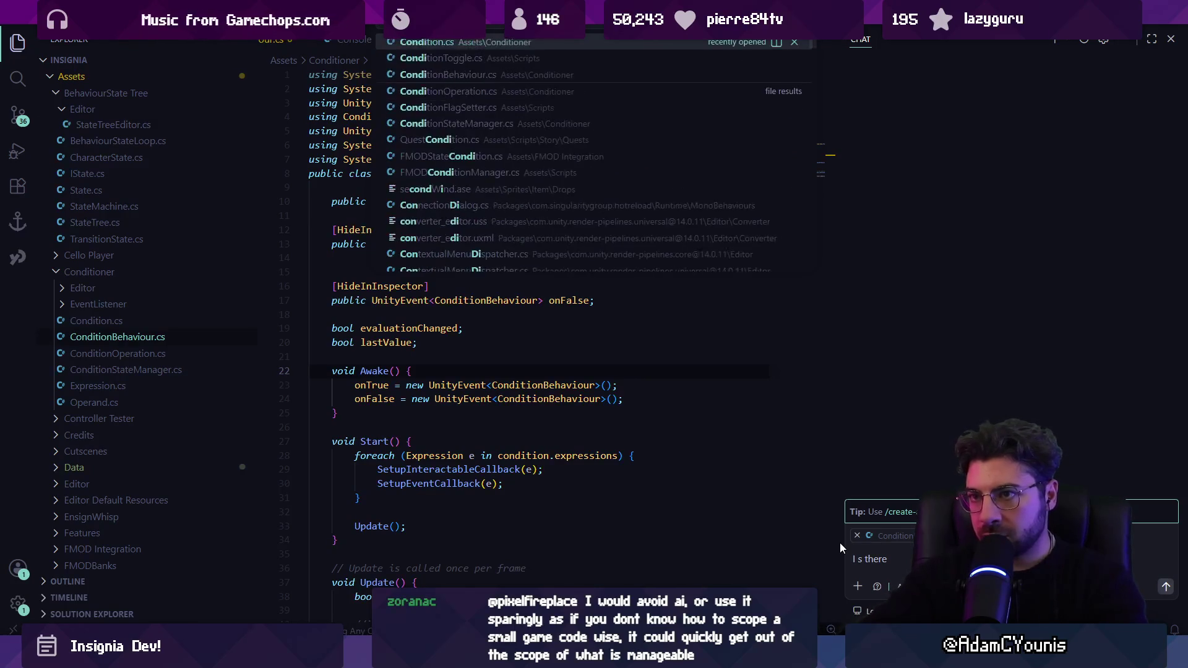
key("Return")
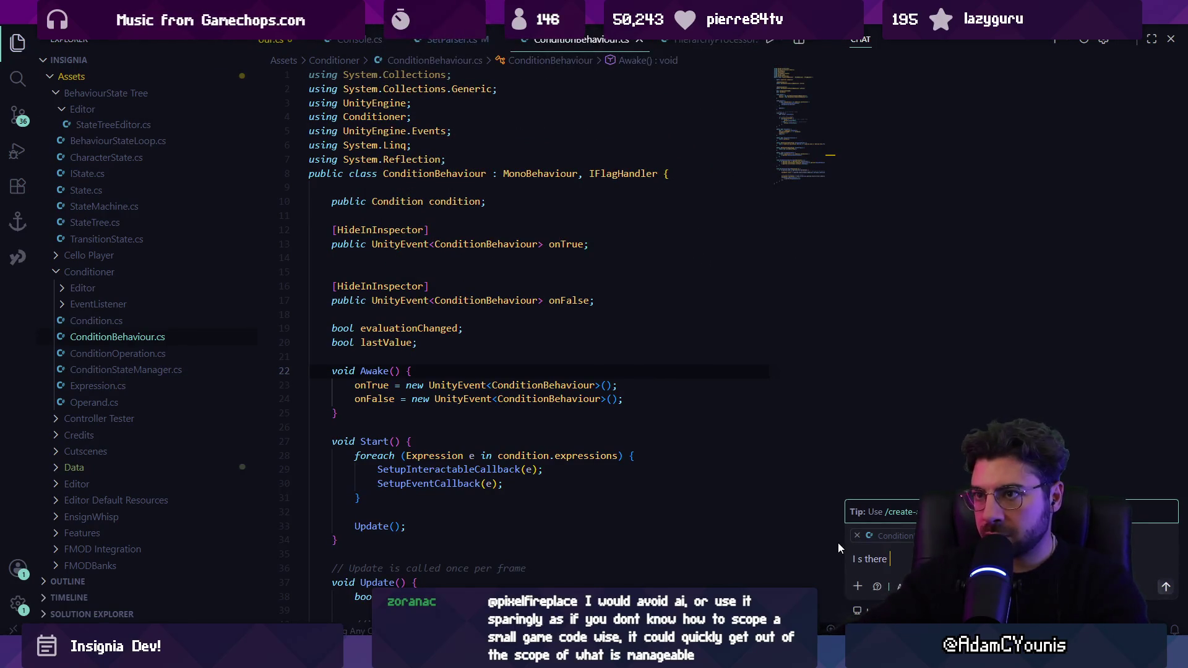
left_click(857, 586)
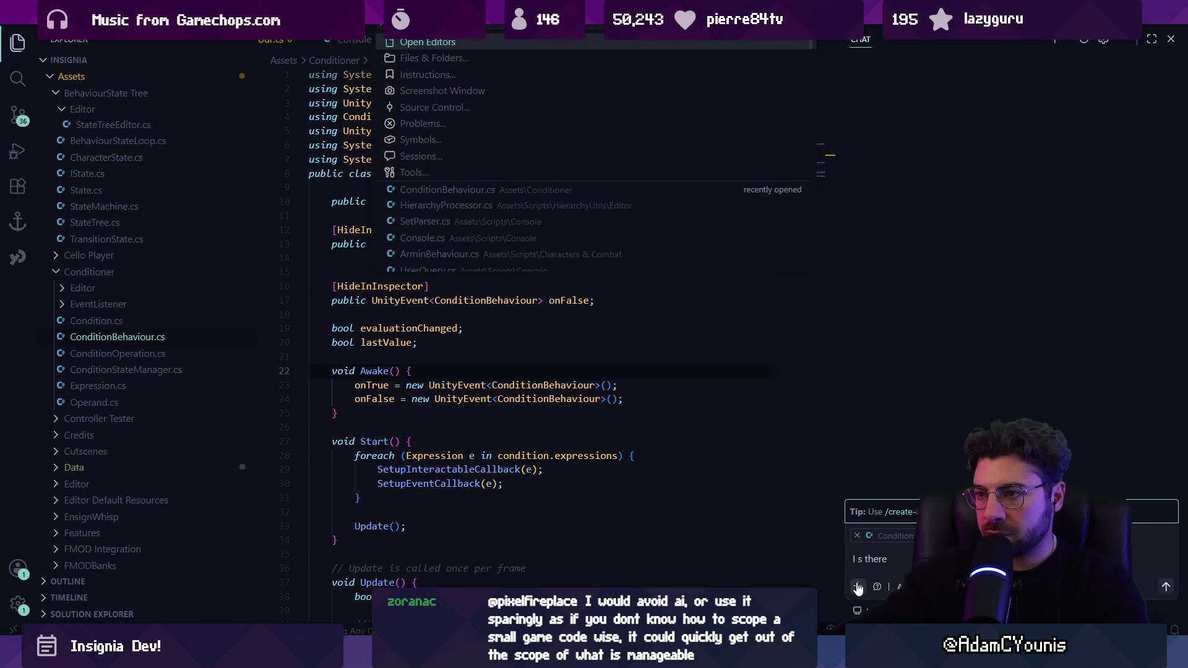
key("Escape")
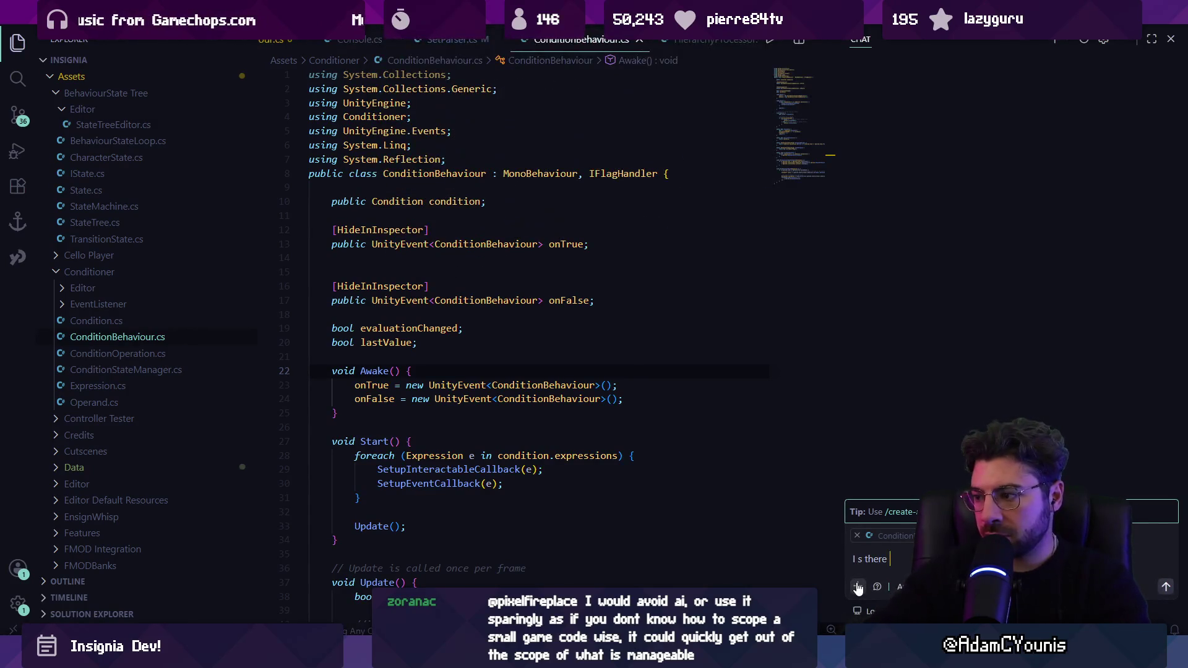
key("ctrl+a")
key("BackSpace")
Ask the AI chat how to tint ConditionBehaviour hierarchy rows red or green at runtime
type("Is there a way")
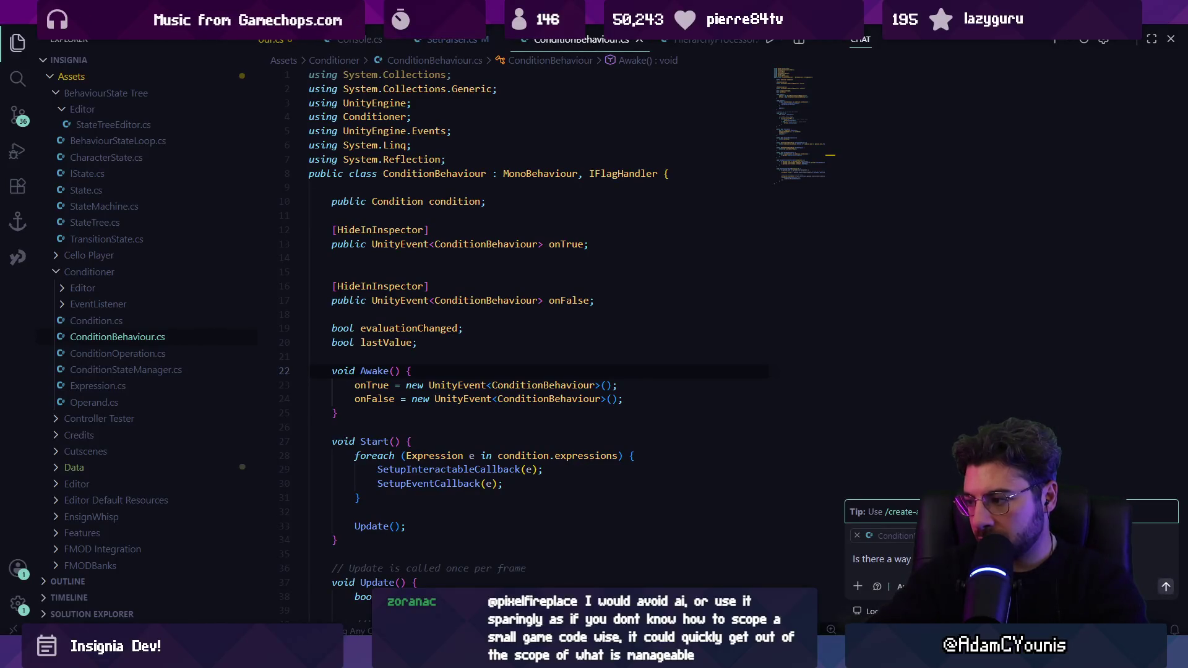
type("rchy")
type(" such that anyt")
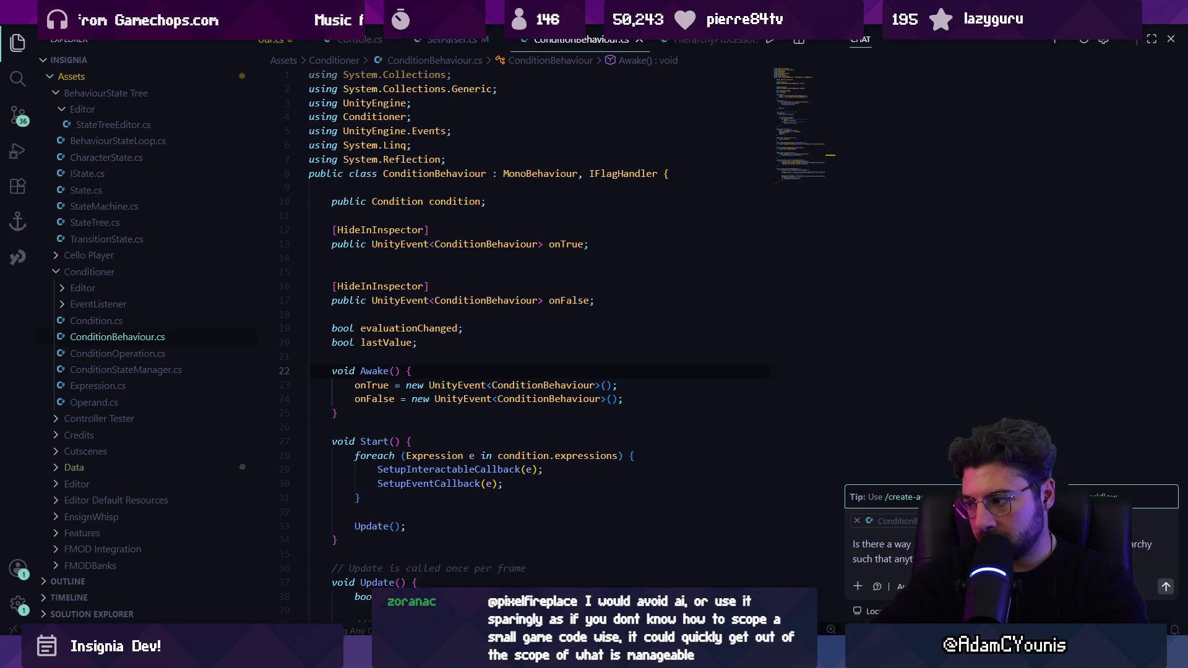
type("en backgrou")
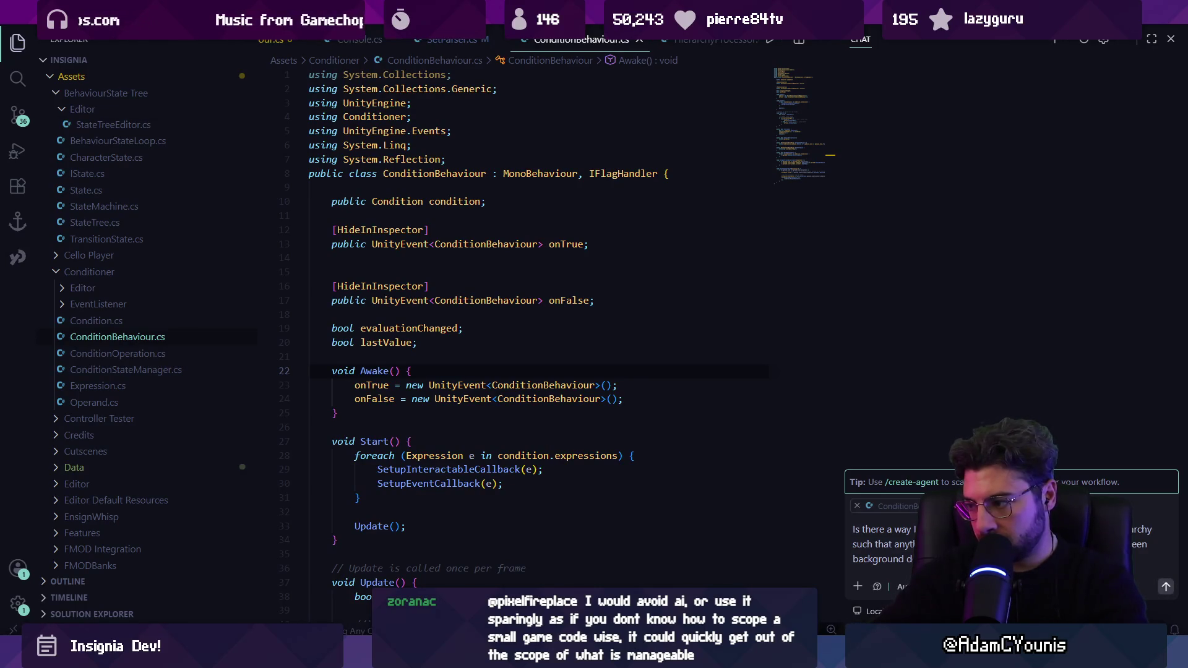
key("Return")
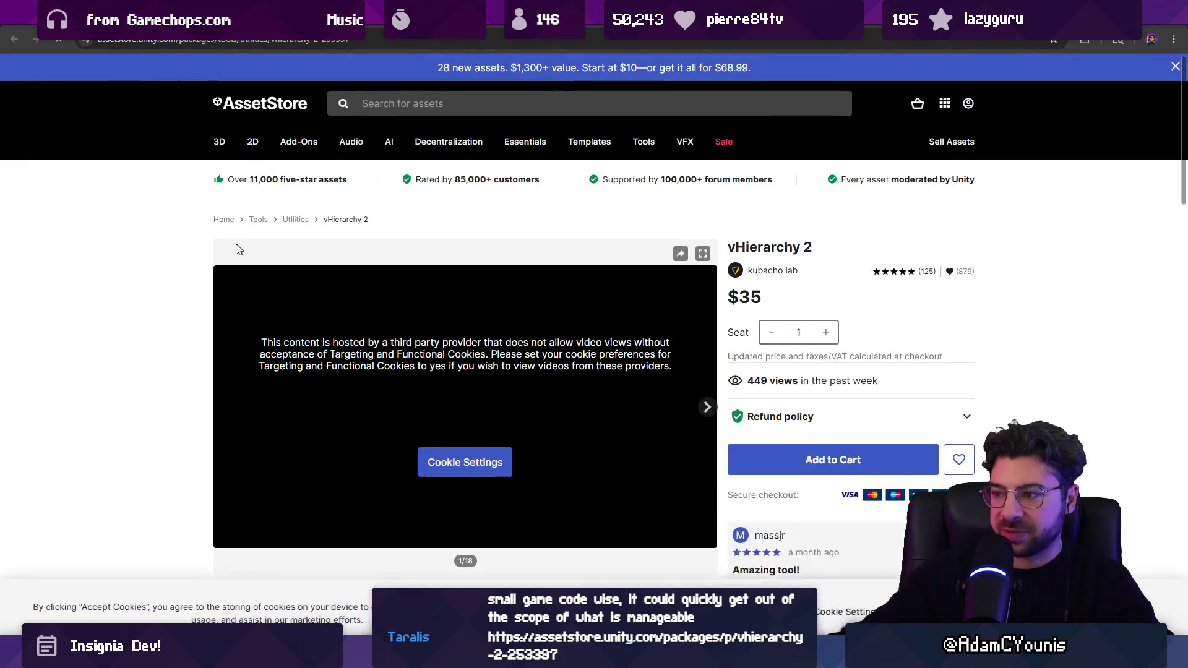
Browse the vHierarchy 2 gallery images, including the colour palette and Scene selector
scroll(226, 241, "down", 4)
left_click(328, 352)
left_click(375, 364)
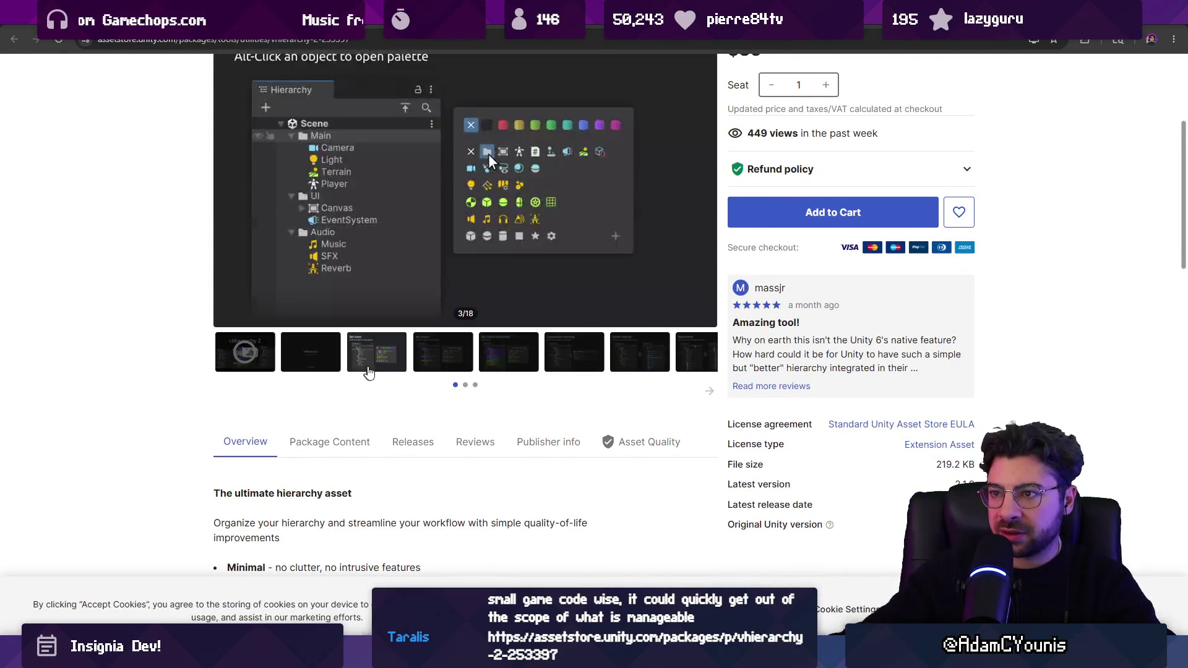
left_click(438, 365)
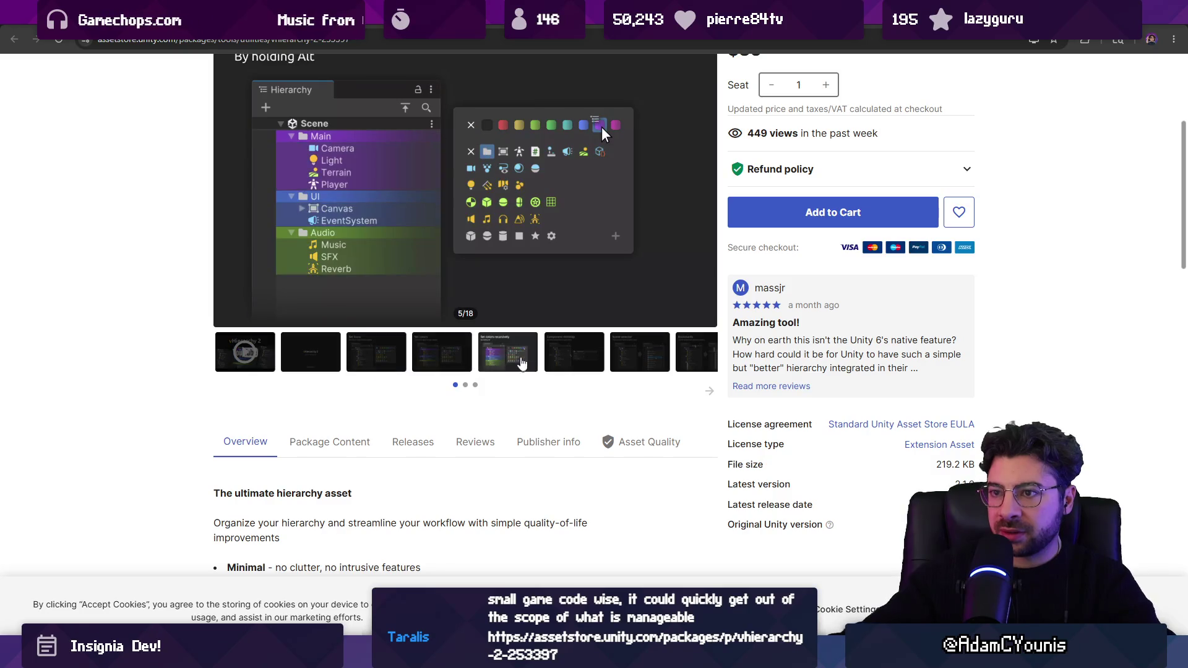
left_click(552, 360)
left_click(498, 341)
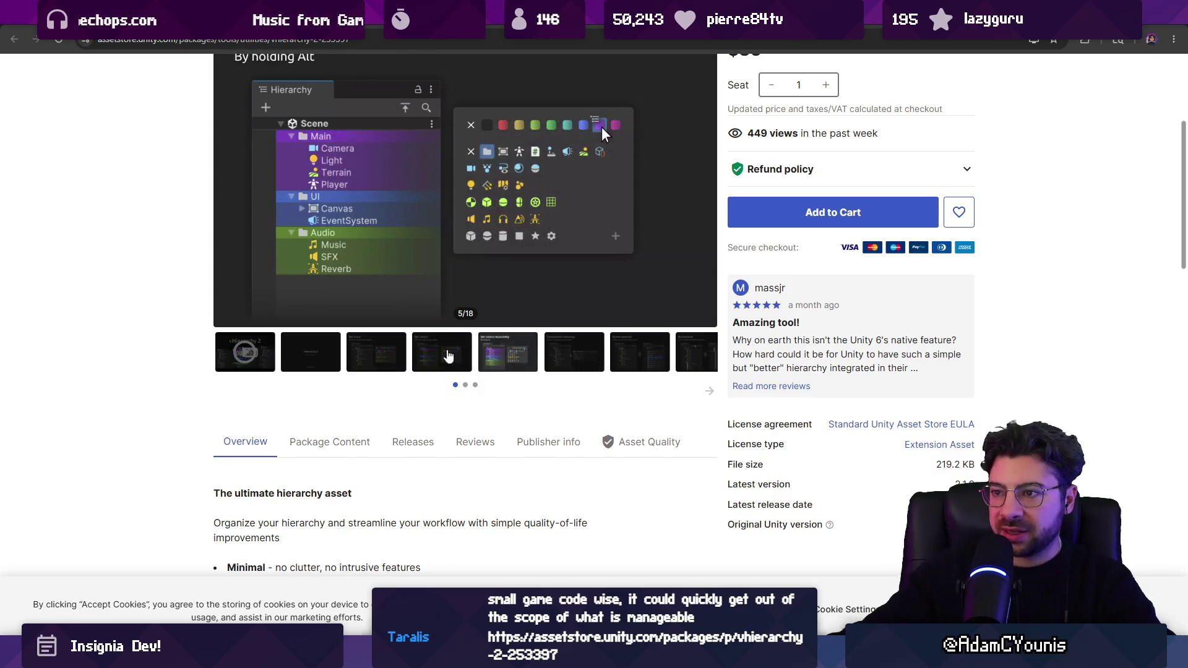
left_click(613, 347)
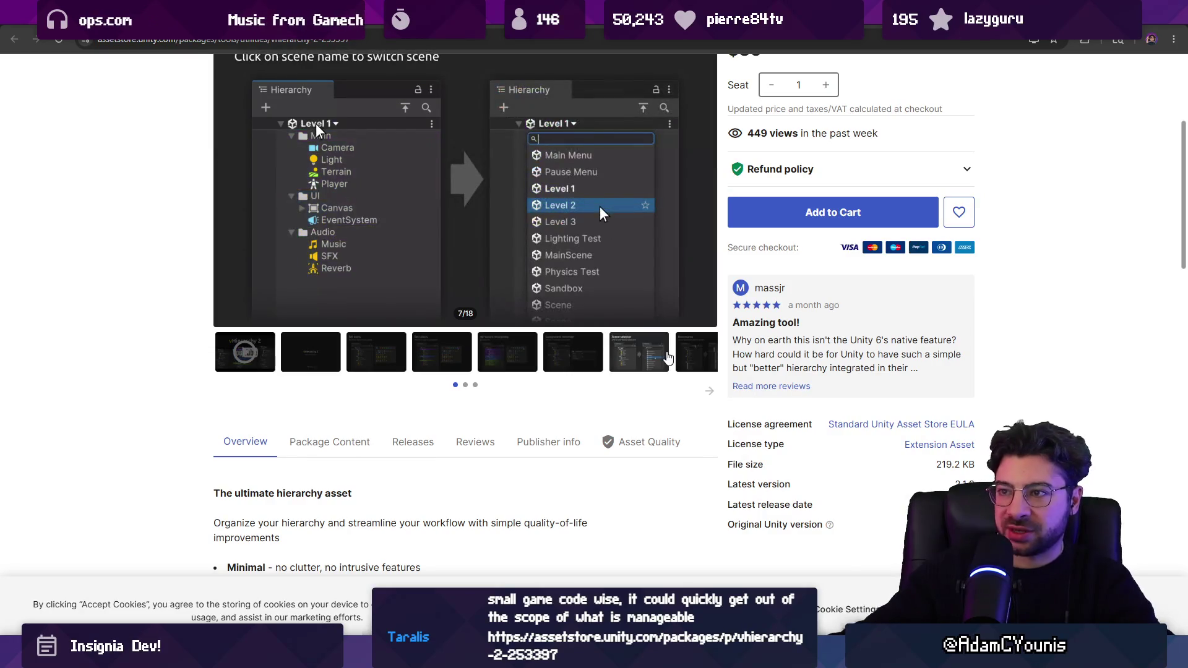
View the Bookmarks and Isolate shortcut gallery images, then return to Unity
scroll(641, 376, "up", 1)
scroll(642, 376, "up", 1)
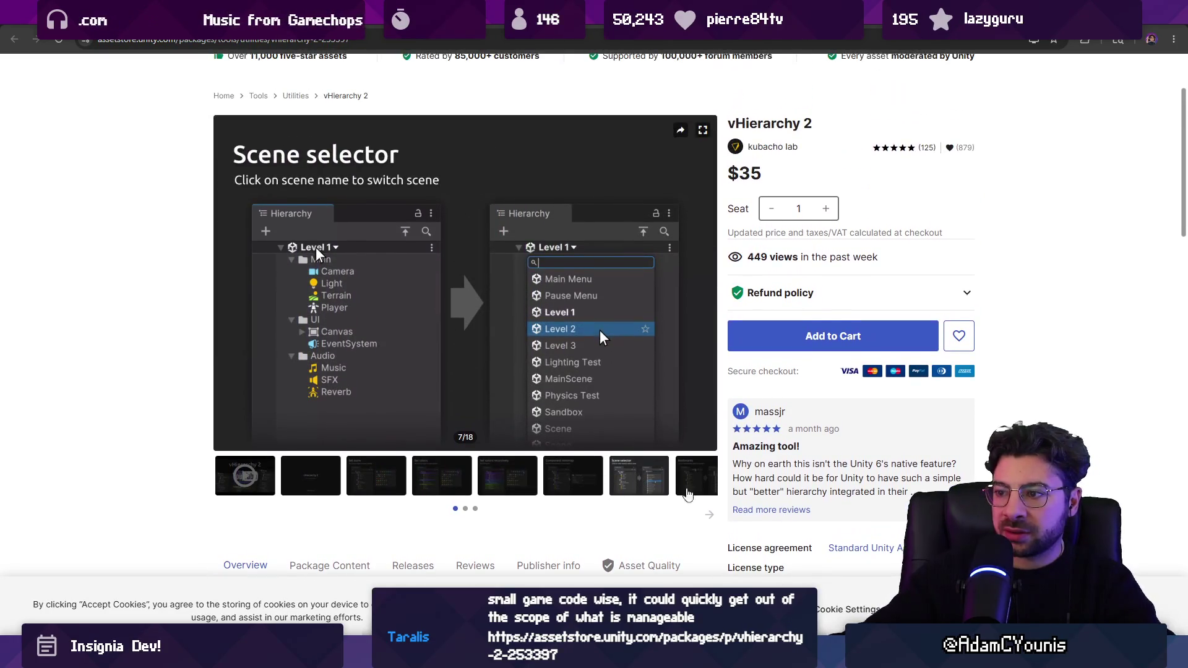
left_click(694, 485)
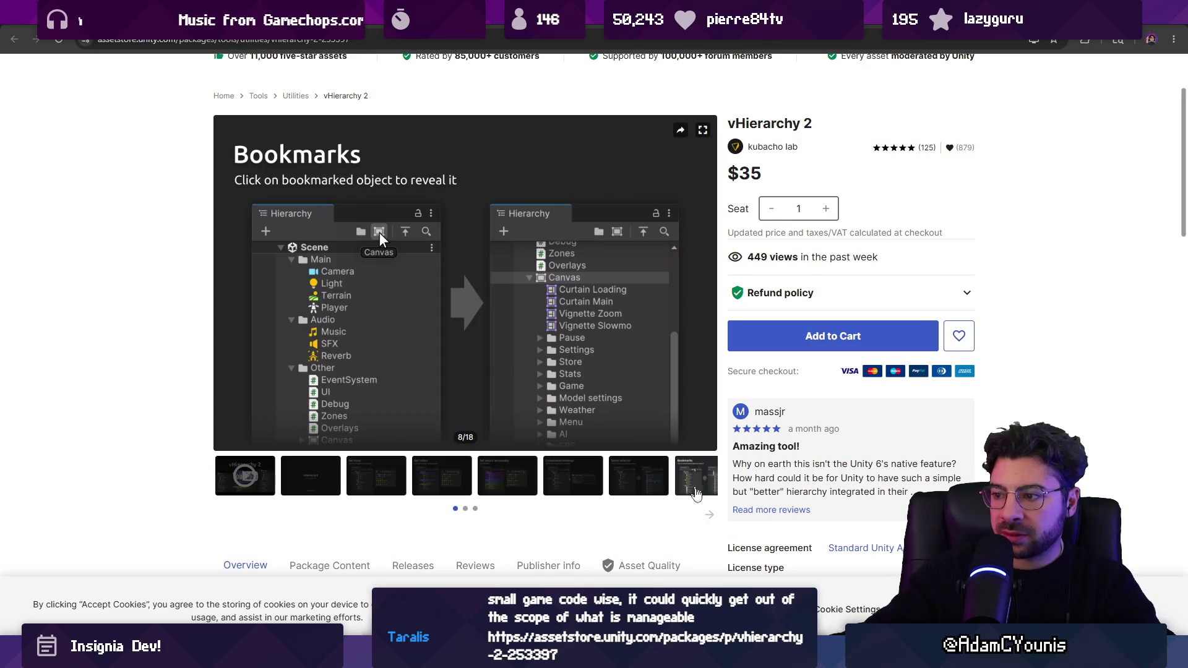
left_click(709, 515)
left_click(390, 492)
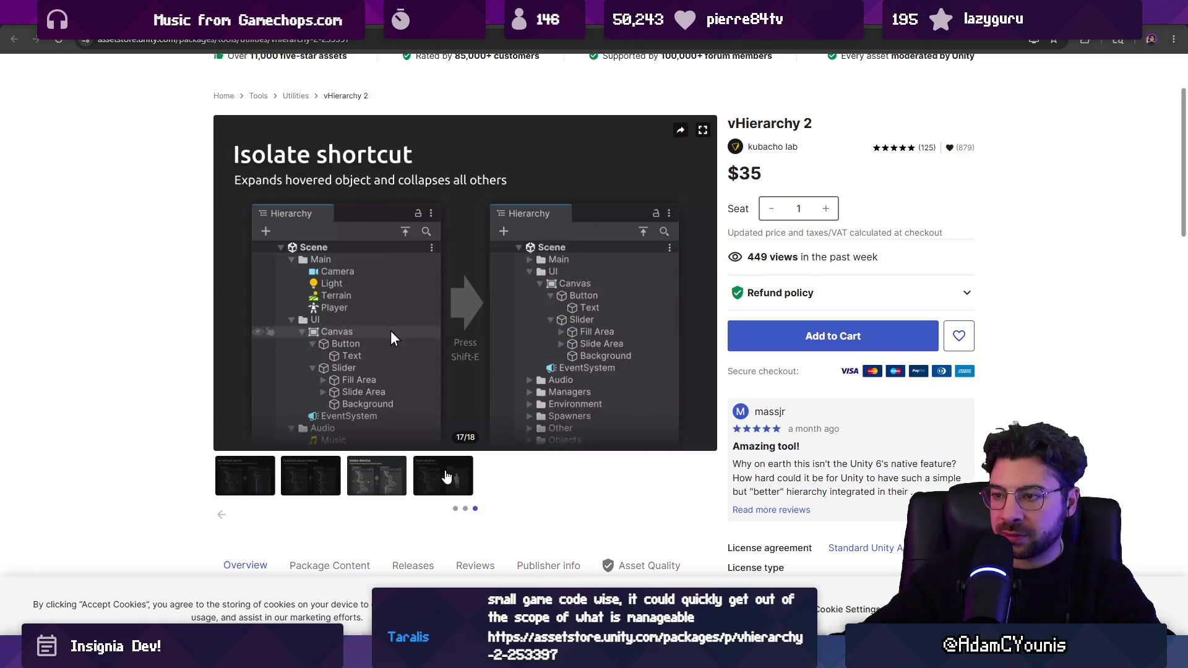
left_click(446, 476)
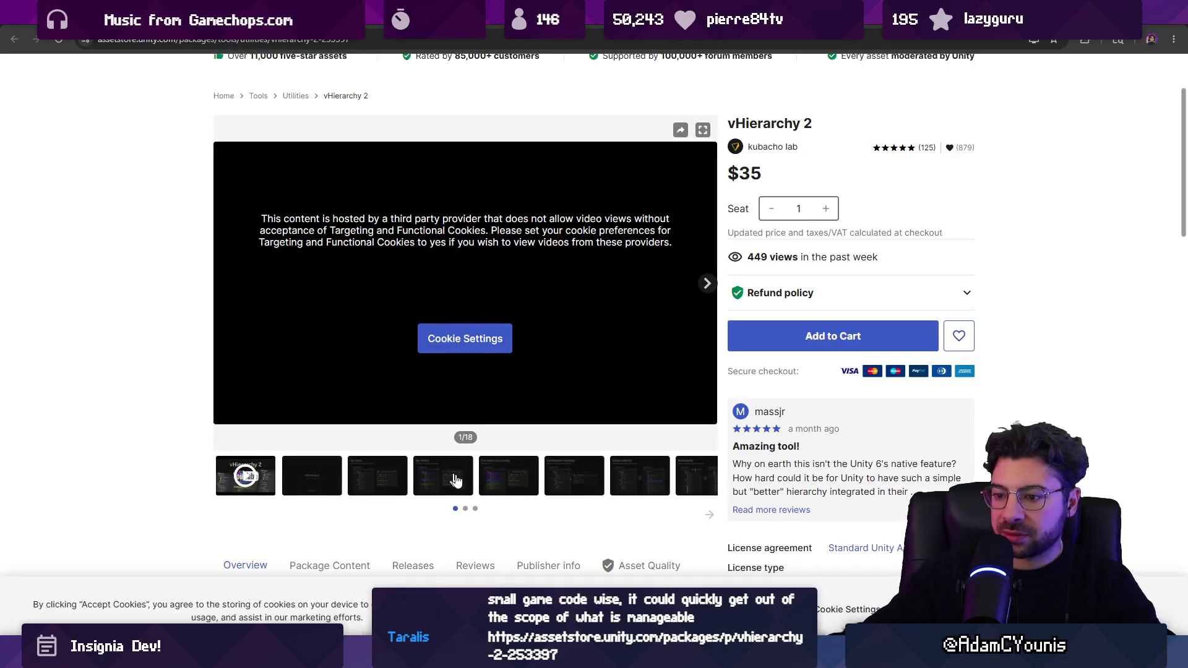
key("alt+Tab")
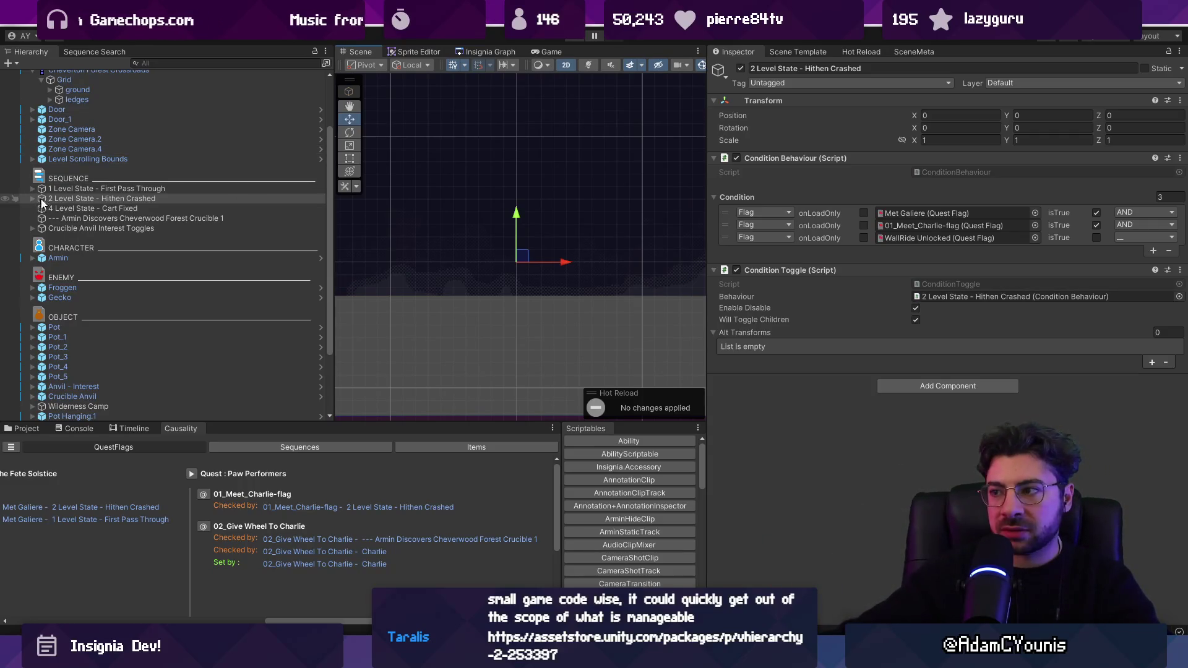
Widen the chat panel and read the reply proposing green/red ConditionBehaviour row tints
key("alt+Tab")
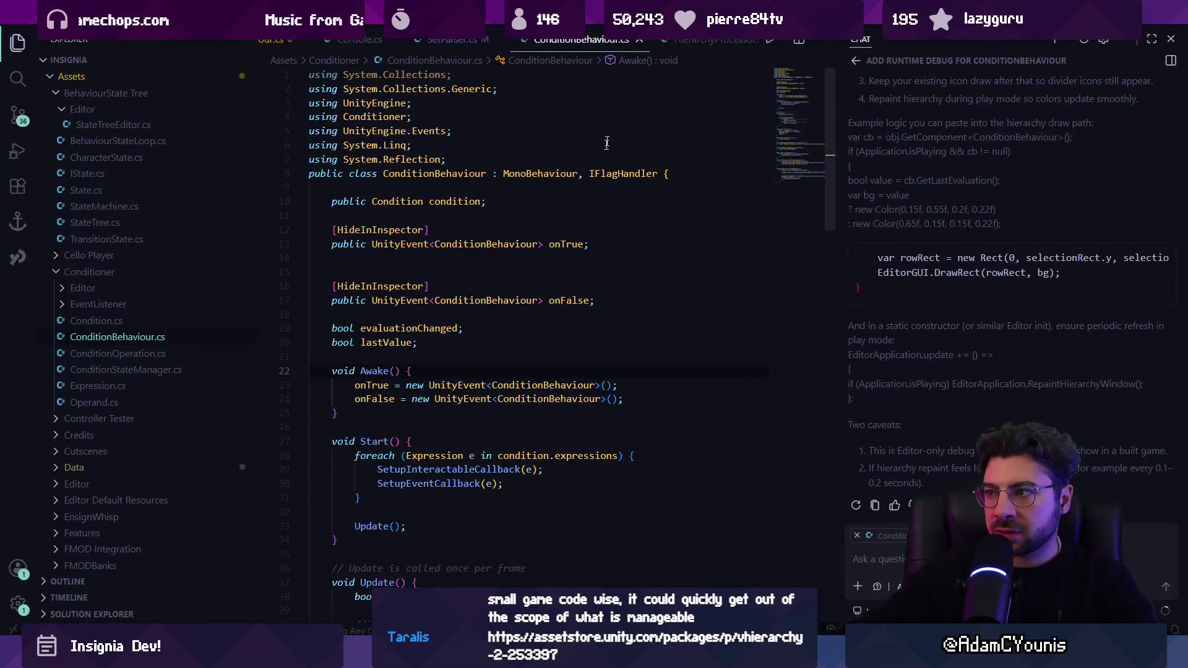
scroll(962, 332, "up", 15)
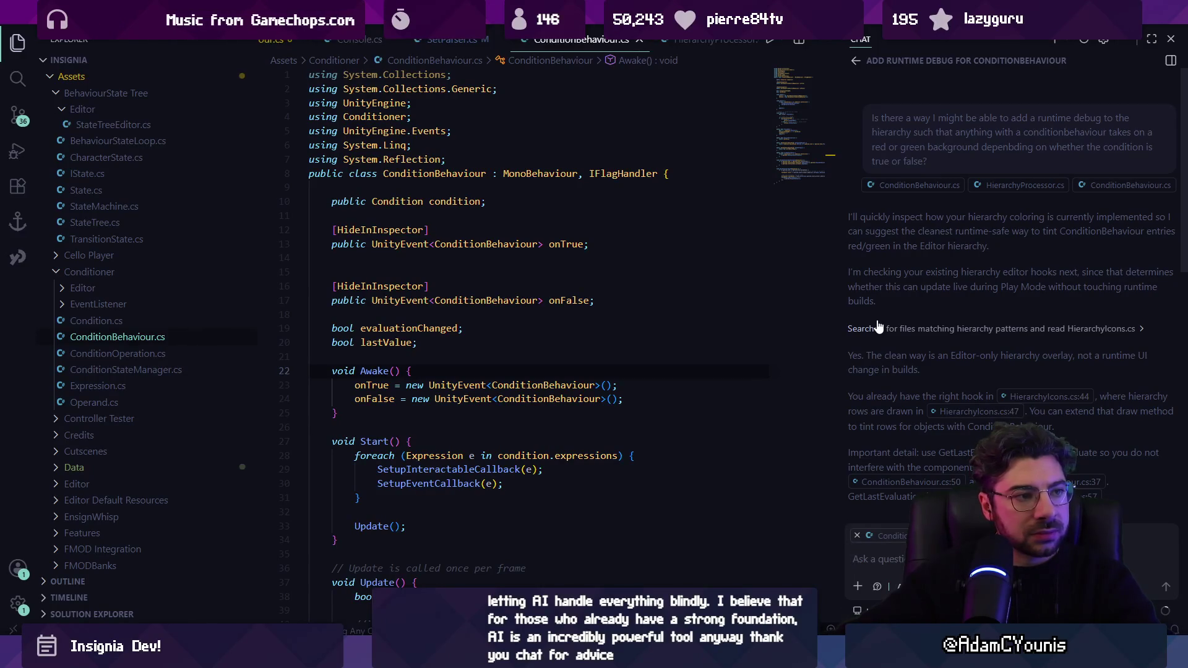
left_click_drag(842, 288, 575, 288)
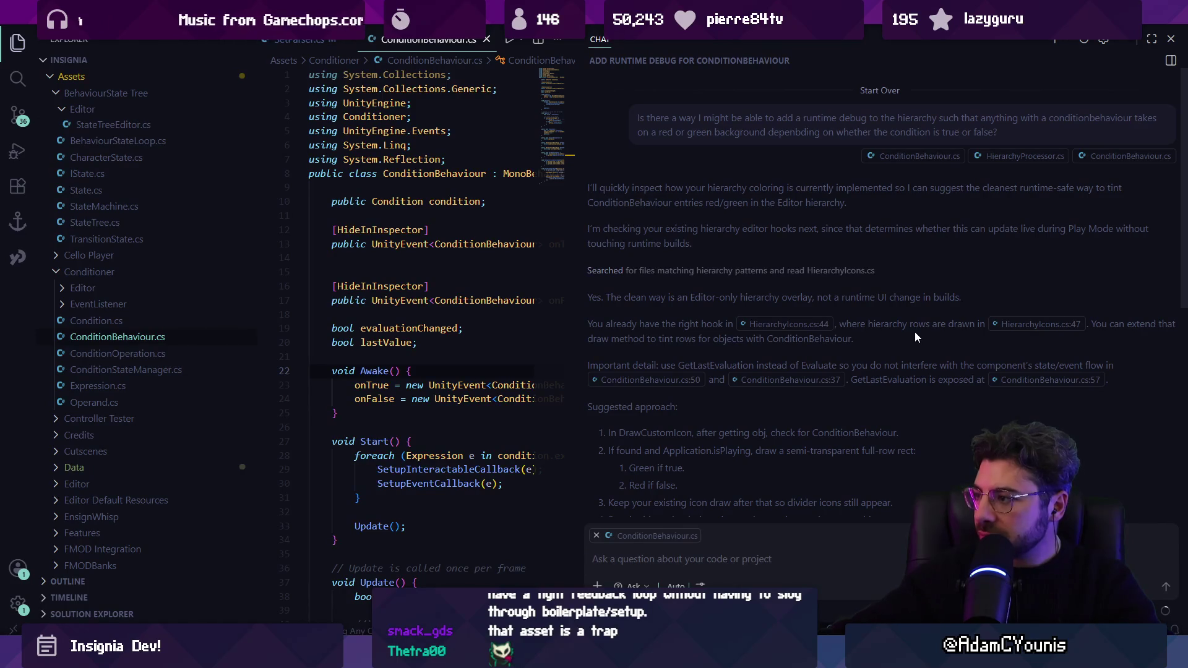
scroll(712, 364, "down", 2)
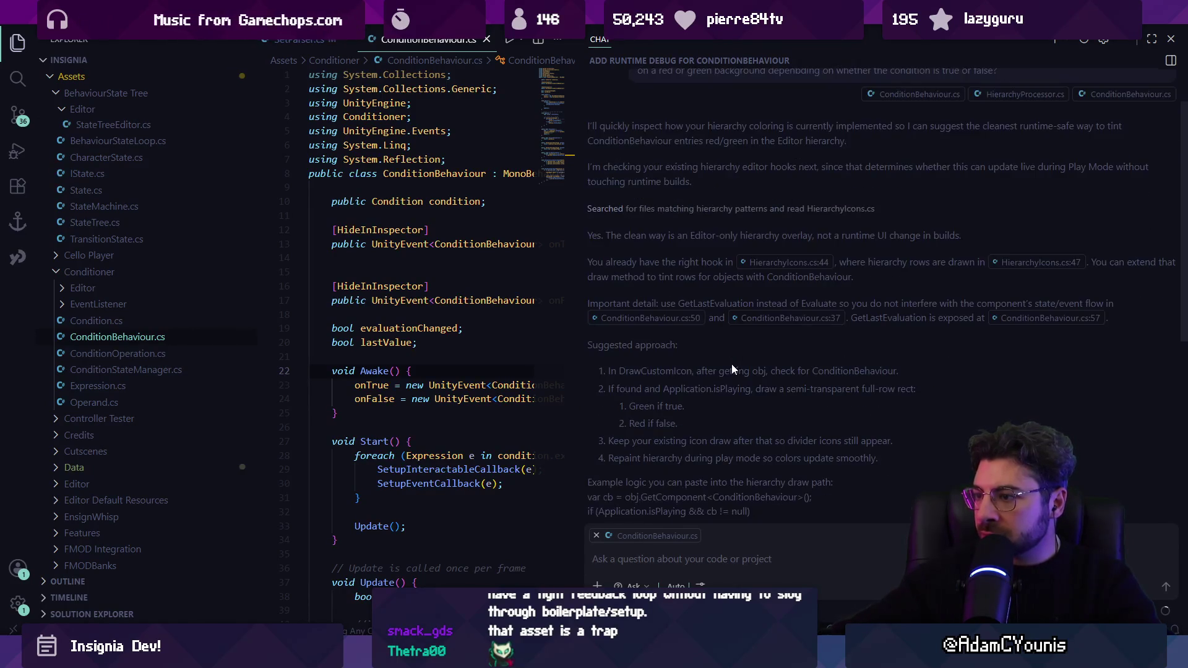
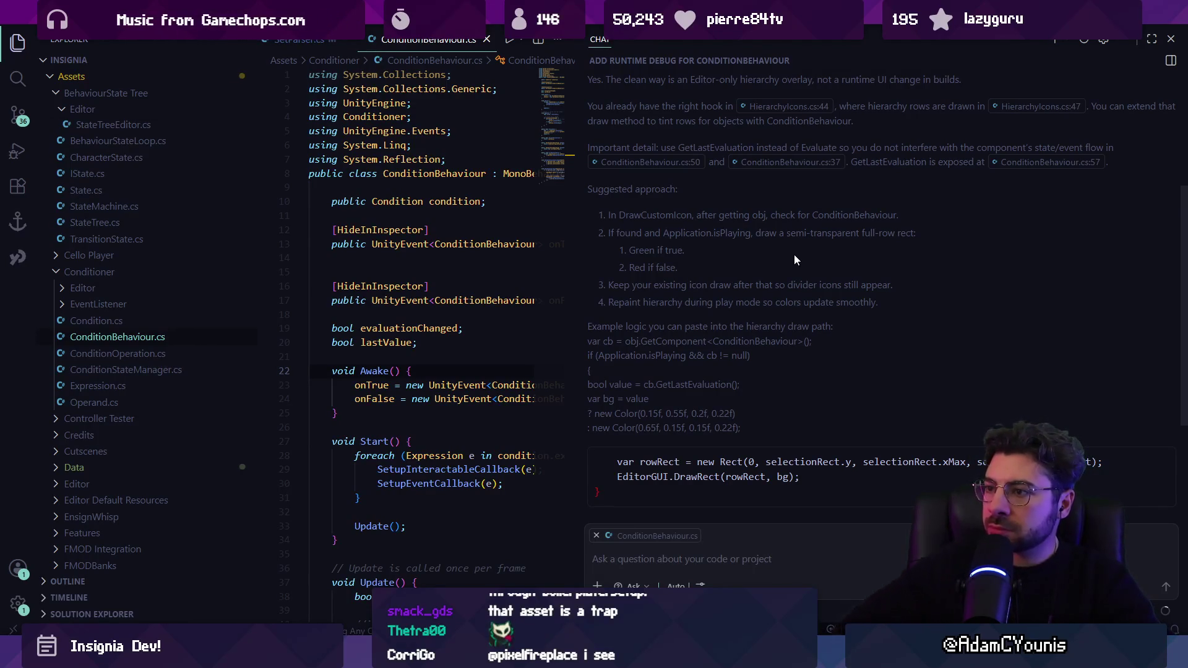
Open HierarchyProcessor.cs and search it for 'drawcus'
key("ctrl+p")
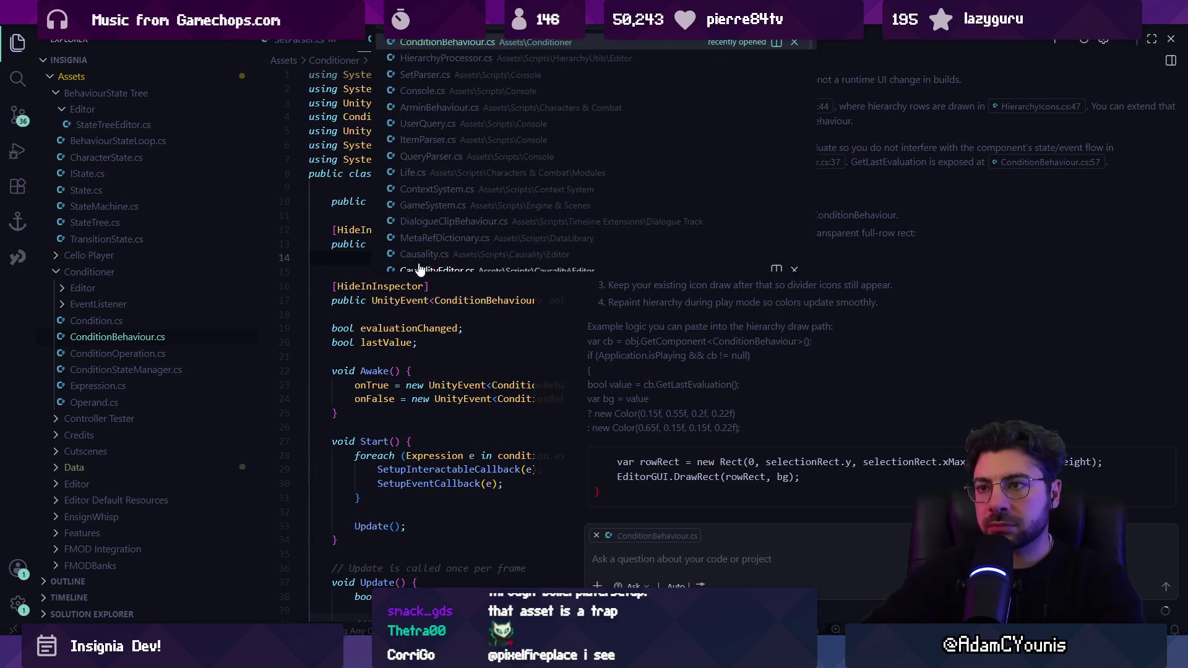
type("Draw")
key("Escape")
key("ctrl+p")
type("Hierarchy")
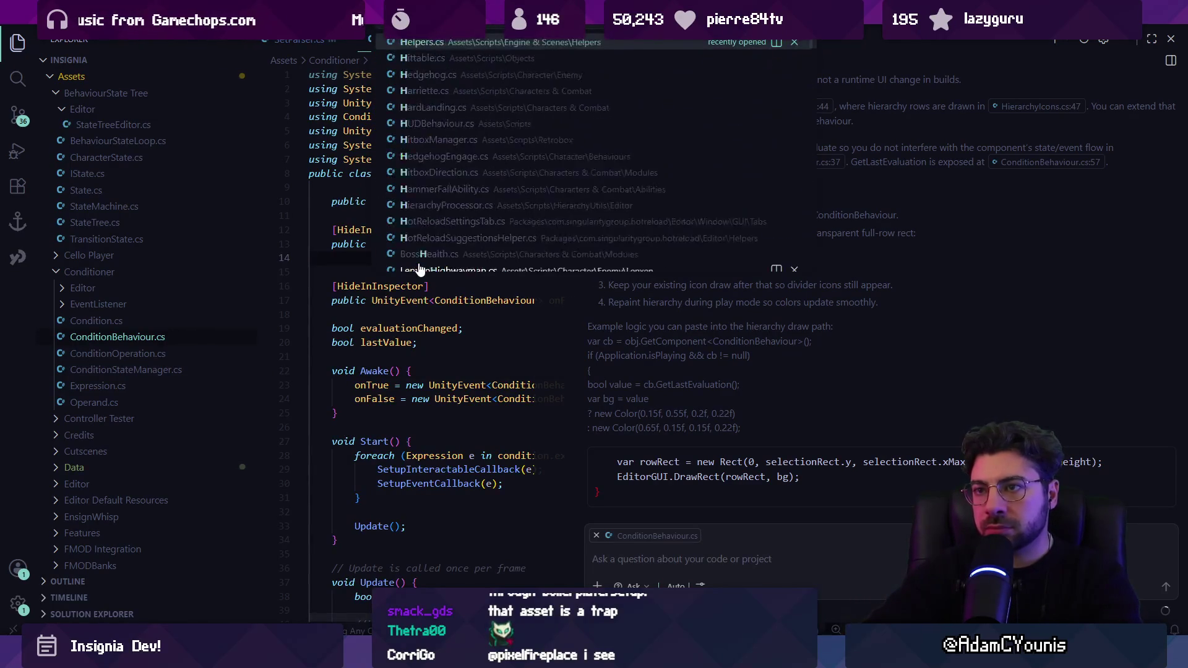
key("Return")
key("ctrl+f")
type("rd")
key("BackSpace")
type("aw")
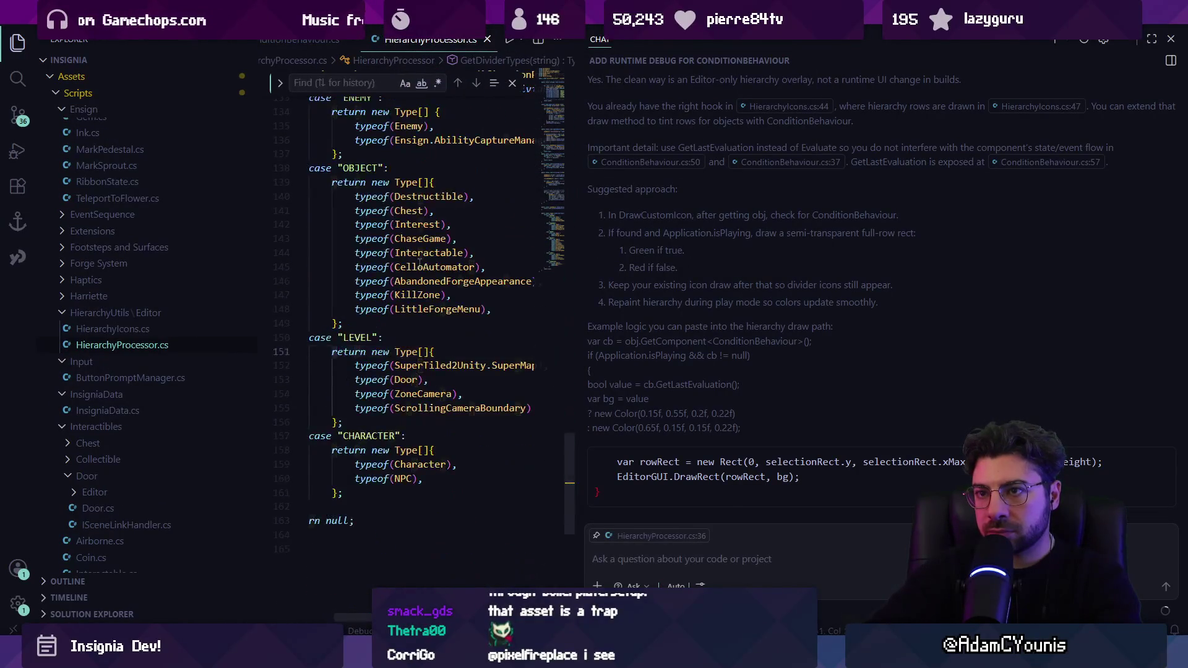
key("BackSpace")
key("BackSpace")
key("BackSpace")
type("drawcus")
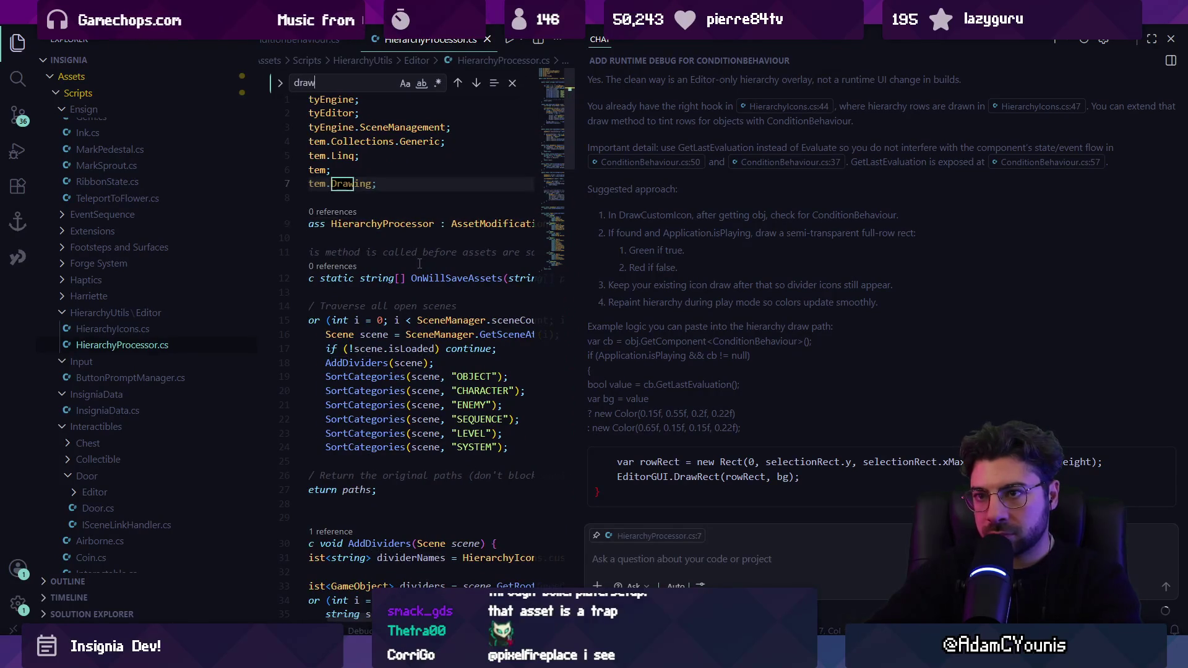
key("Escape")
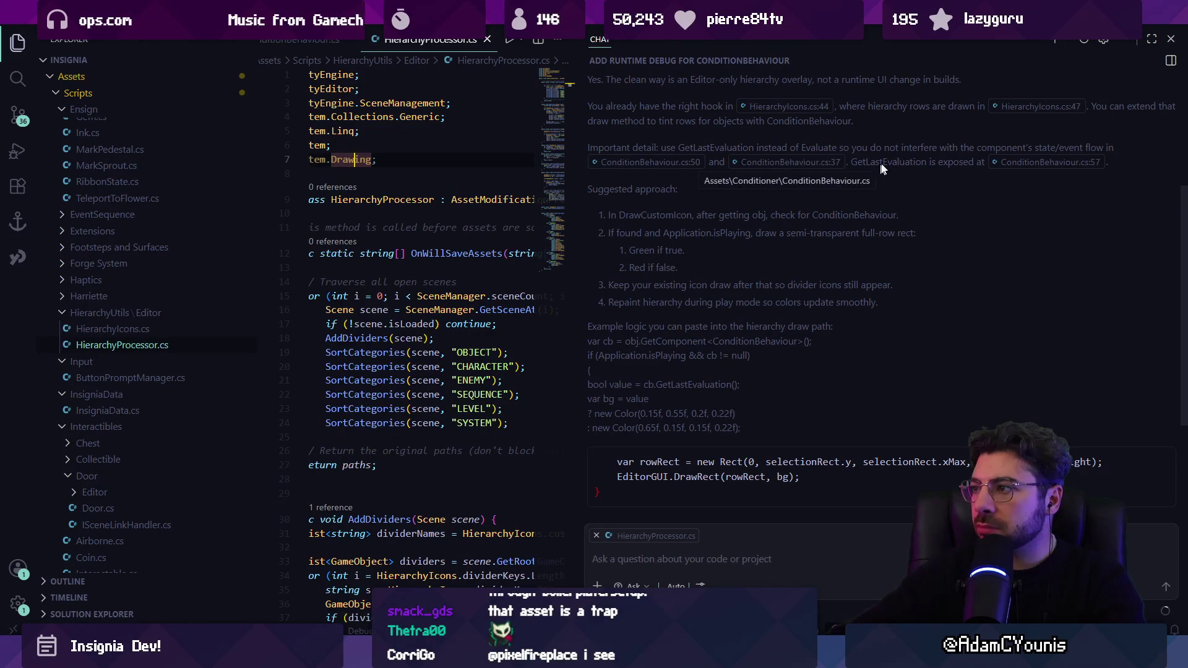
Open HierarchyIcons.cs at line 47 from the chat link and widen the code area beside the chat
left_click(1036, 137)
key("ctrl+f")
type("draw")
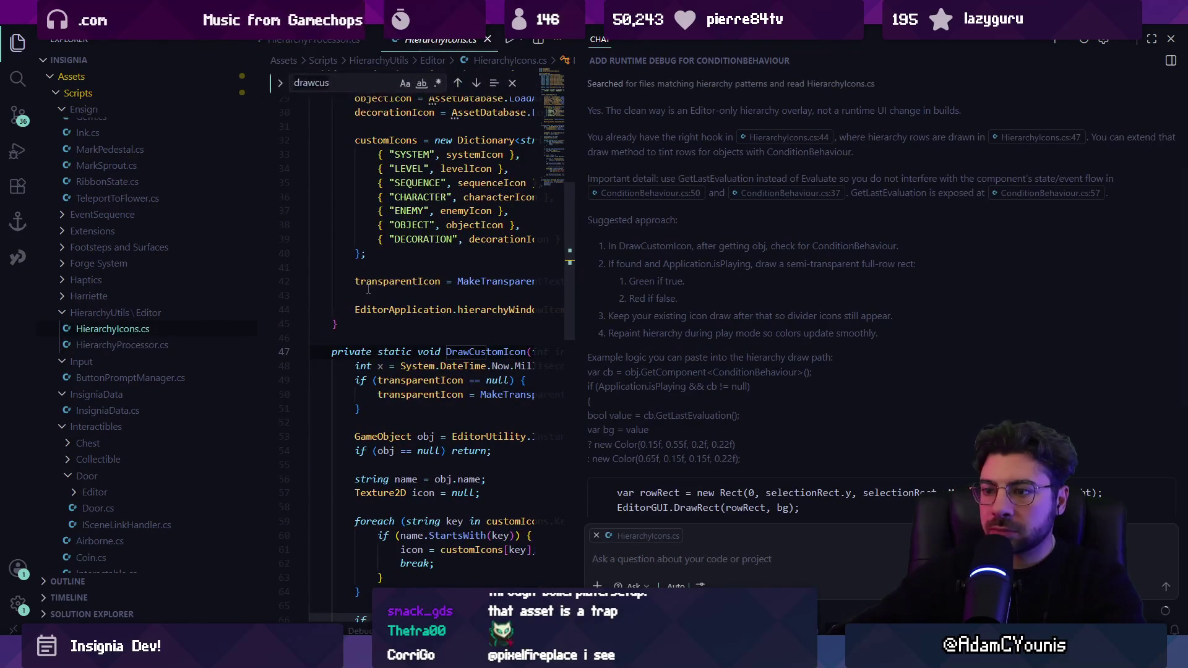
key("ctrl+alt+b")
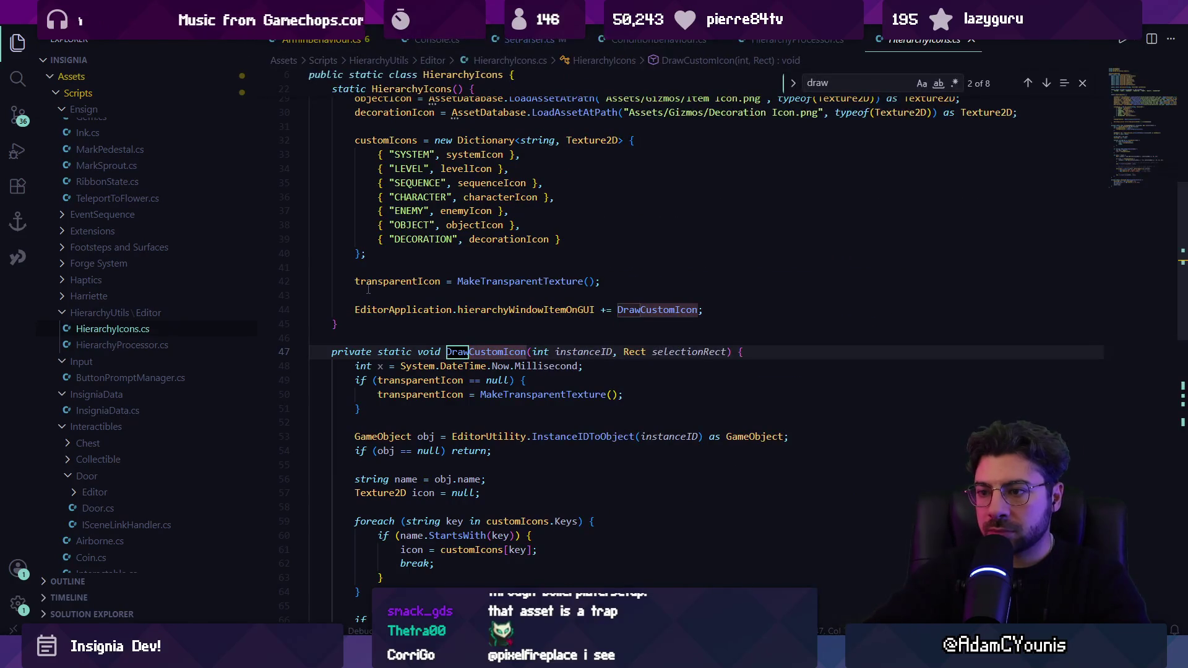
key("ctrl+alt+b")
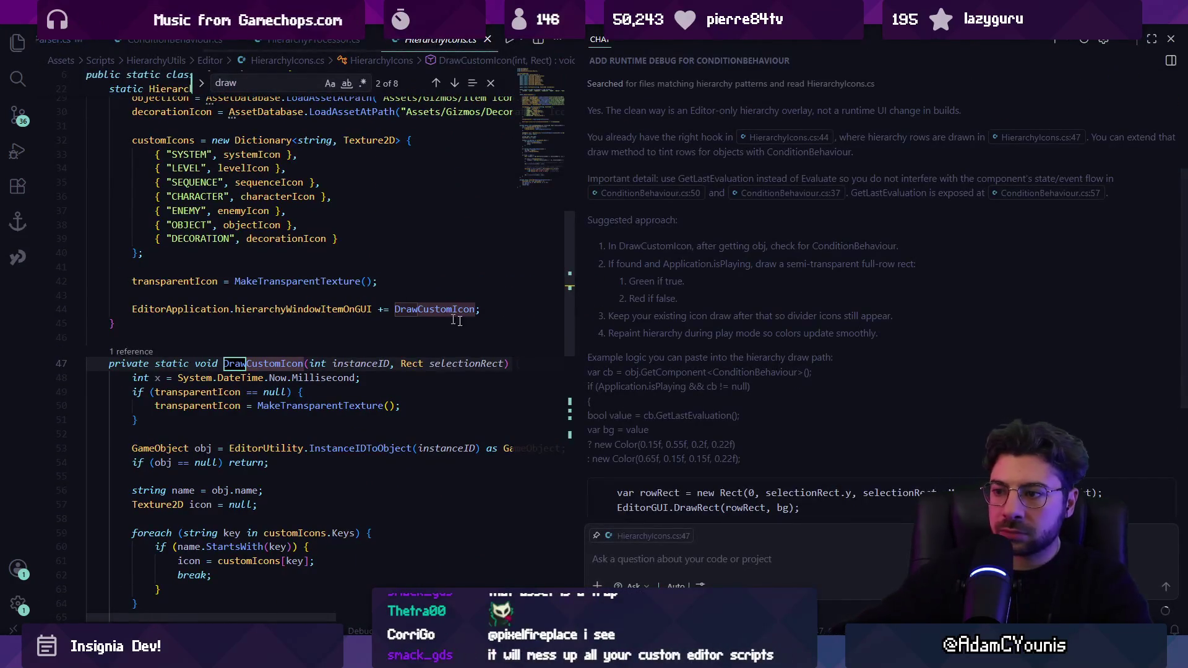
left_click_drag(577, 325, 689, 328)
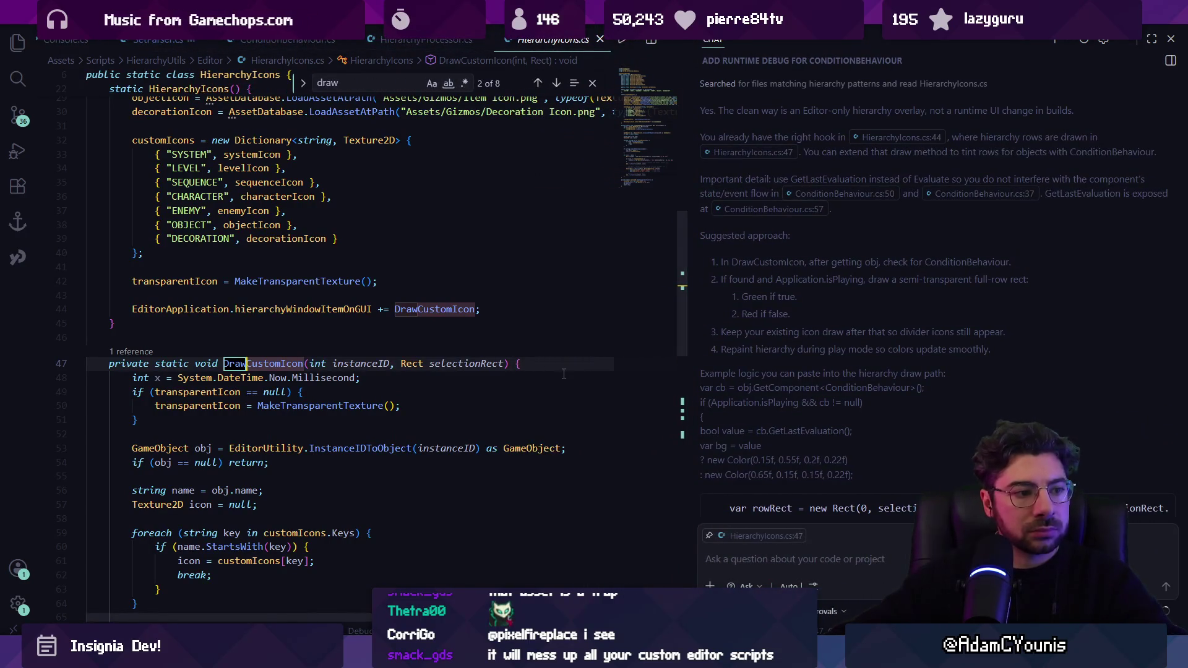
Follow the DrawCustomIcon reference in the constructor to the method's definition
left_click(353, 346)
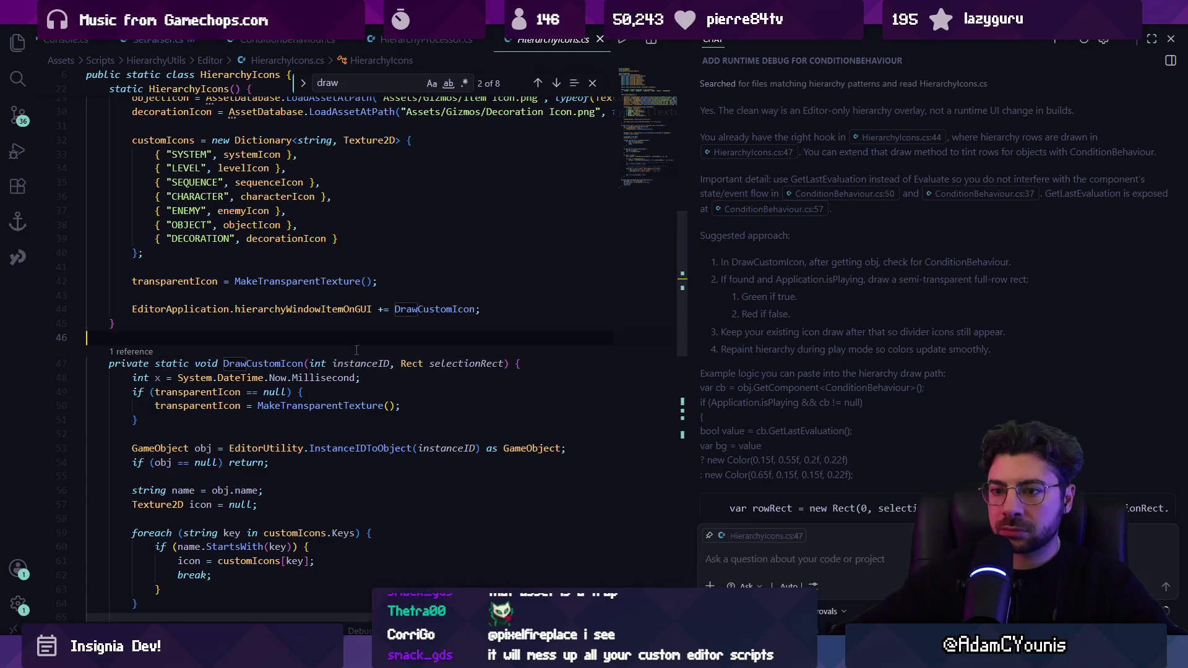
scroll(279, 322, "down", 3)
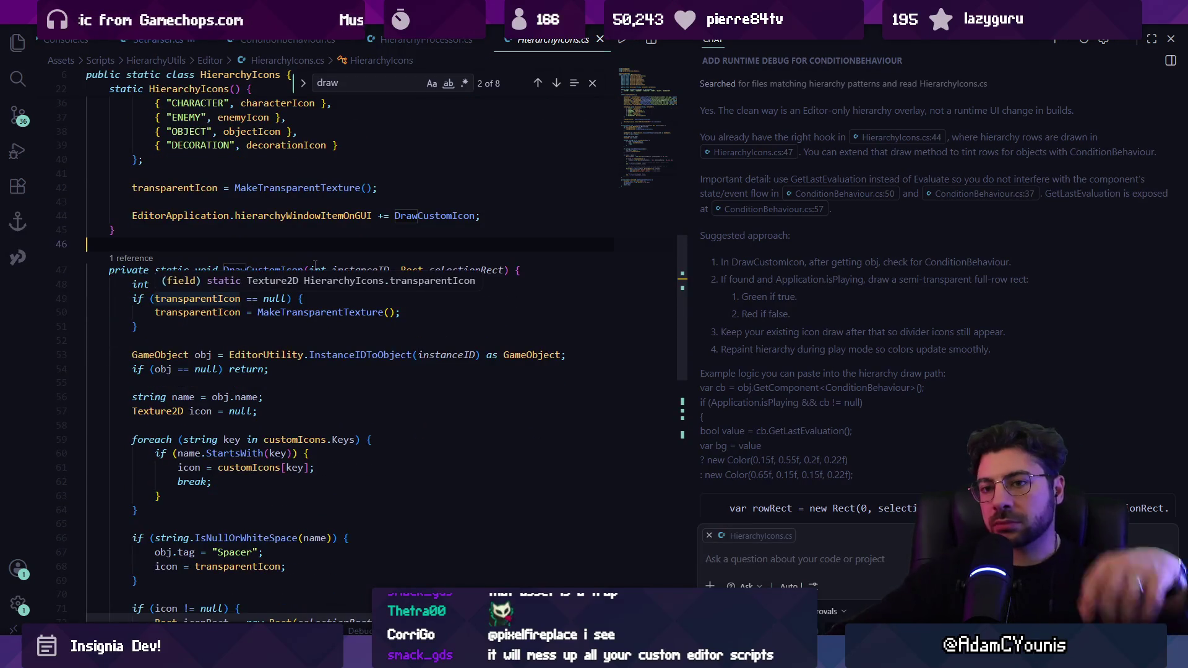
key("Up")
left_click(371, 270)
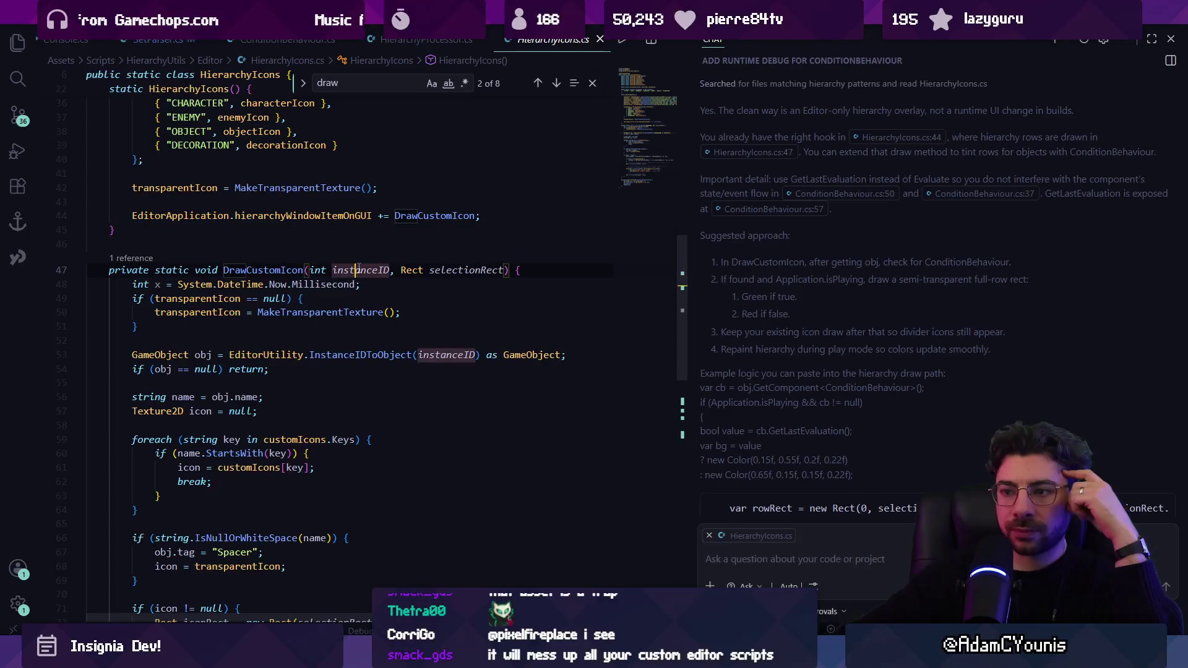
scroll(376, 279, "down", 2)
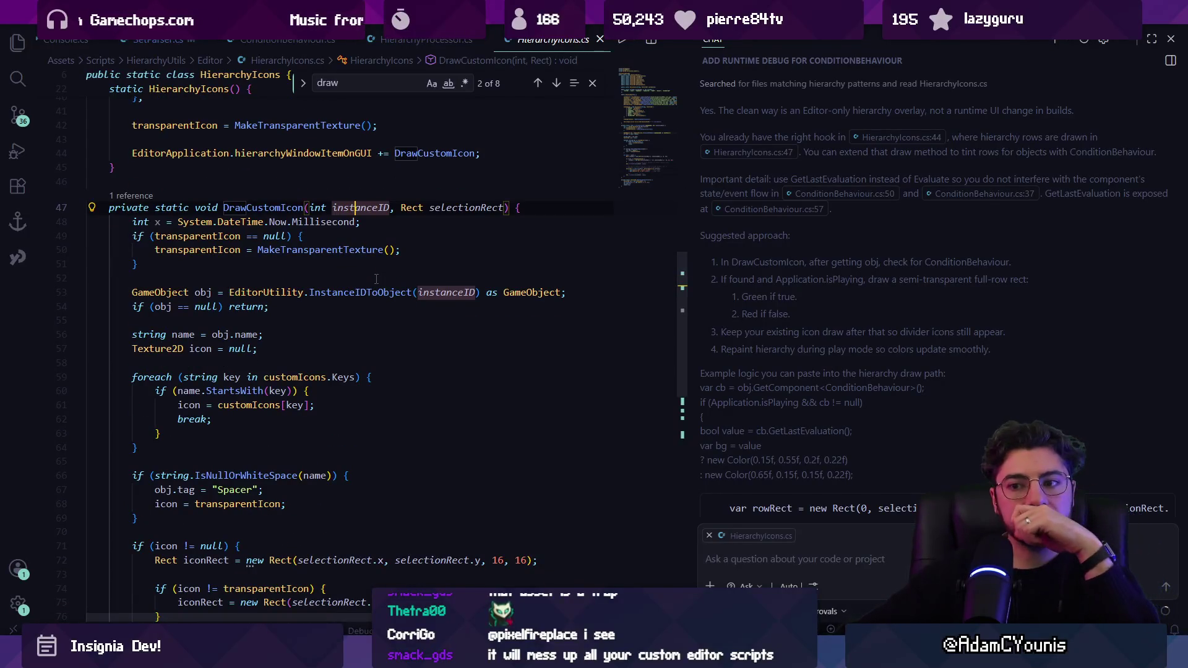
left_click(142, 196)
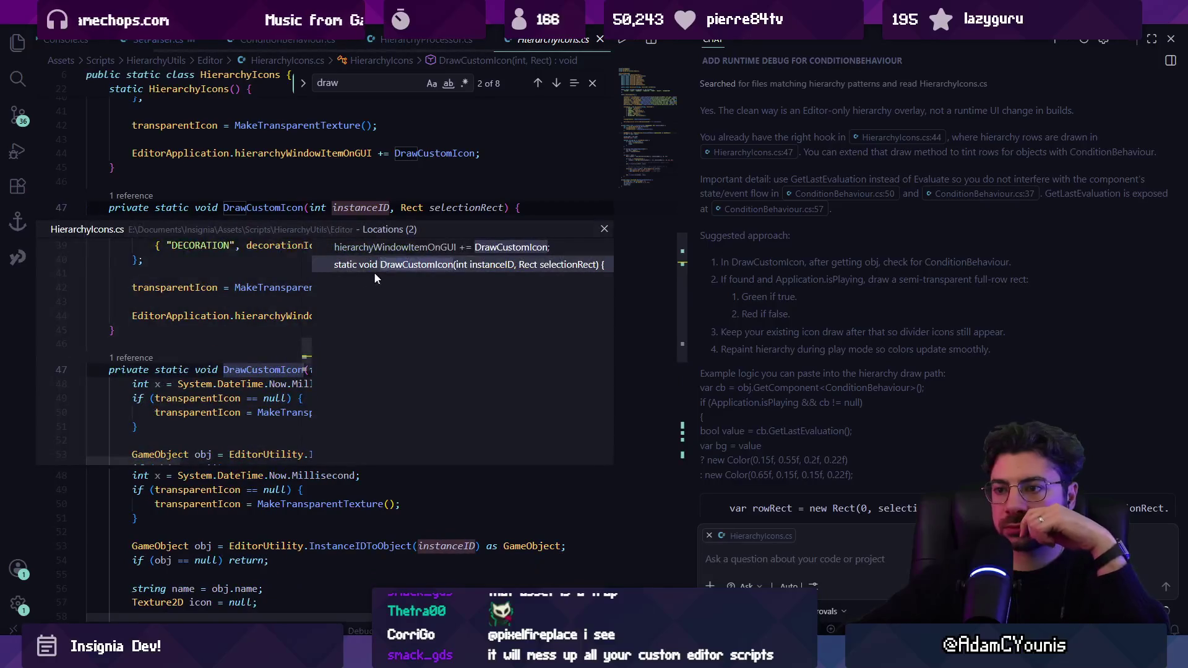
double_click(394, 247)
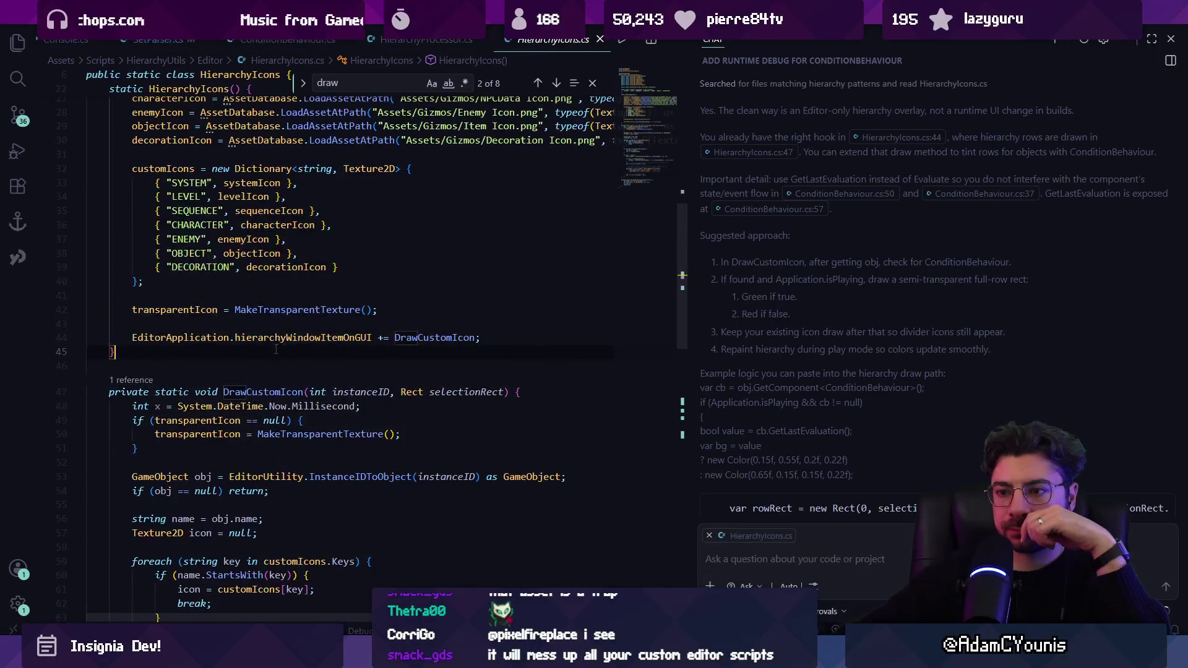
left_click(348, 337)
left_click(178, 338)
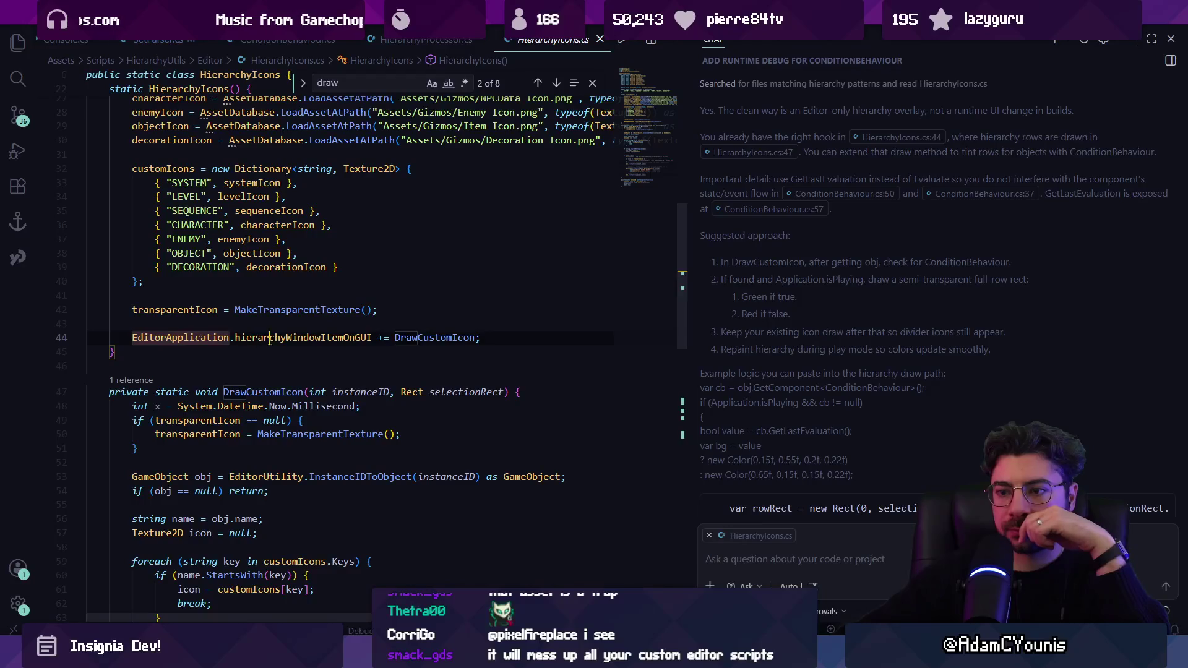
left_click(432, 339, "ctrl")
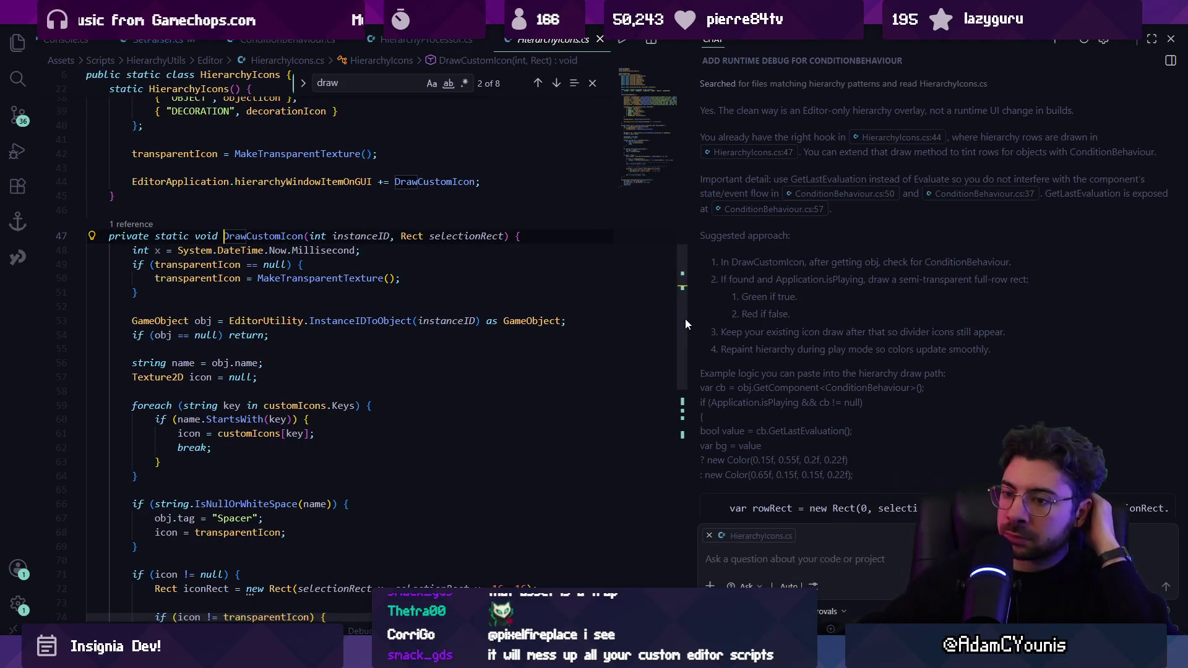
scroll(511, 251, "down", 4)
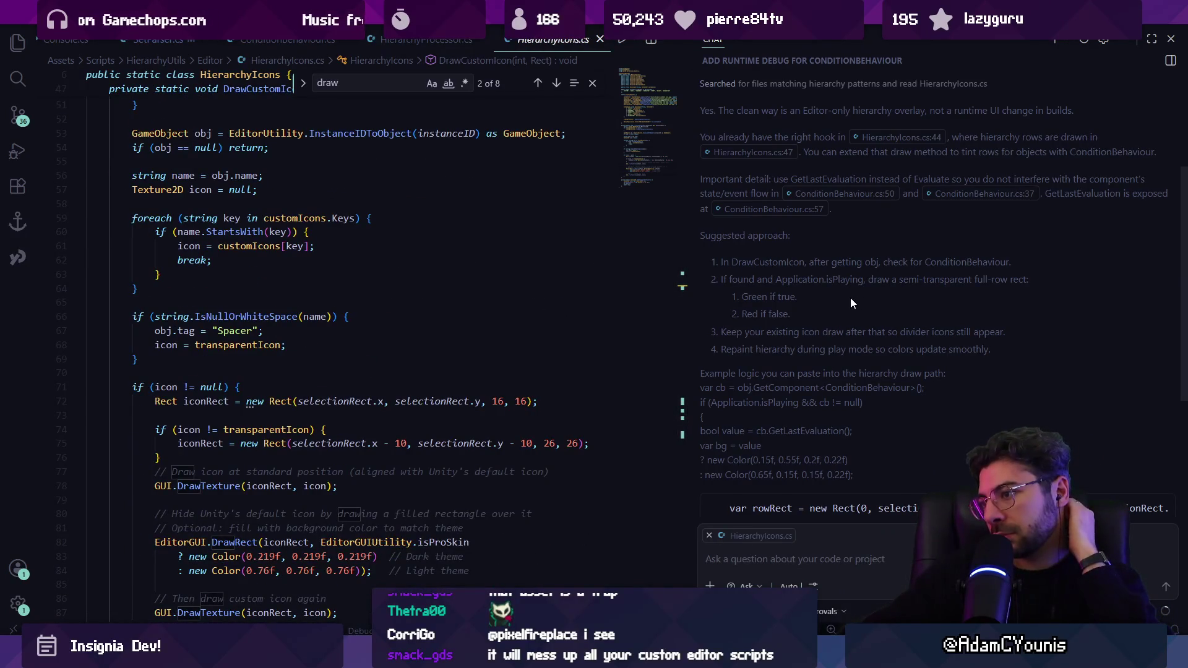
scroll(409, 340, "down", 2)
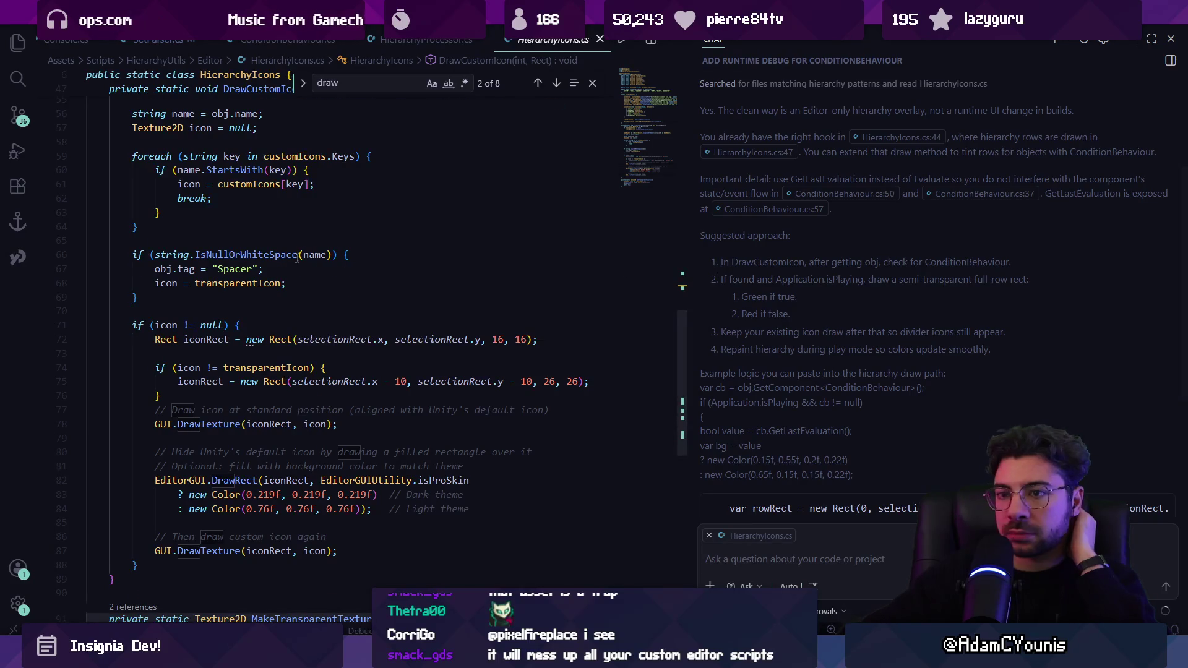
scroll(296, 261, "up", 2)
scroll(296, 261, "up", 3)
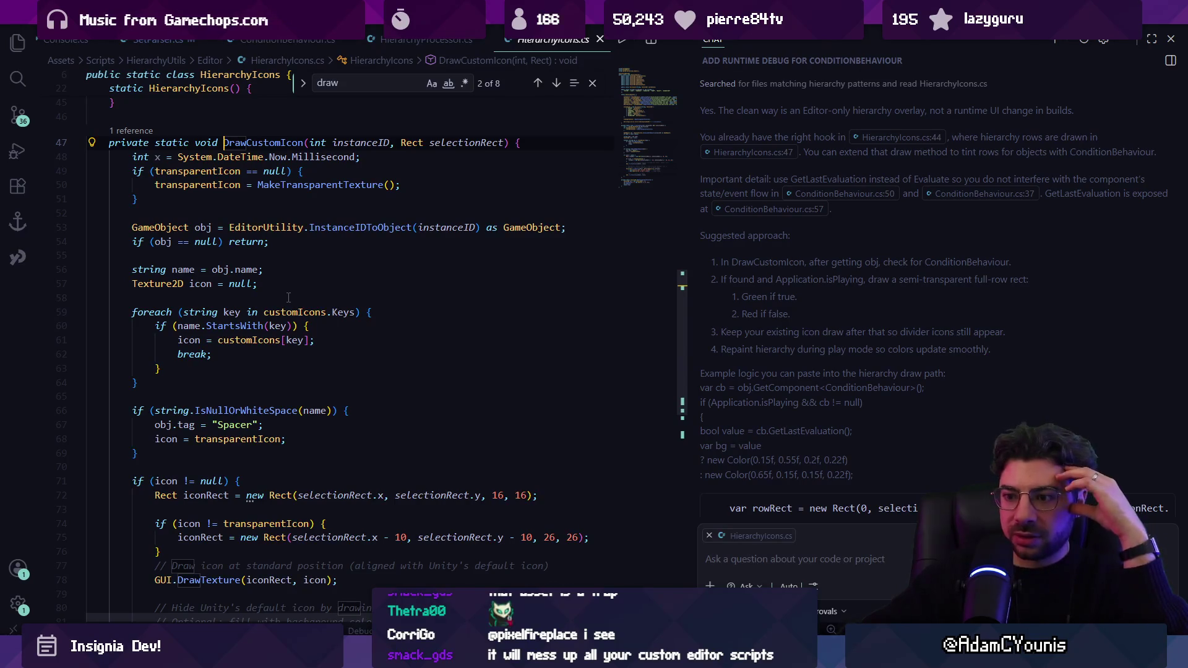
left_click(288, 298)
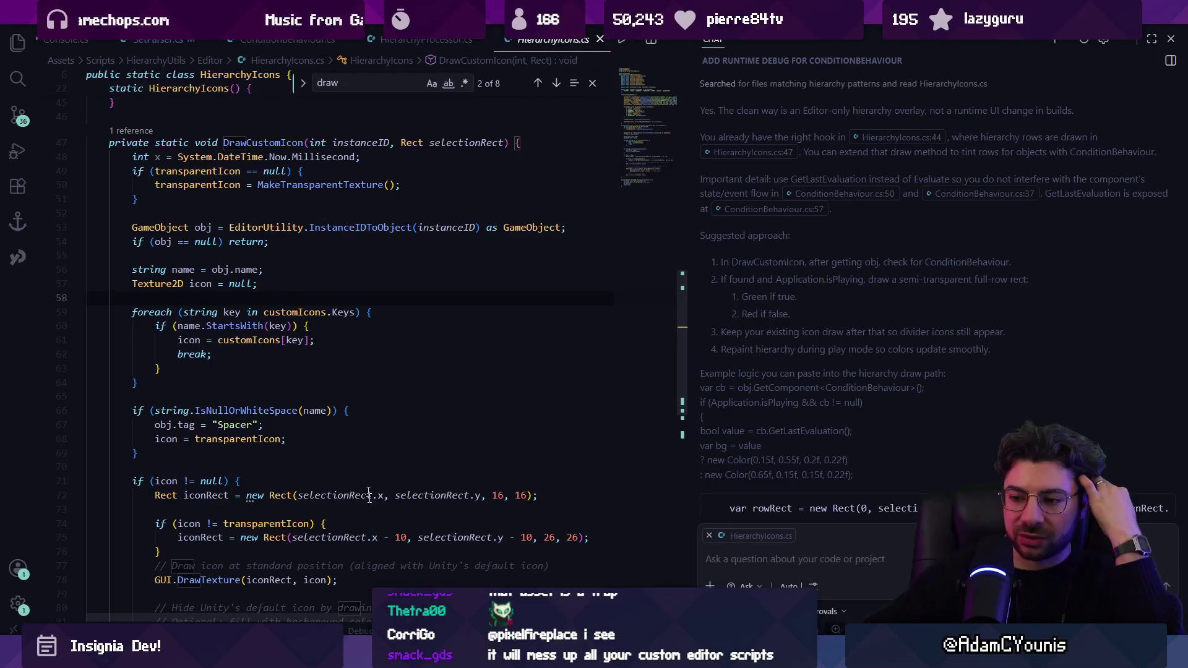
key("alt+Tab")
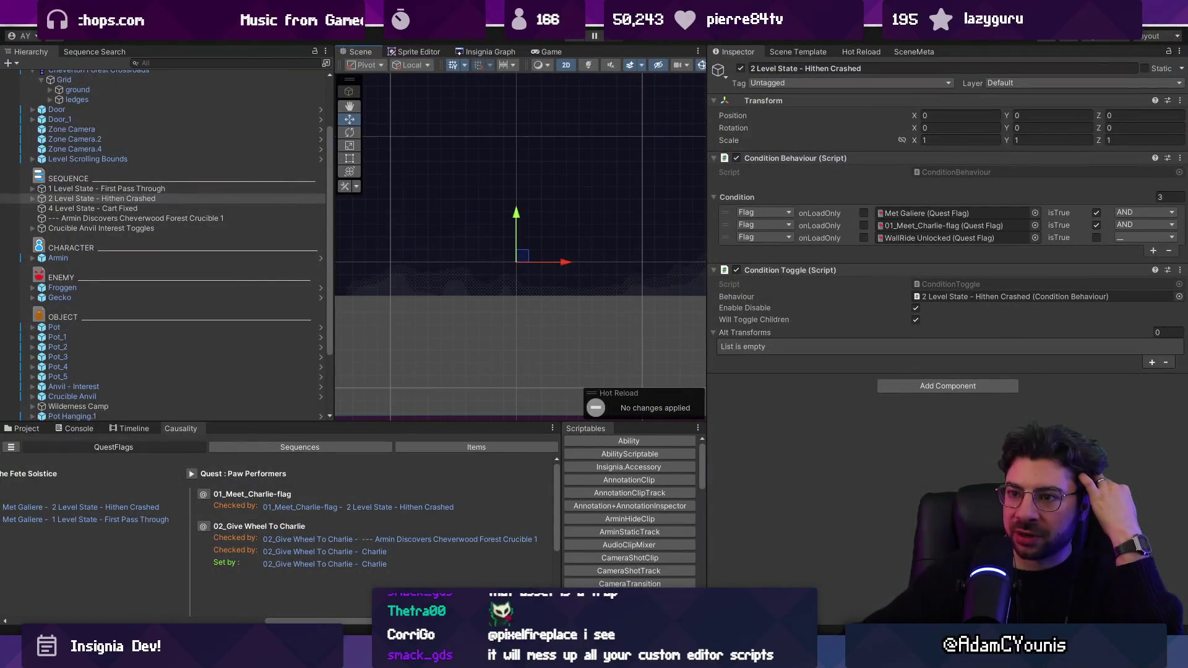
Collapse Cheverton Forest Crossroads in Unity's Hierarchy, hiding Grid, ground and ledges, then return to VS Code
scroll(184, 237, "up", 3)
left_click(42, 145)
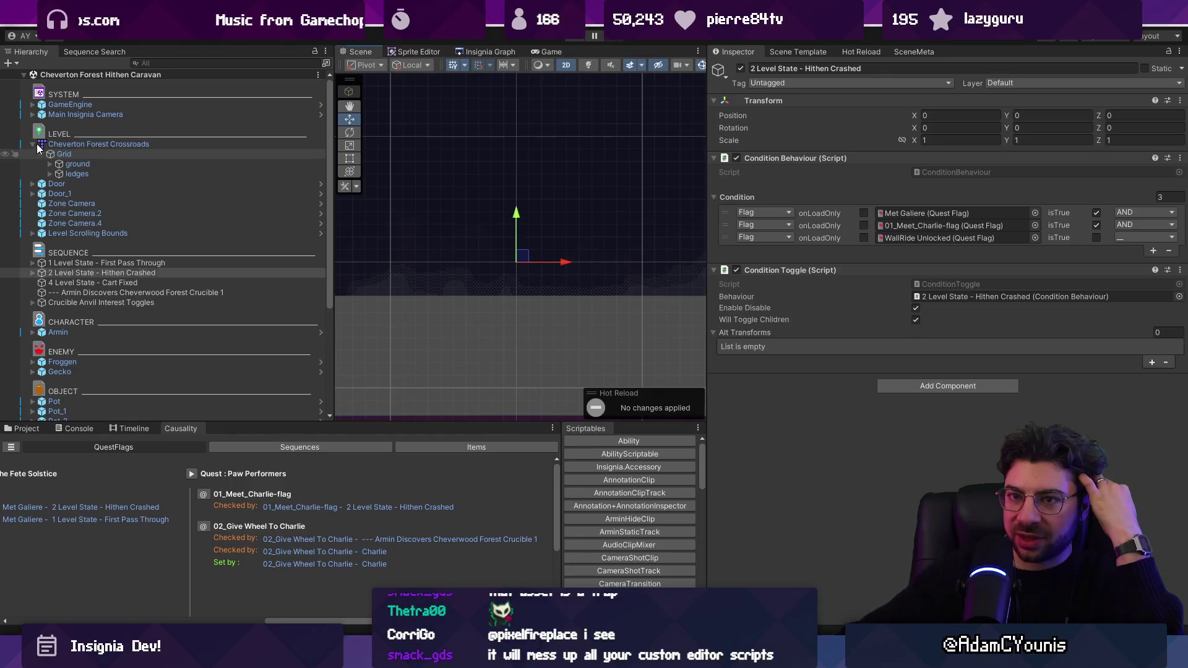
left_click(32, 144)
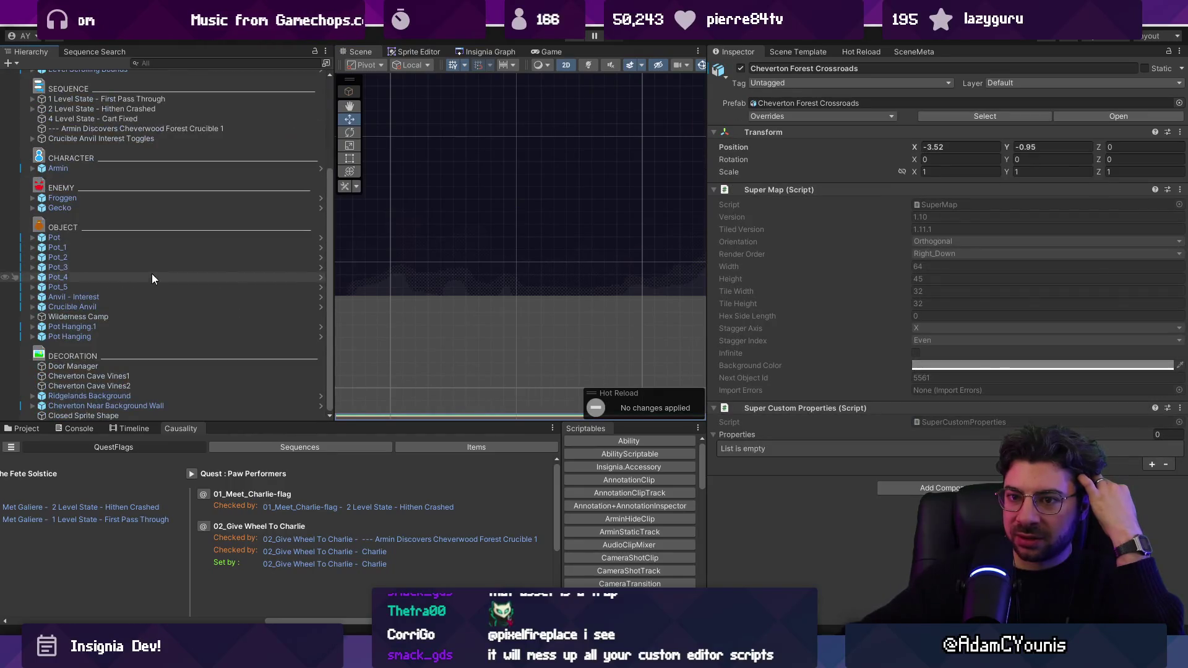
key("alt+Tab")
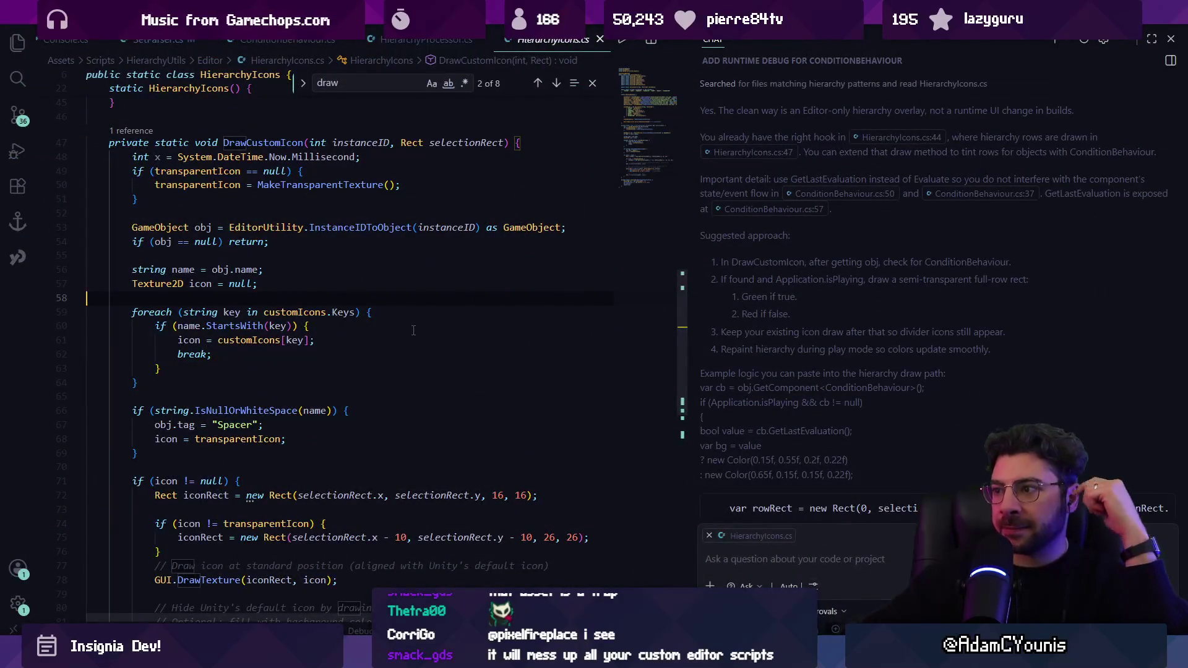
Insert a blank line above the name lookup in DrawCustomIcon for a new check
scroll(323, 310, "up", 3)
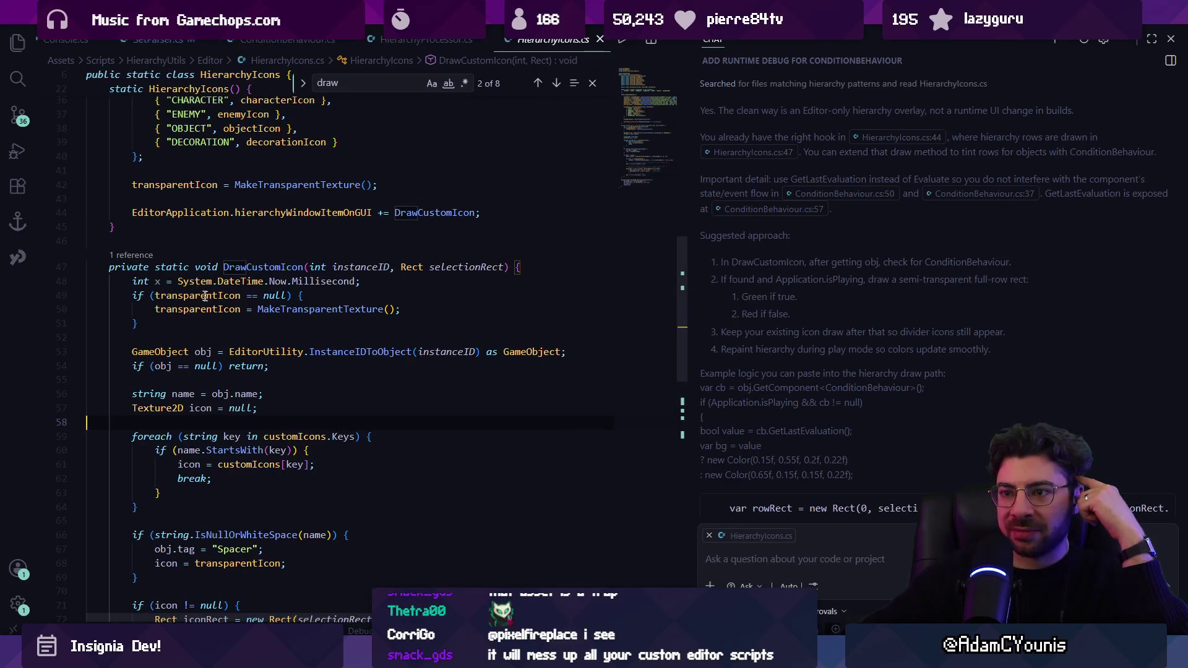
scroll(265, 338, "down", 2)
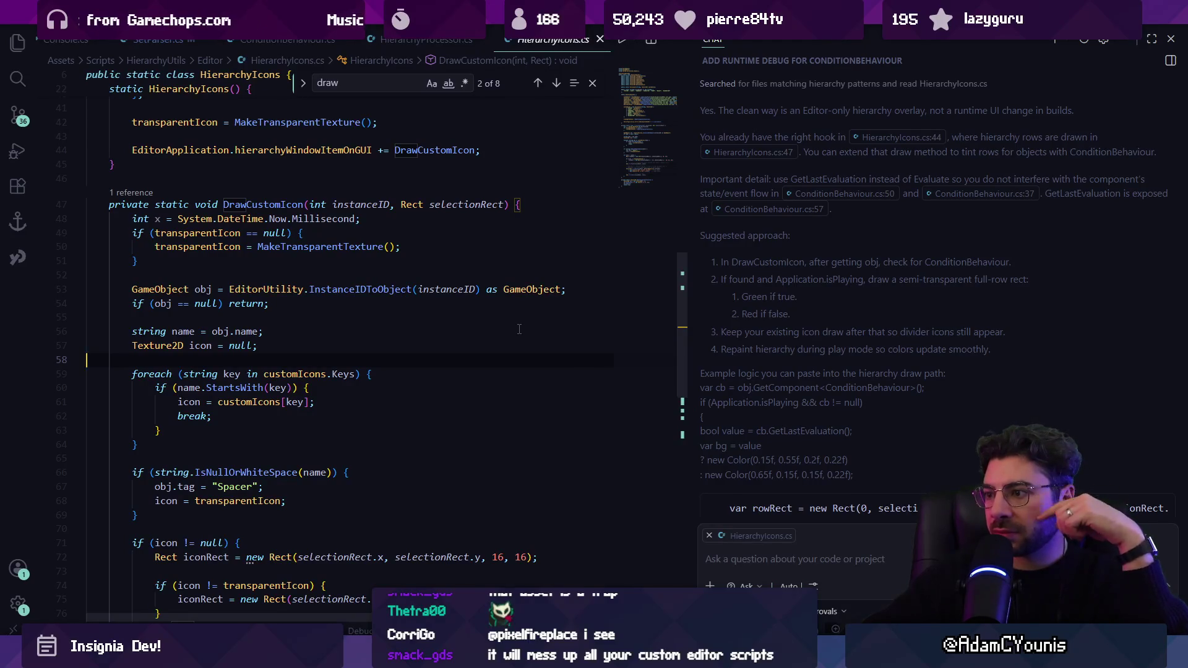
scroll(815, 306, "down", 2)
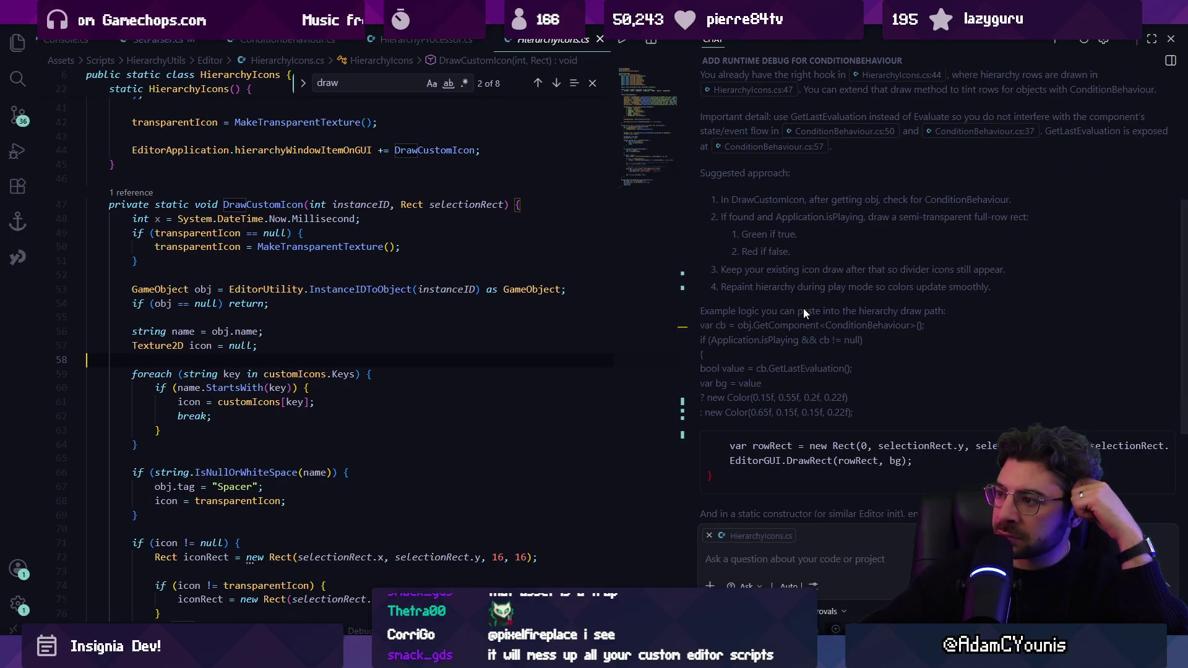
left_click(346, 317)
key("Return")
key("Return")
key("Return")
key("Up")
key("Up")
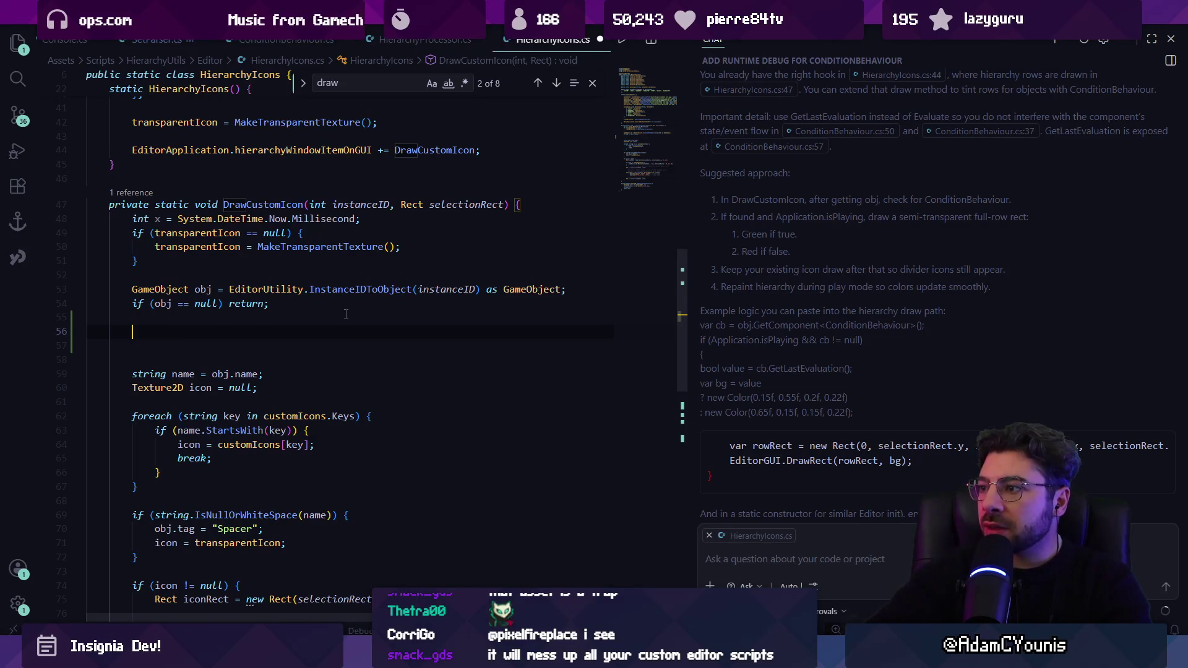
type("if(")
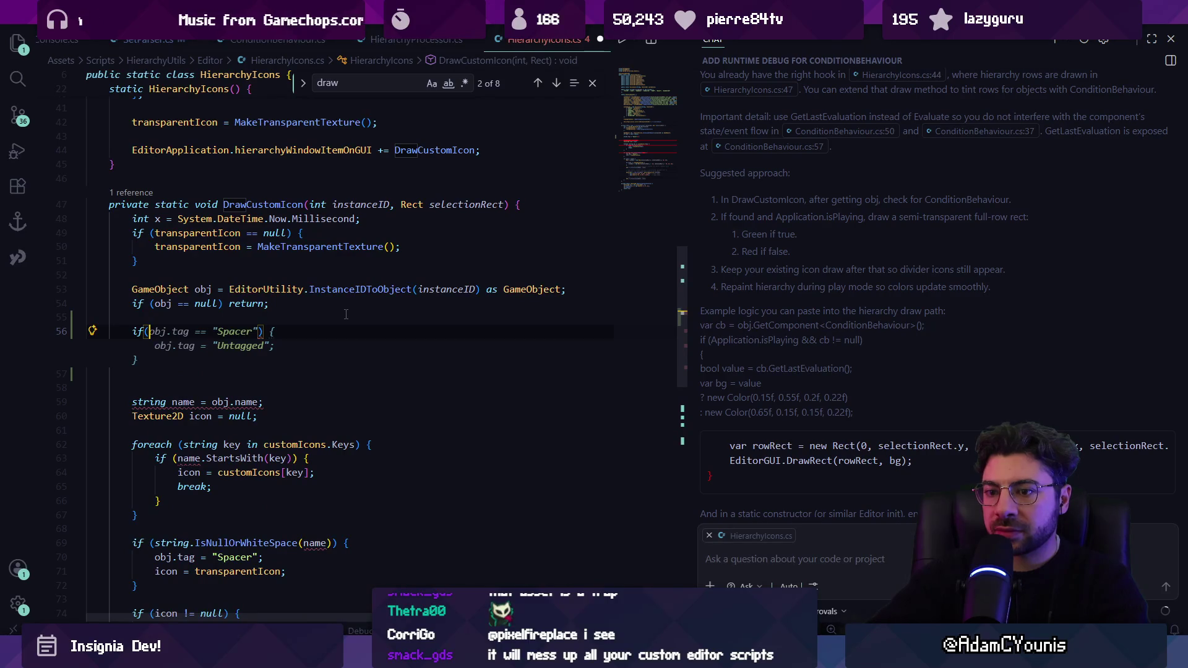
type("ob")
key("BackSpace")
key("BackSpace")
key("BackSpace")
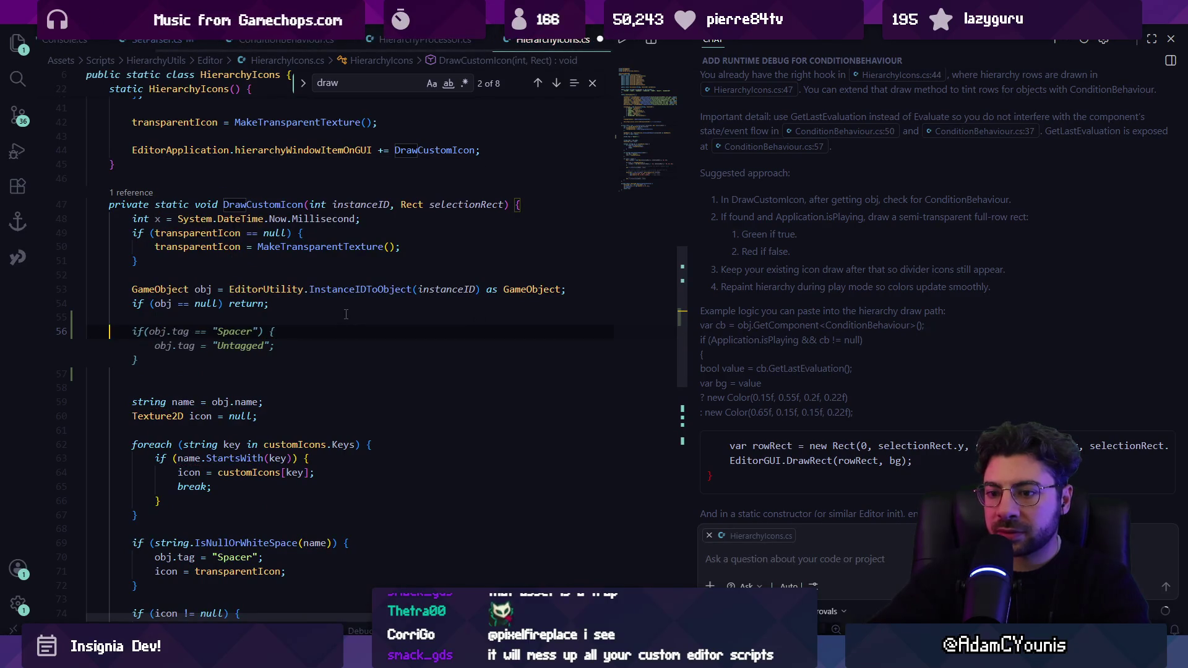
key("BackSpace")
key("Escape")
left_click(163, 303)
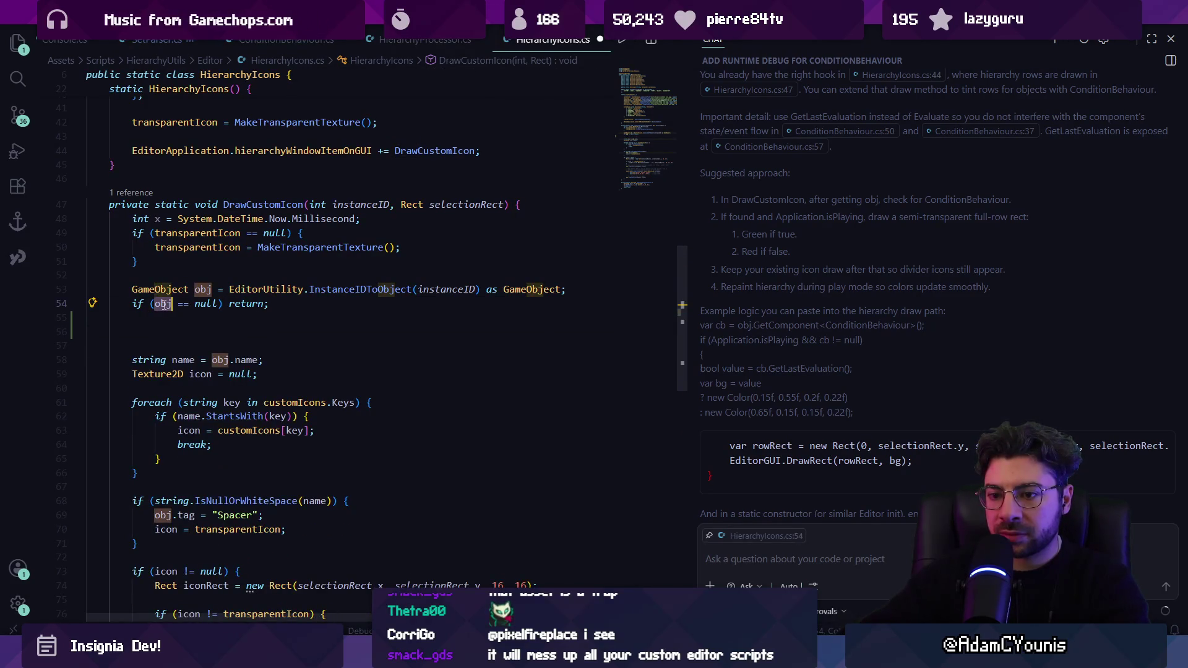
scroll(163, 303, "down", 4)
scroll(162, 304, "up", 4)
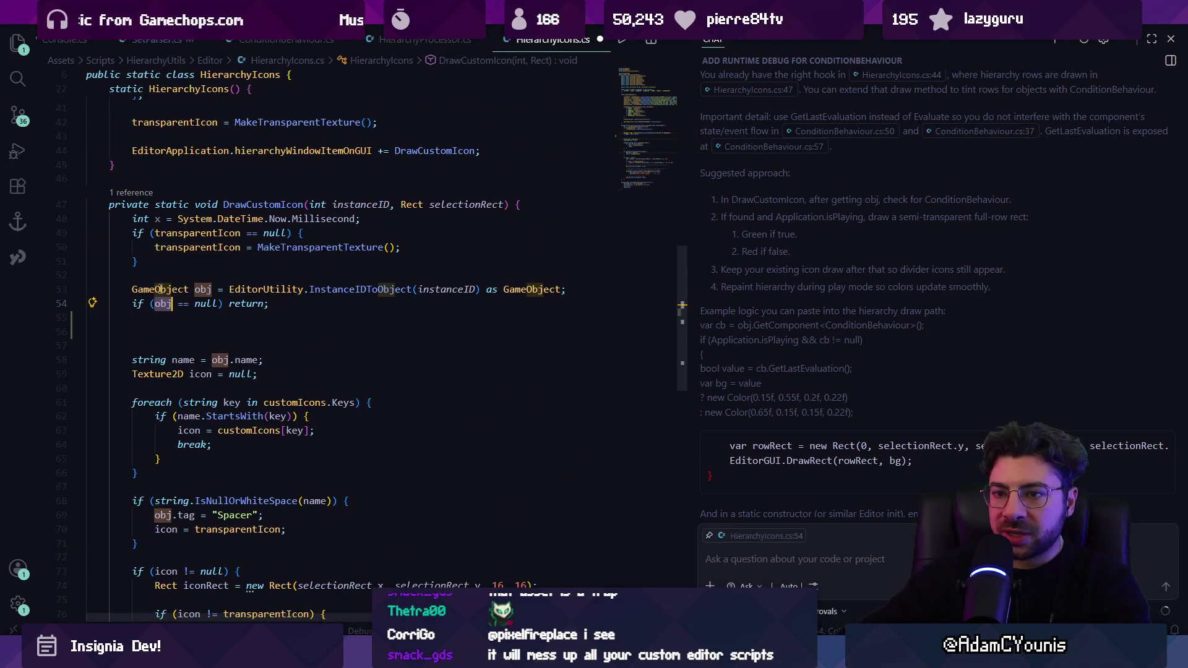
left_click(190, 333)
Write an if on obj.GetComponent<ConditionBehaviour>() and accept Copilot's condition-icon drawing block
type("if(obg.")
key("BackSpace")
key("BackSpace")
type("j.getcompo)")
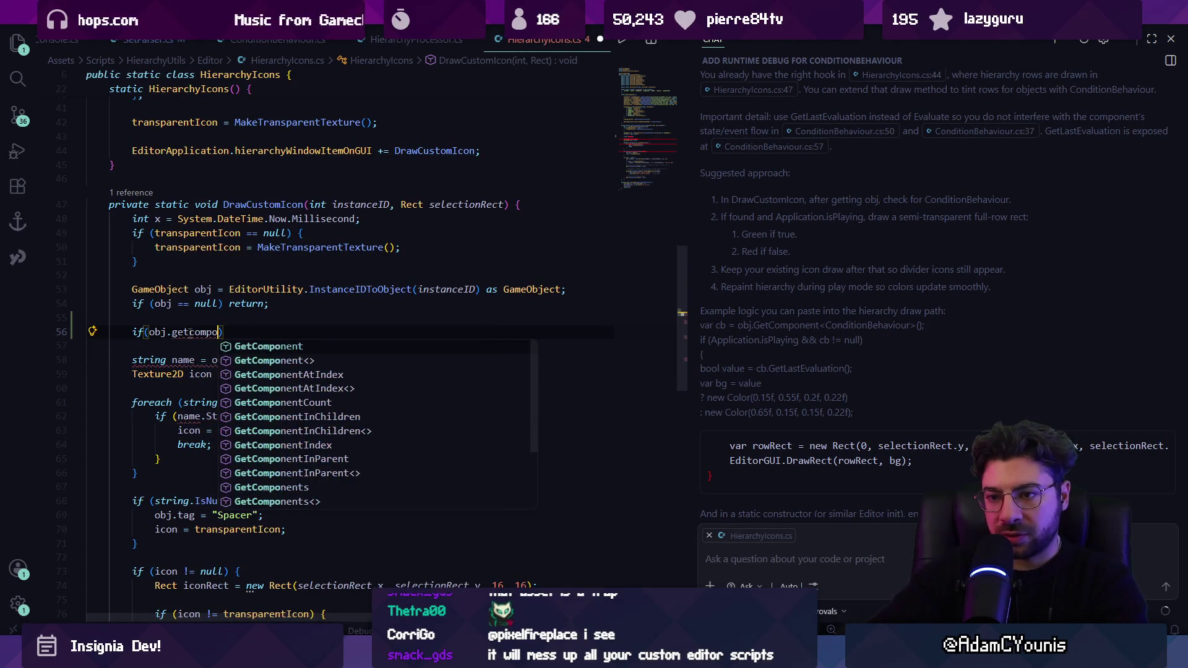
key("Tab")
type("<")
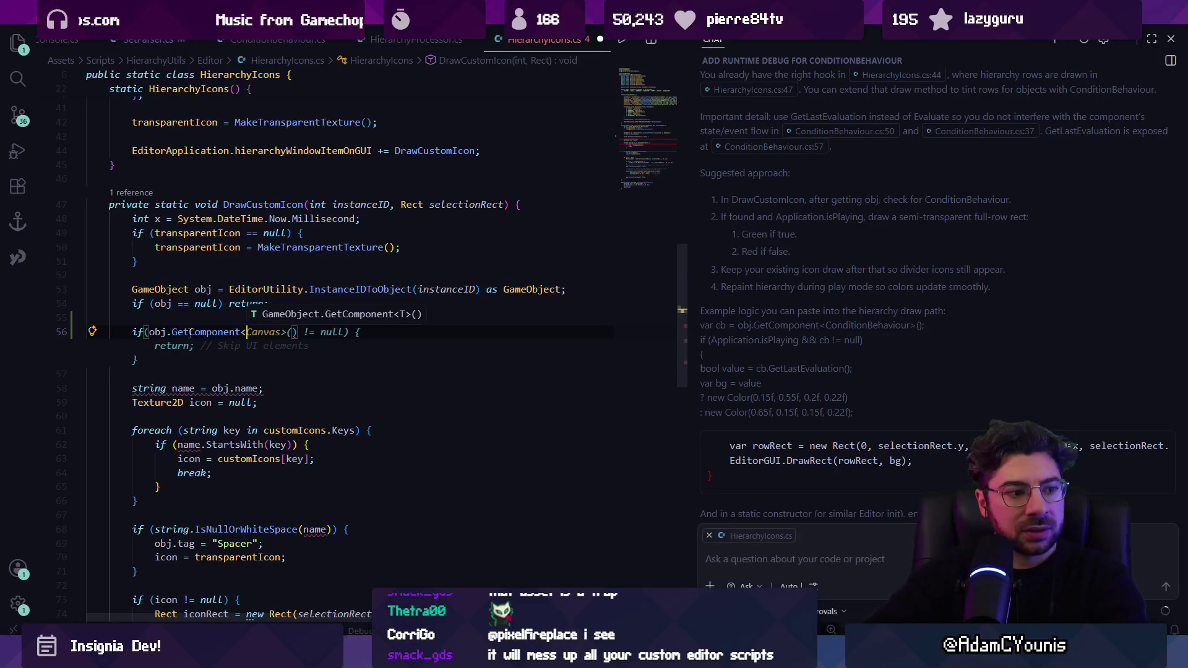
type("Condition")
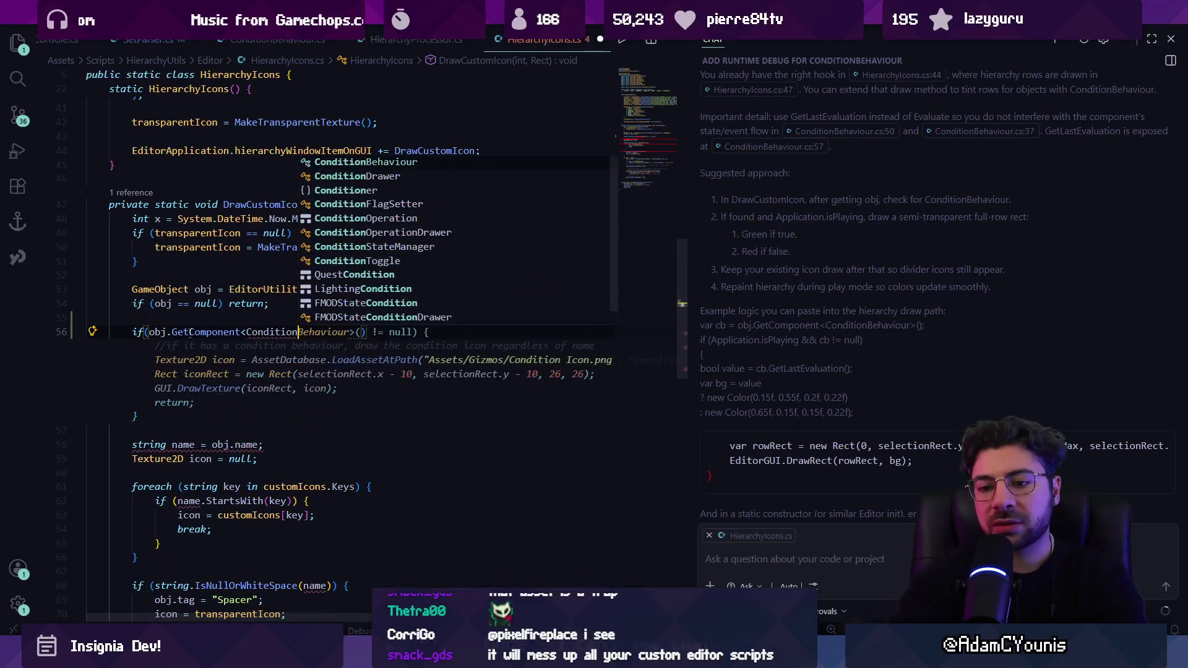
key("Tab")
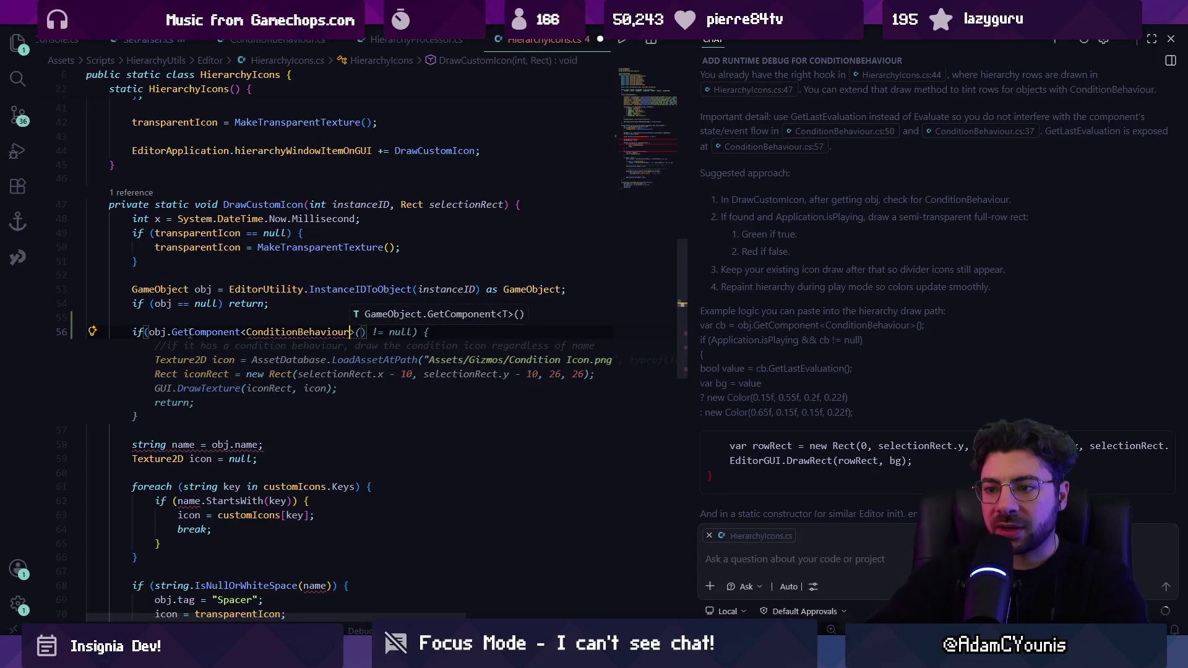
key("Tab")
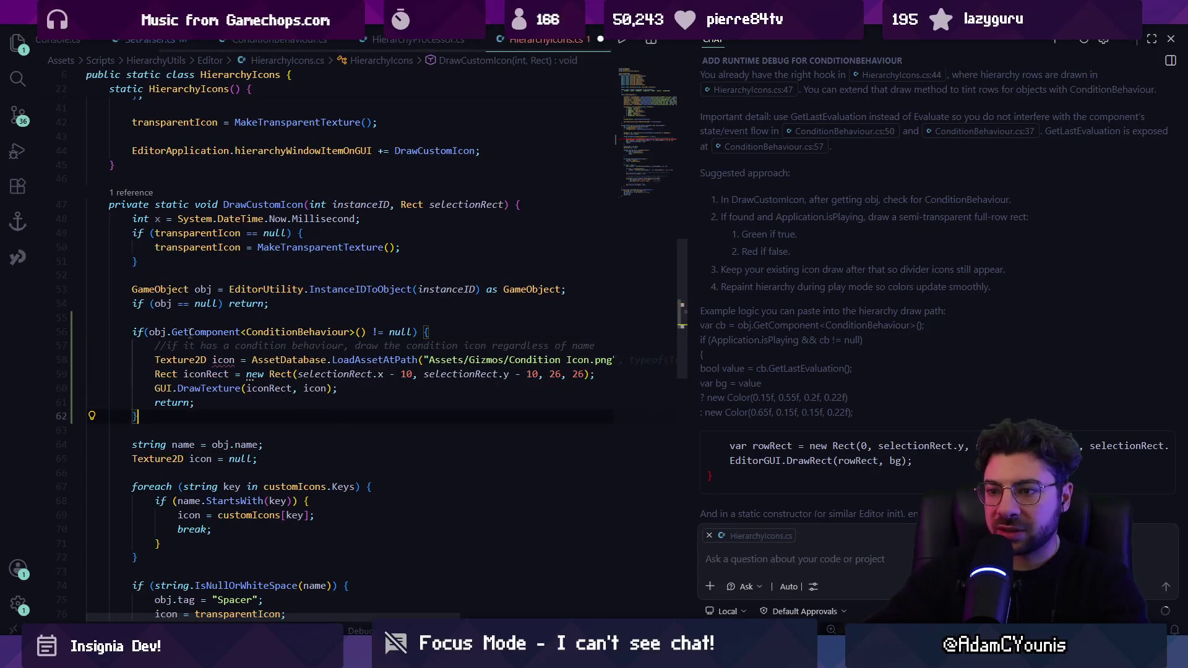
Rewrite line 56's condition to `is ConditionBehaviour cb && cb.condition != null` and hide the chat panel
key("Up")
key("Up")
key("Up")
key("End")
key("Left")
key("ctrl+Left")
key("ctrl+Delete")
key("BackSpace")
key("BackSpace")
key("BackSpace")
type("is Cond")
key("Tab")
type("cb && cb.condition != null")
key("Tab")
key("Down")
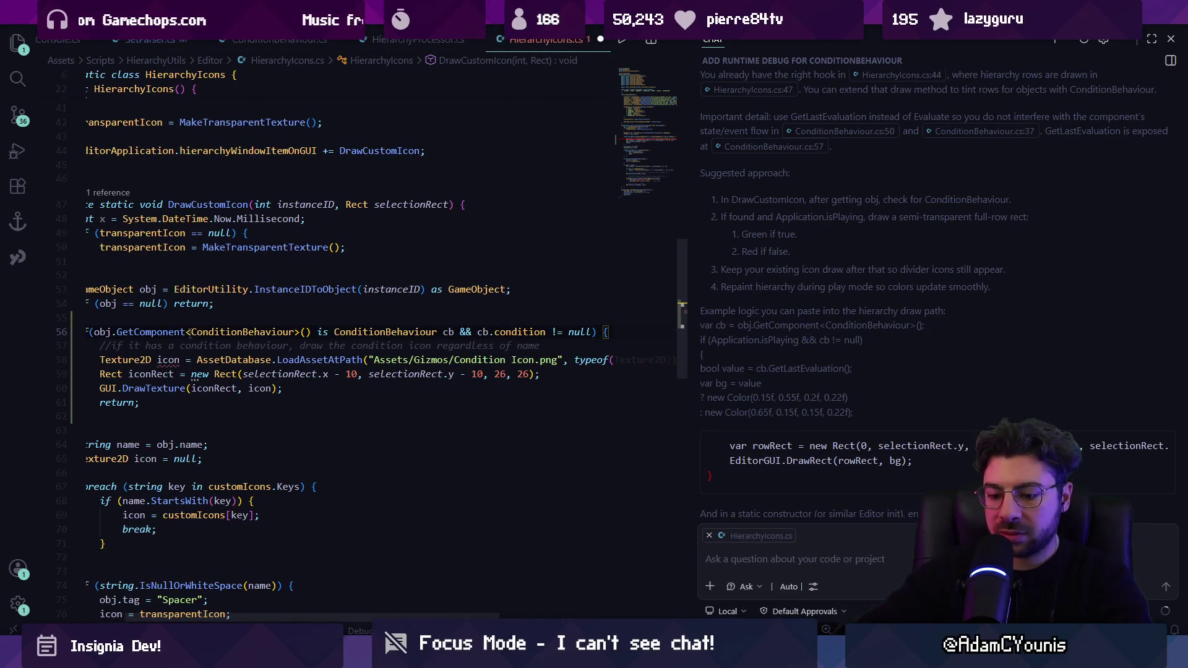
key("ctrl+alt+b")
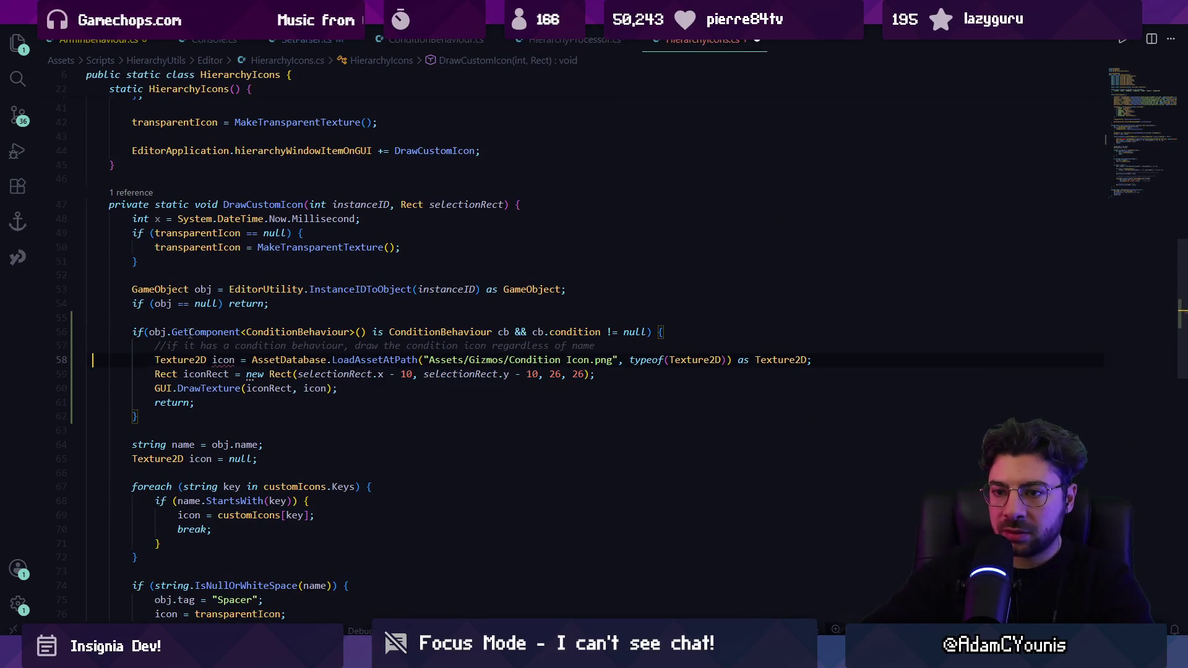
Replace the if block's body with Copilot's suggested GetLastEvaluation icon code
key("End")
key("shift+Down")
key("shift+Down")
key("shift+Down")
key("BackSpace")
key("Return")
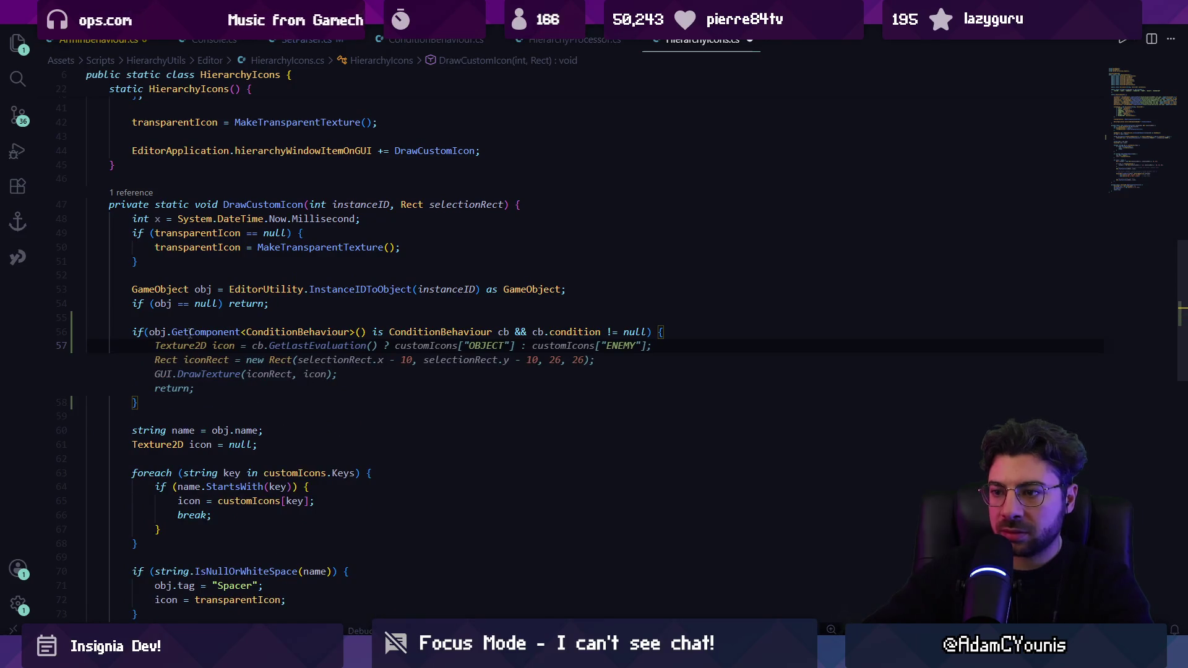
key("Tab")
Delete the three suggested drawing lines and write a red/true circle comment in their place
key("Up")
key("Up")
key("Up")
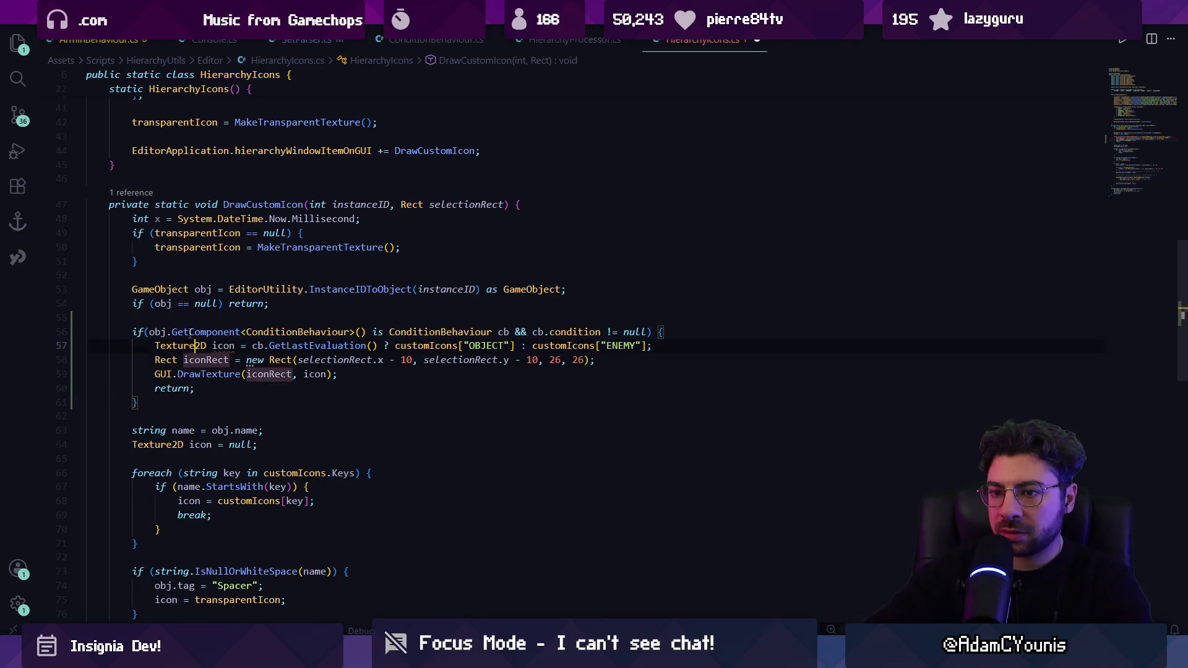
key("ctrl+Right")
key("shift+Down")
key("shift+Down")
key("shift+Down")
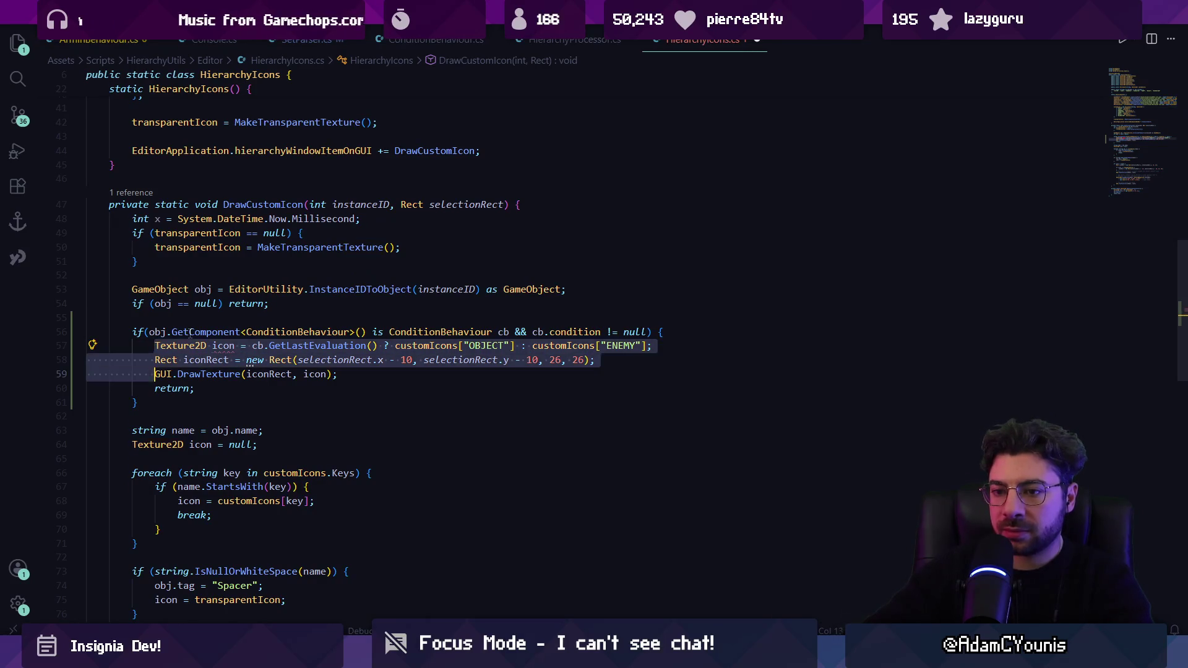
key("BackSpace")
key("ctrl+shift+Return")
type("//c")
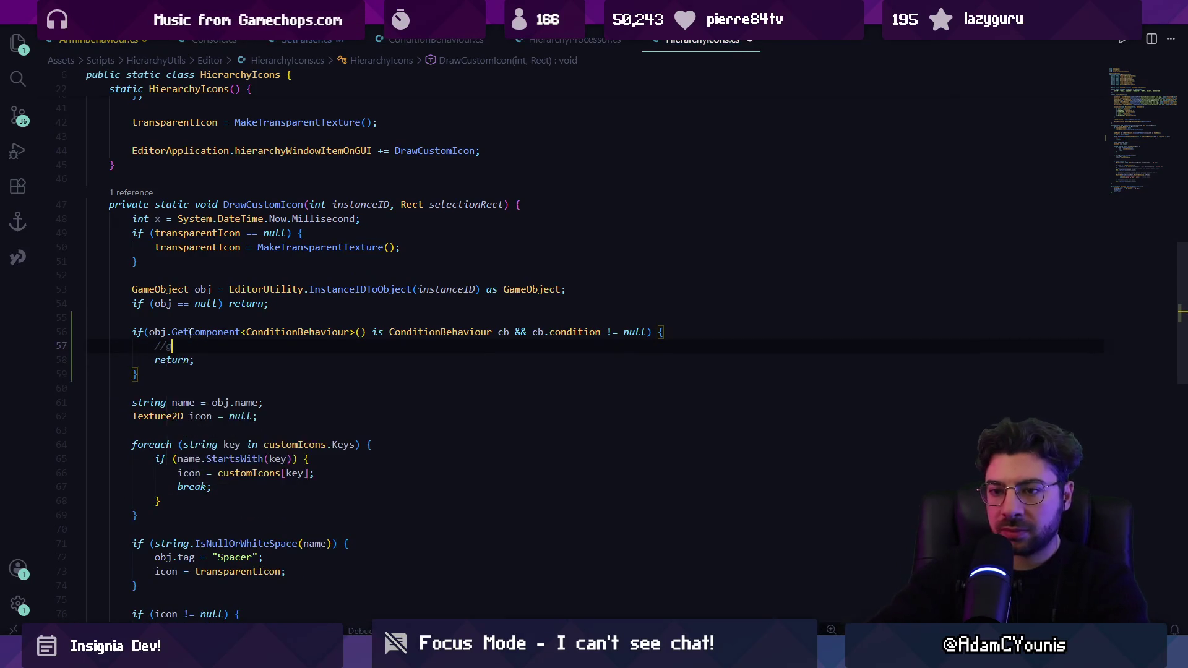
key("BackSpace")
key("ctrl+shift+Left")
type("circle igf ")
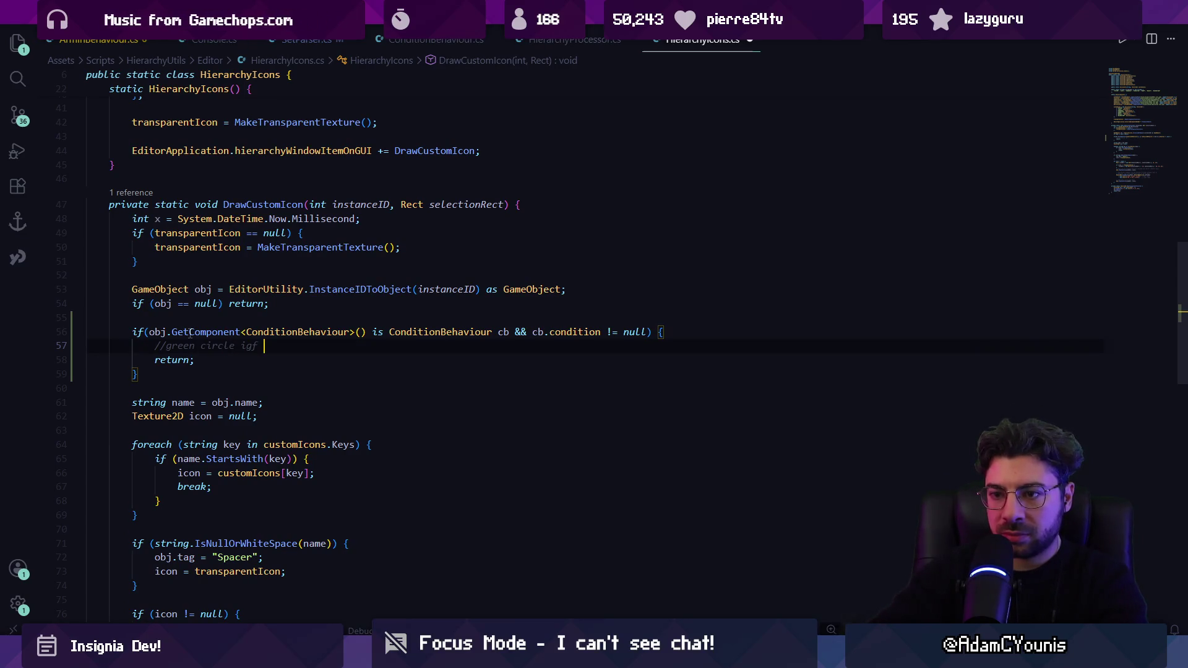
key("BackSpace")
key("BackSpace")
key("BackSpace")
type("f trye")
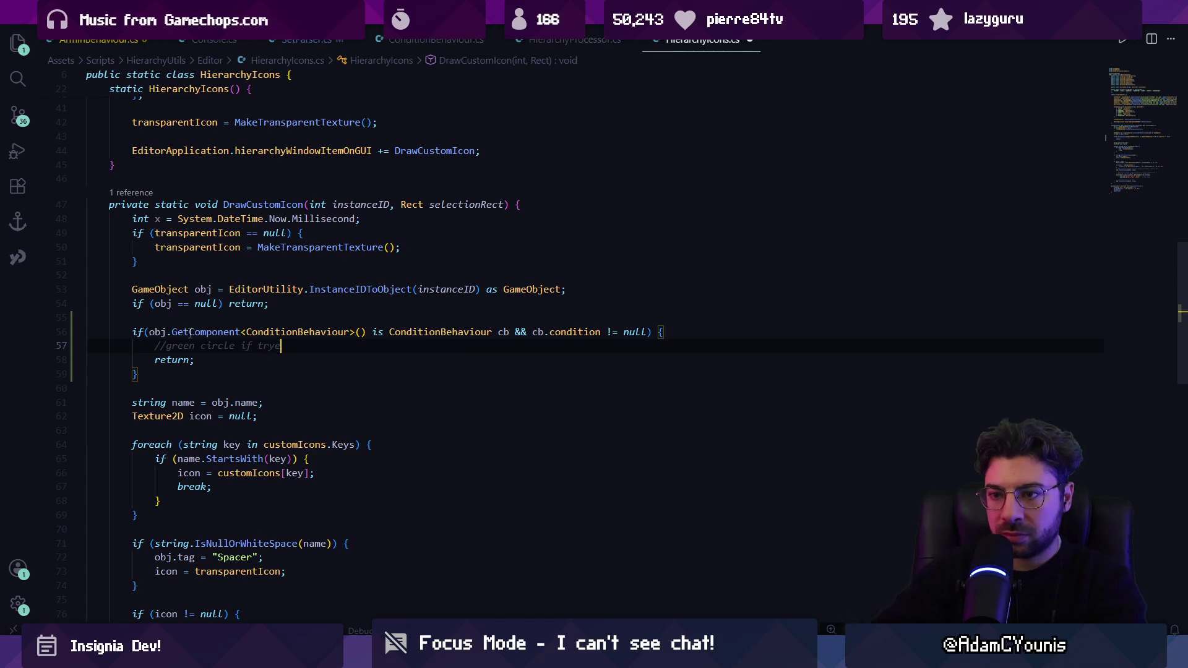
key("Tab")
Accept Copilot's Texture2D icon, Rect and DrawTexture lines, then save the formatted file
key("Return")
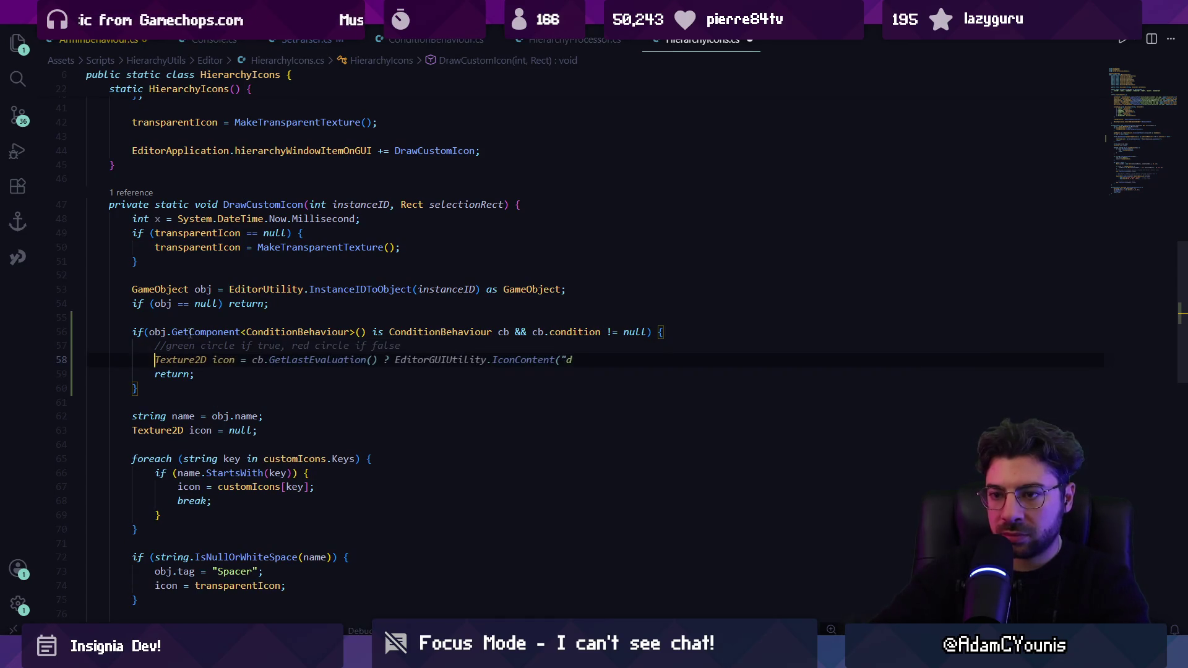
key("Tab")
key("Return")
key("Tab")
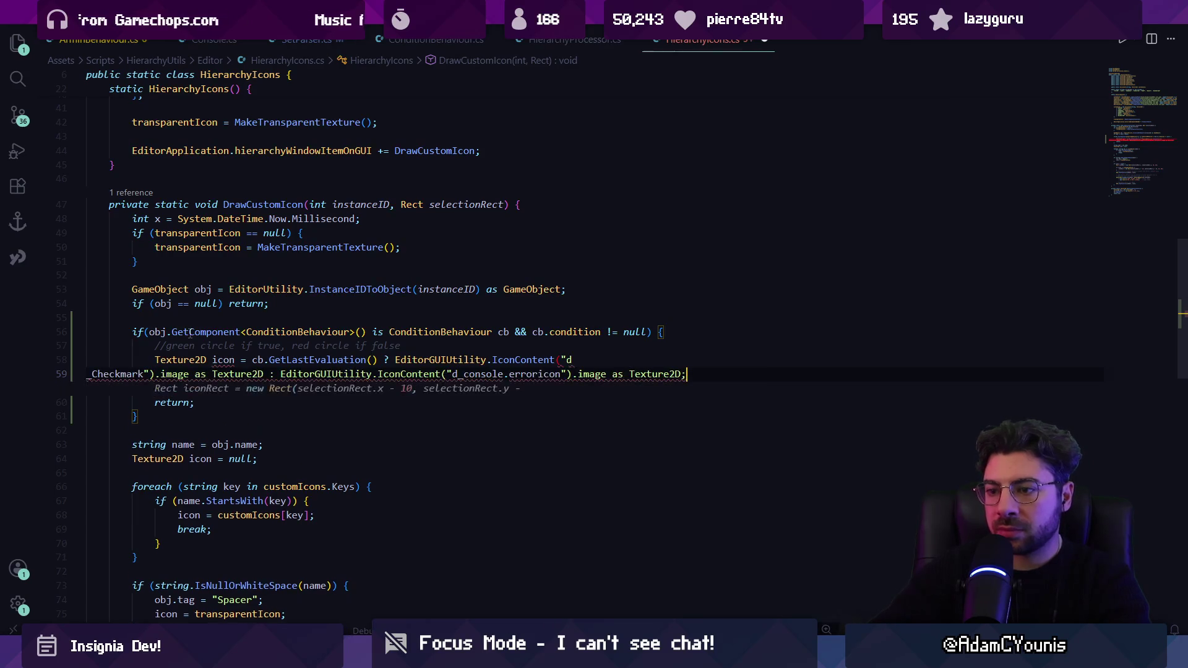
key("shift+Home")
key("BackSpace")
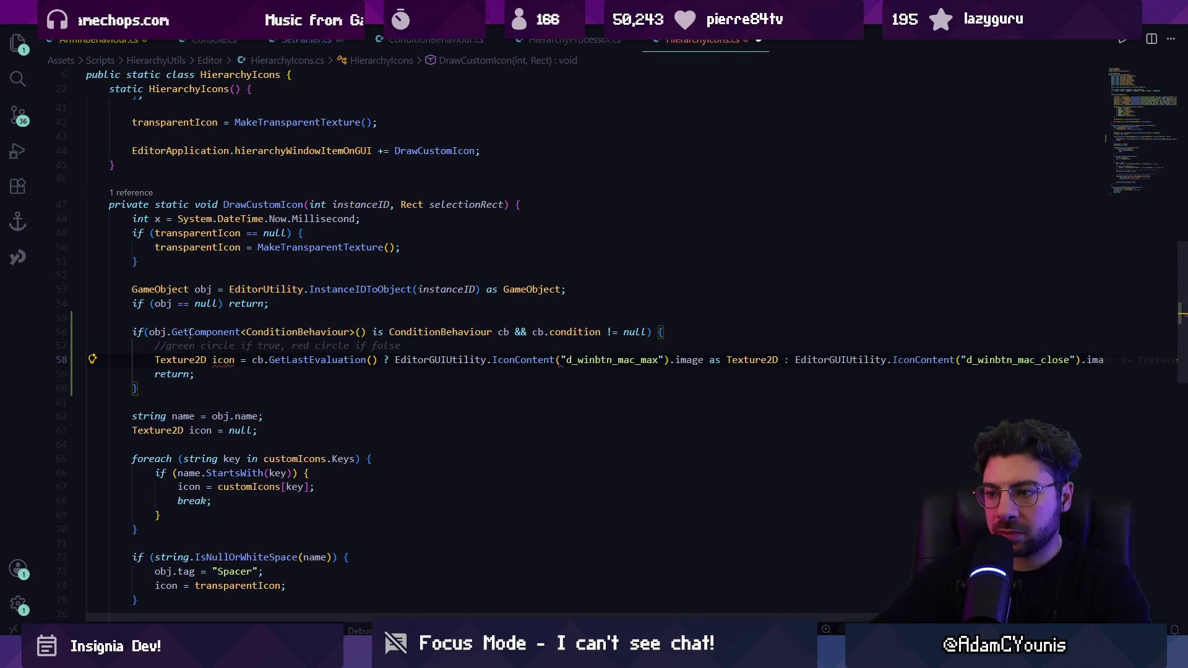
key("Tab")
key("Tab")
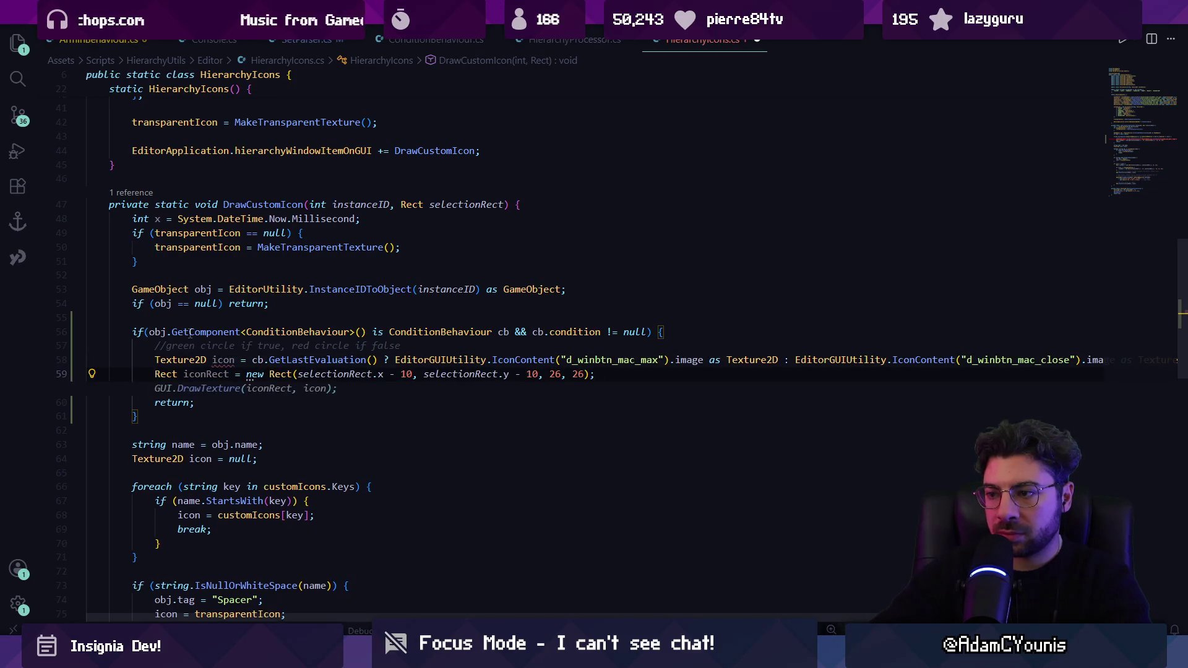
key("Tab")
key("Return")
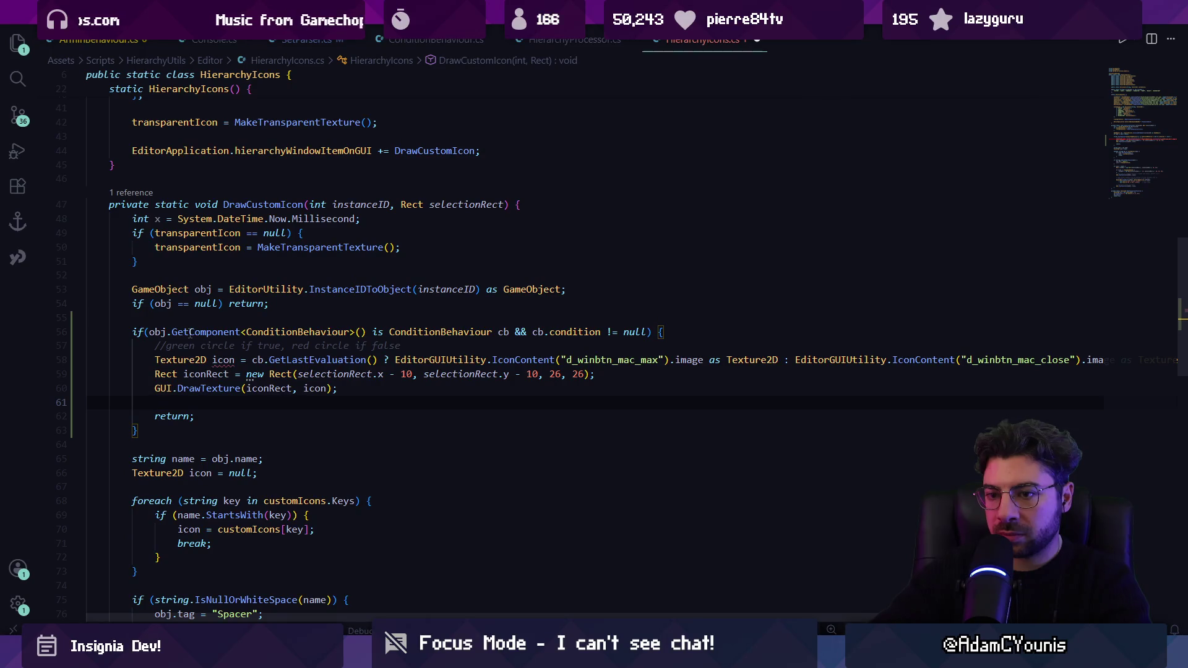
key("ctrl+s")
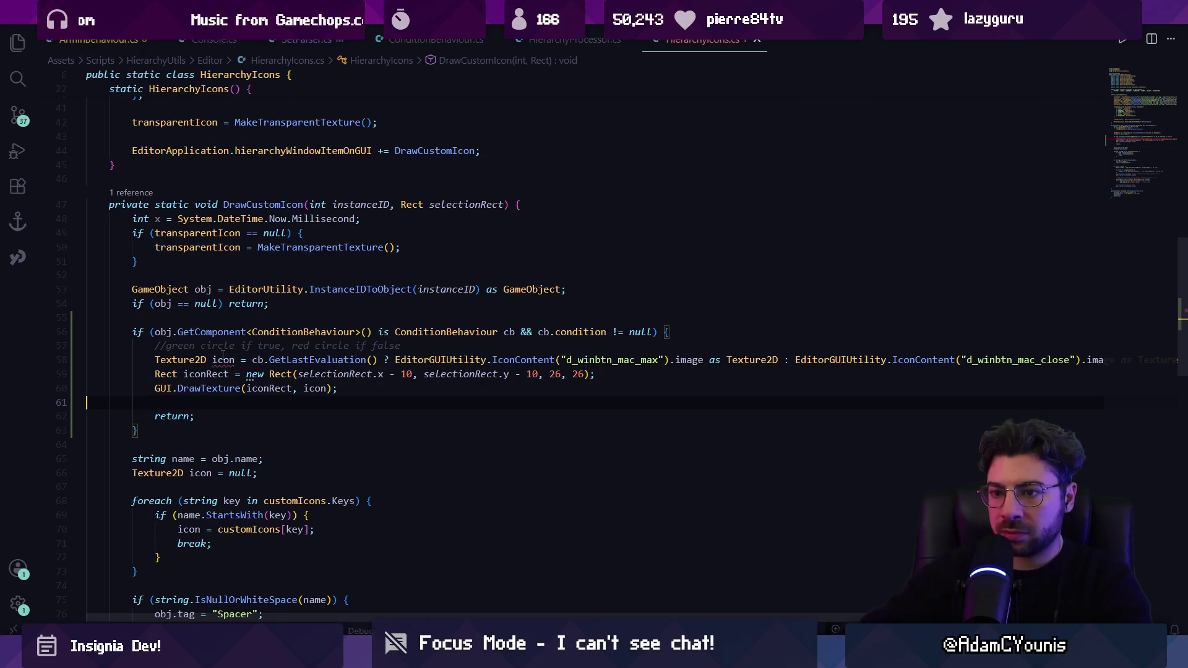
Rename the icon variable to ic on lines 58 and 60
mouse_move(222, 359)
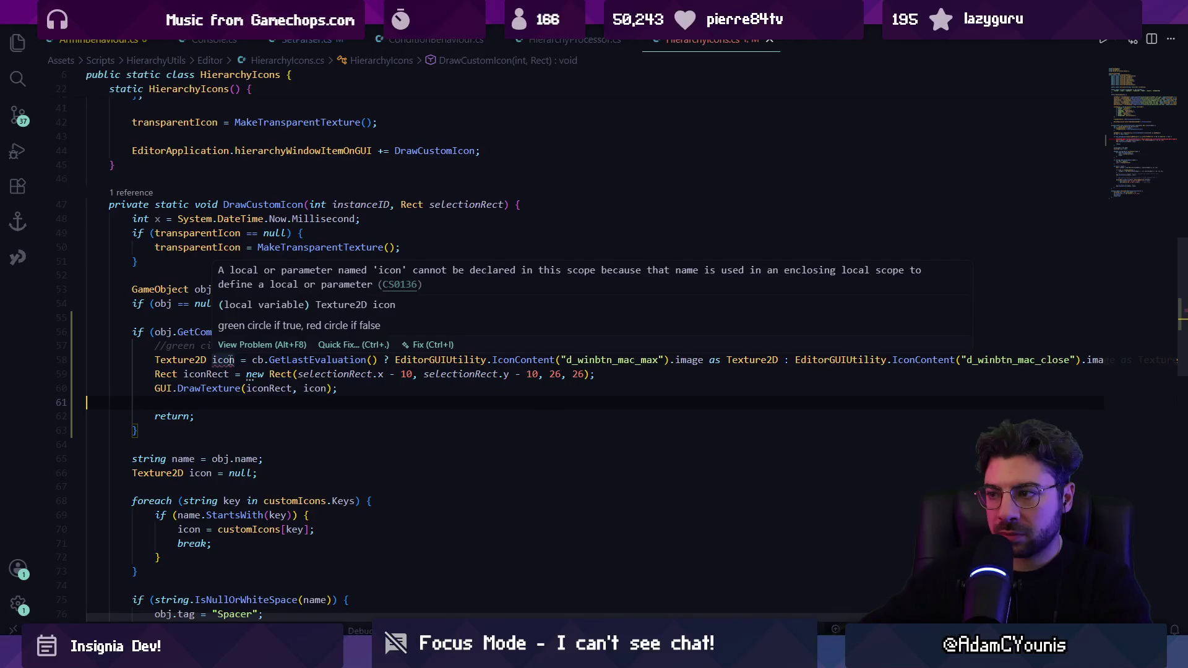
left_click(235, 359)
key("BackSpace")
key("BackSpace")
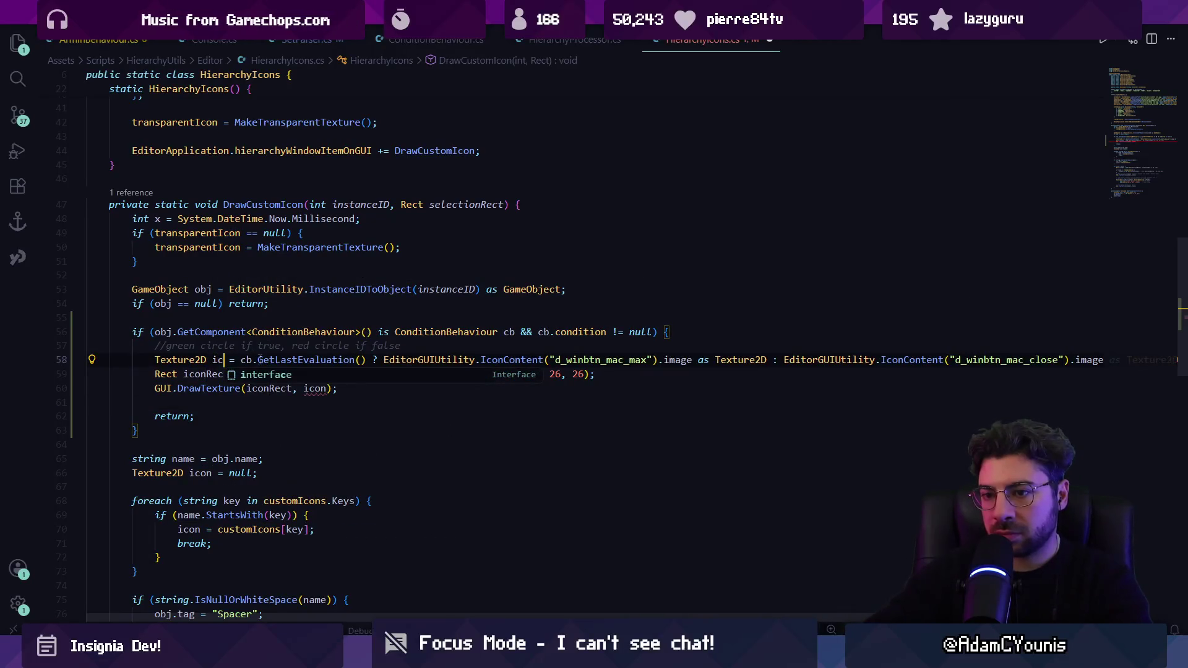
left_click(327, 389)
key("BackSpace")
key("BackSpace")
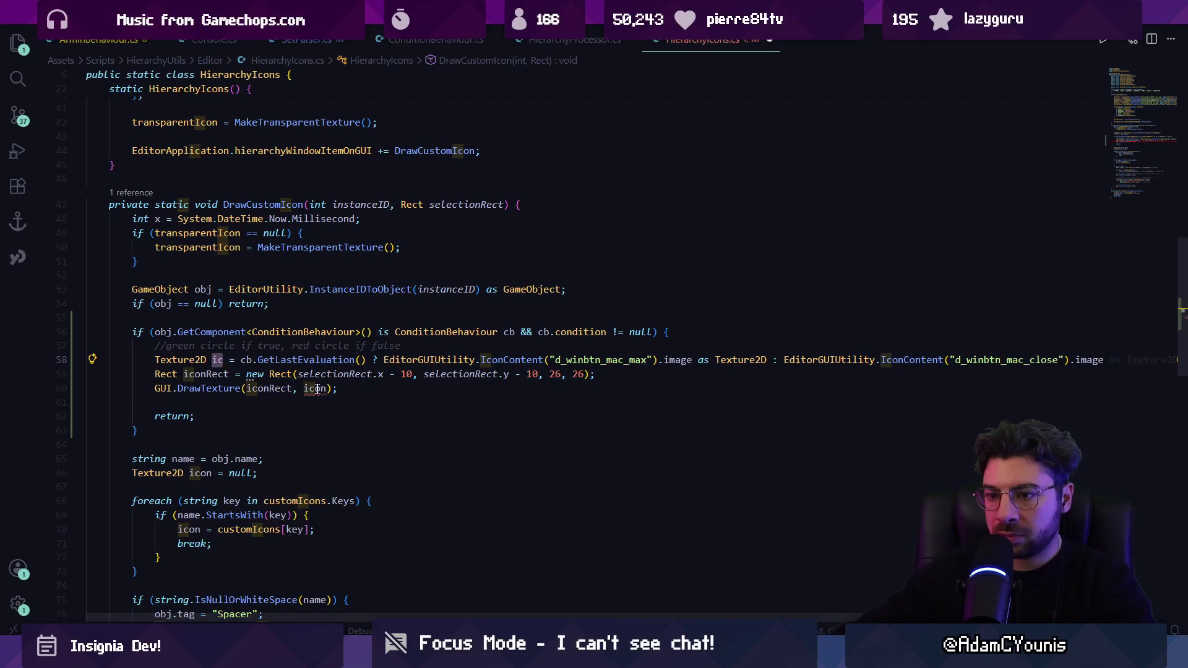
Split the long ternary onto three lines by breaking after ? and :
left_click_drag(651, 371, 840, 359)
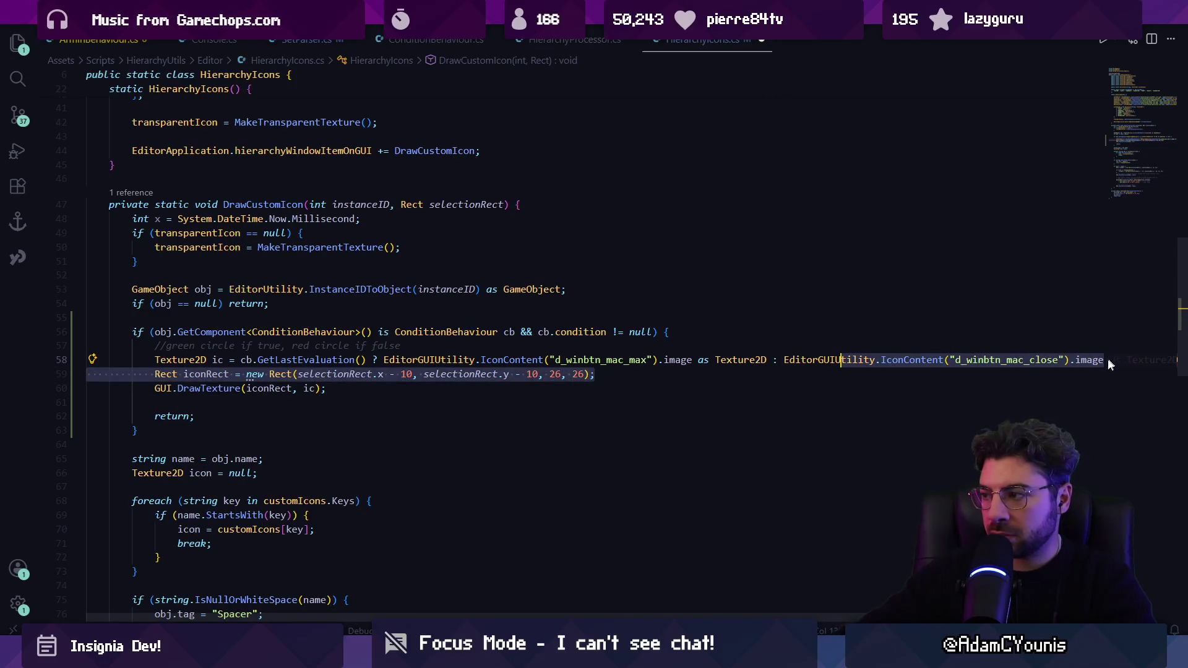
key("Escape")
key("End")
key("Down")
key("Down")
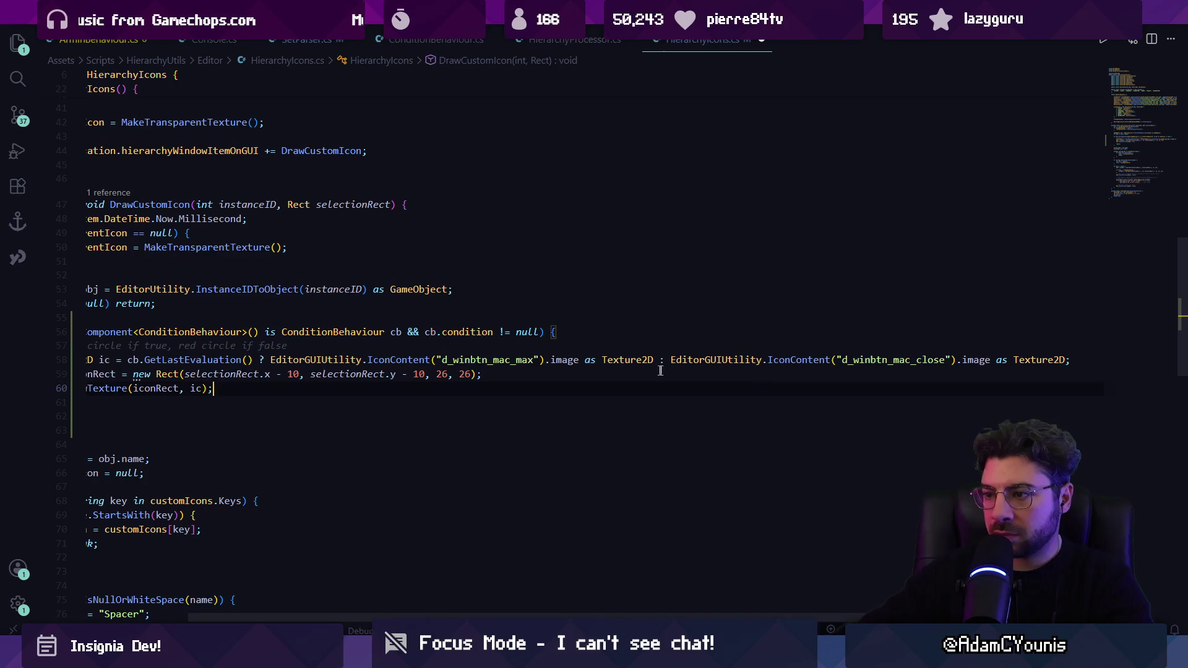
key("Return")
key("Tab")
left_click(537, 375)
key("Return")
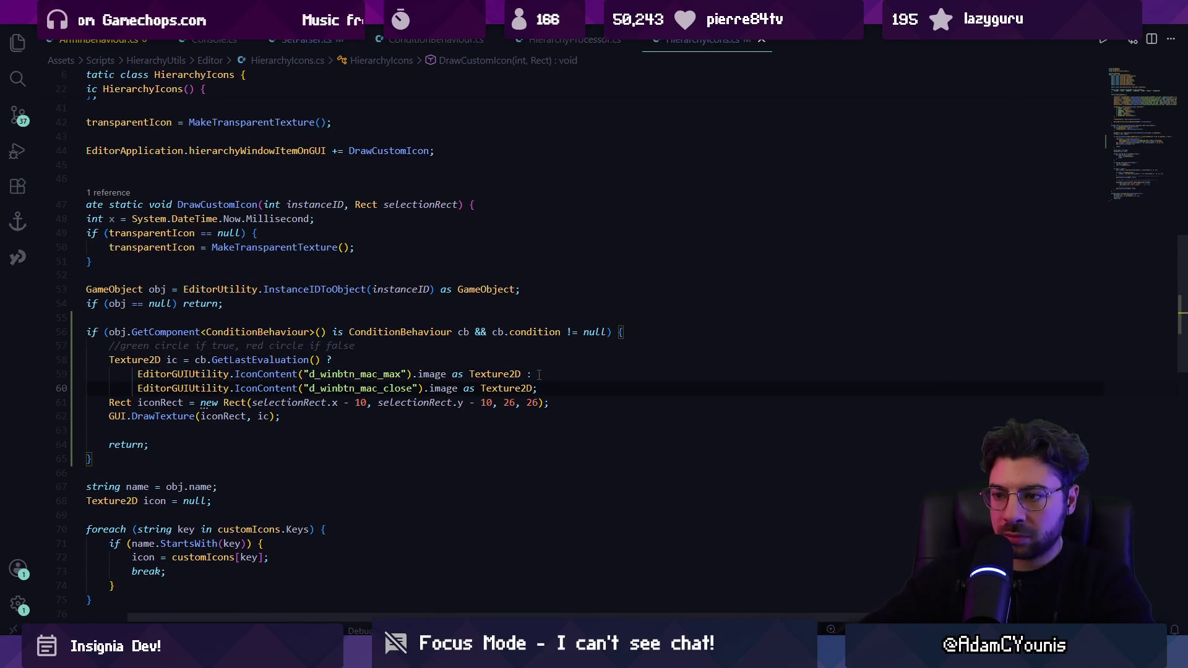
left_click(321, 431)
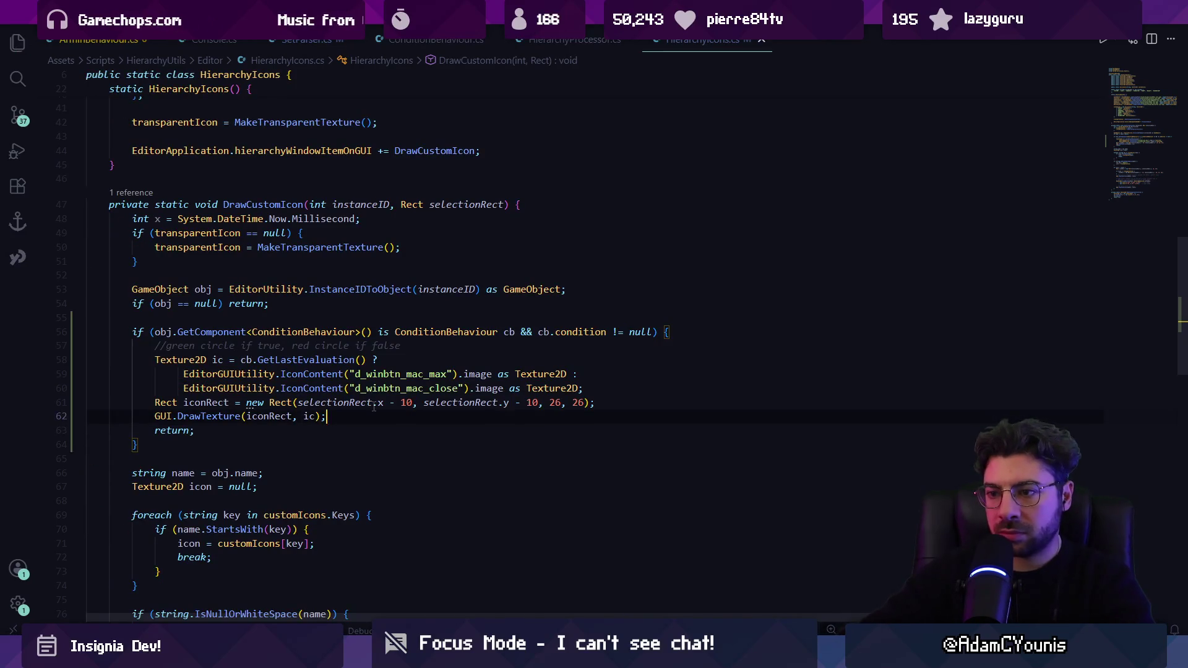
key("alt+Tab")
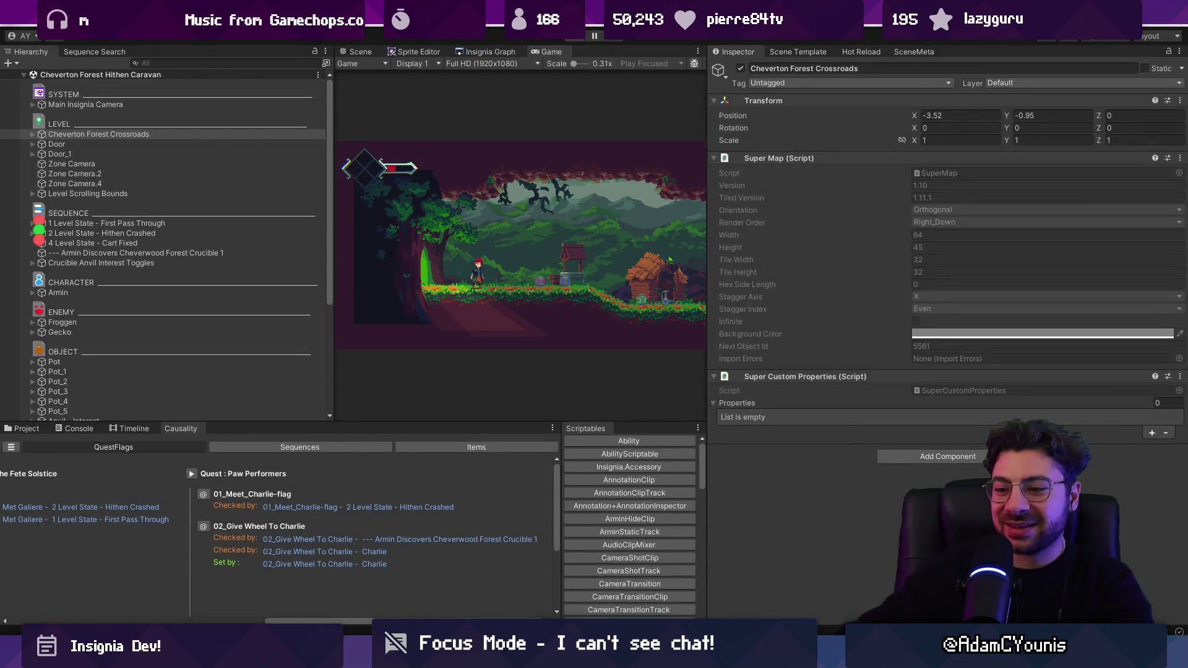
Stop Unity's play mode and switch back to VS Code
left_click(574, 37)
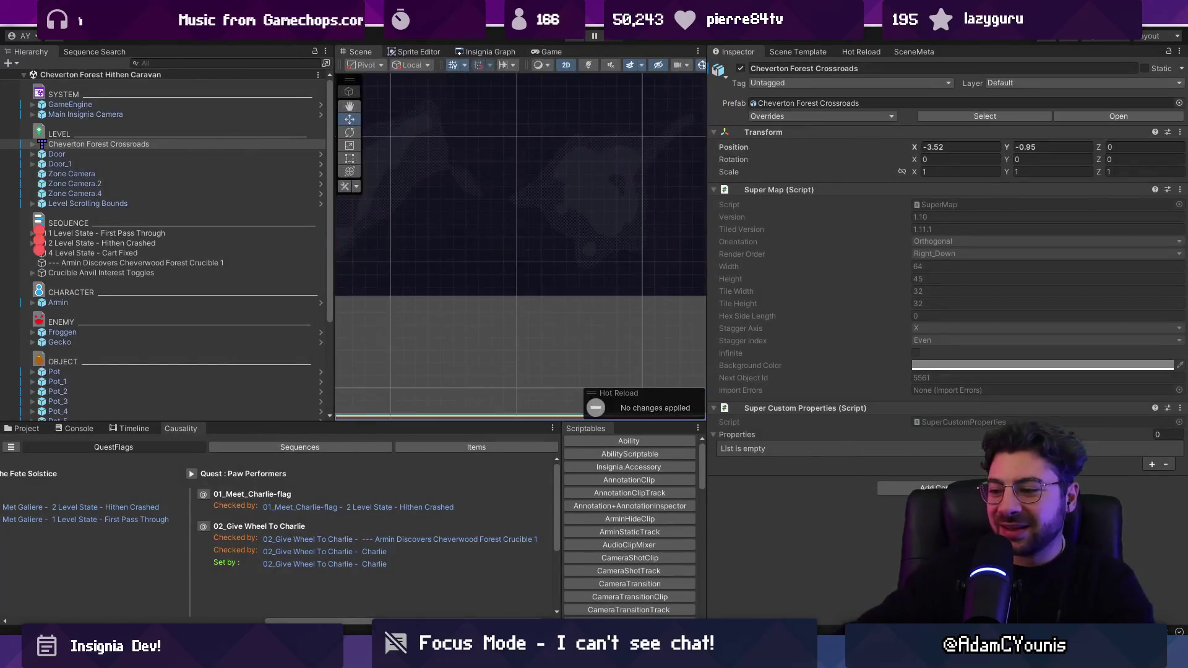
key("alt+Tab")
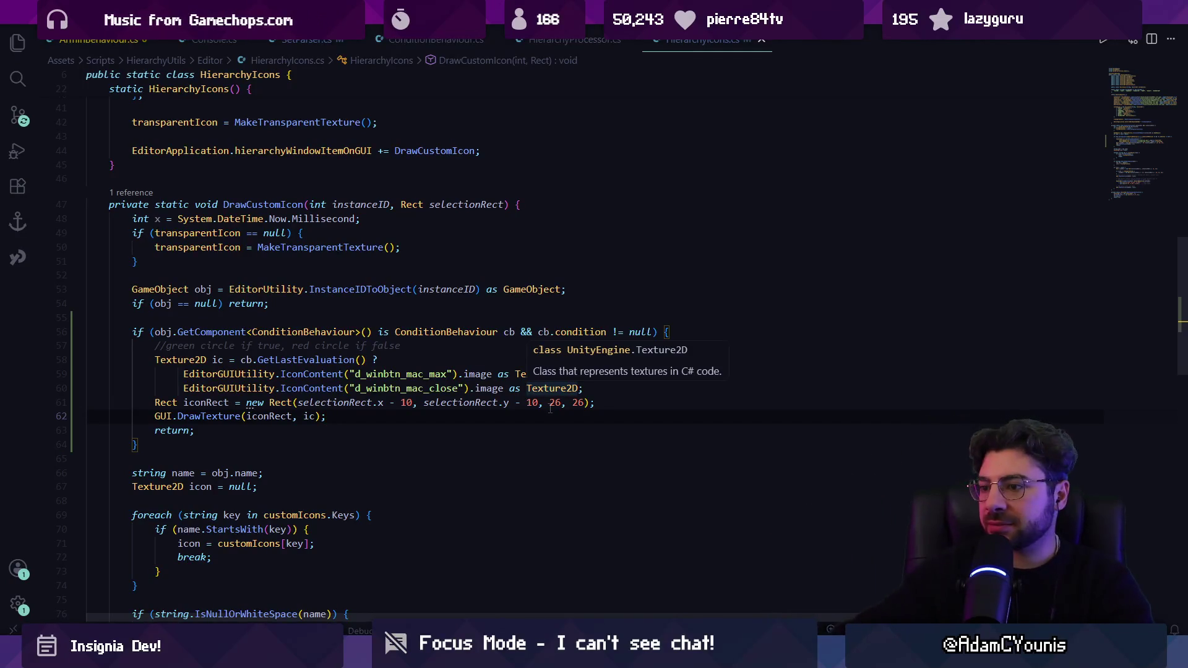
Reword the block's comment to a 'green text' version using Copilot's completion
left_click(432, 347)
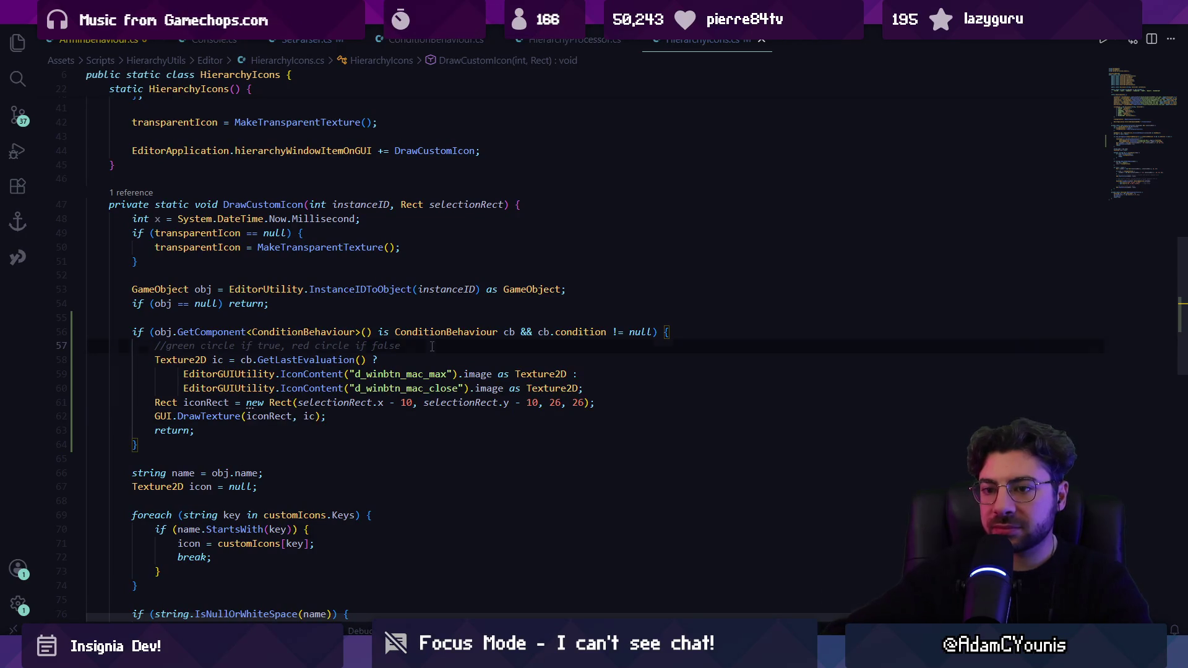
key("ctrl+shift+Left")
key("ctrl+shift+Left")
key("ctrl+shift+Left")
type("green ")
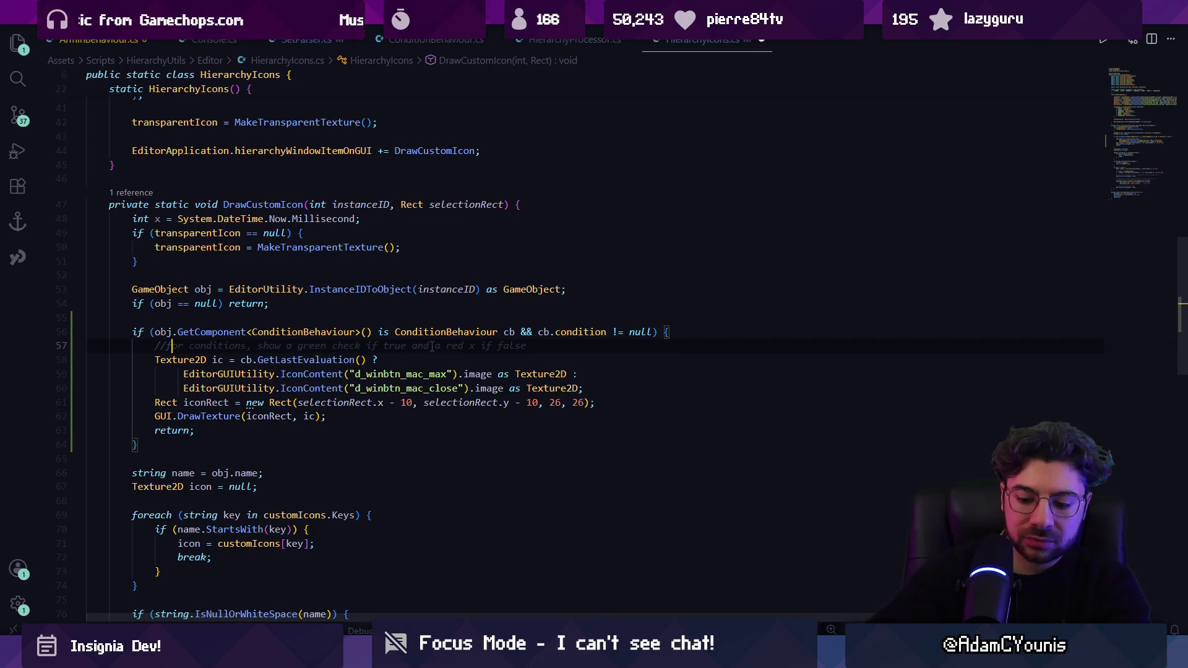
type("text")
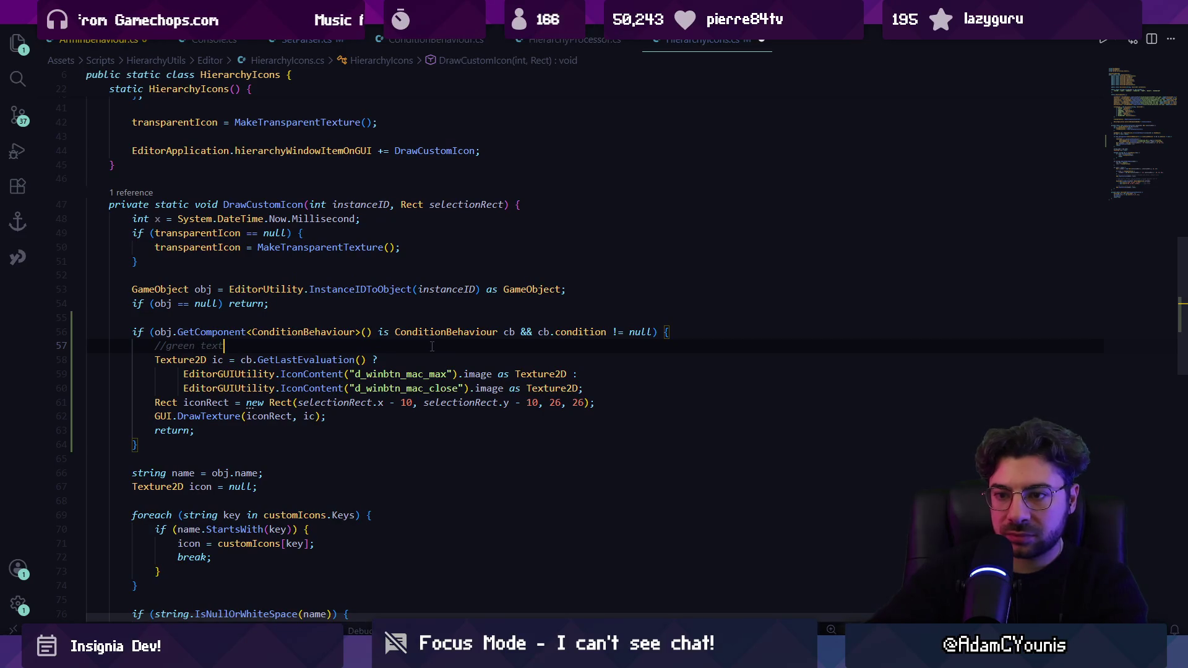
key("Tab")
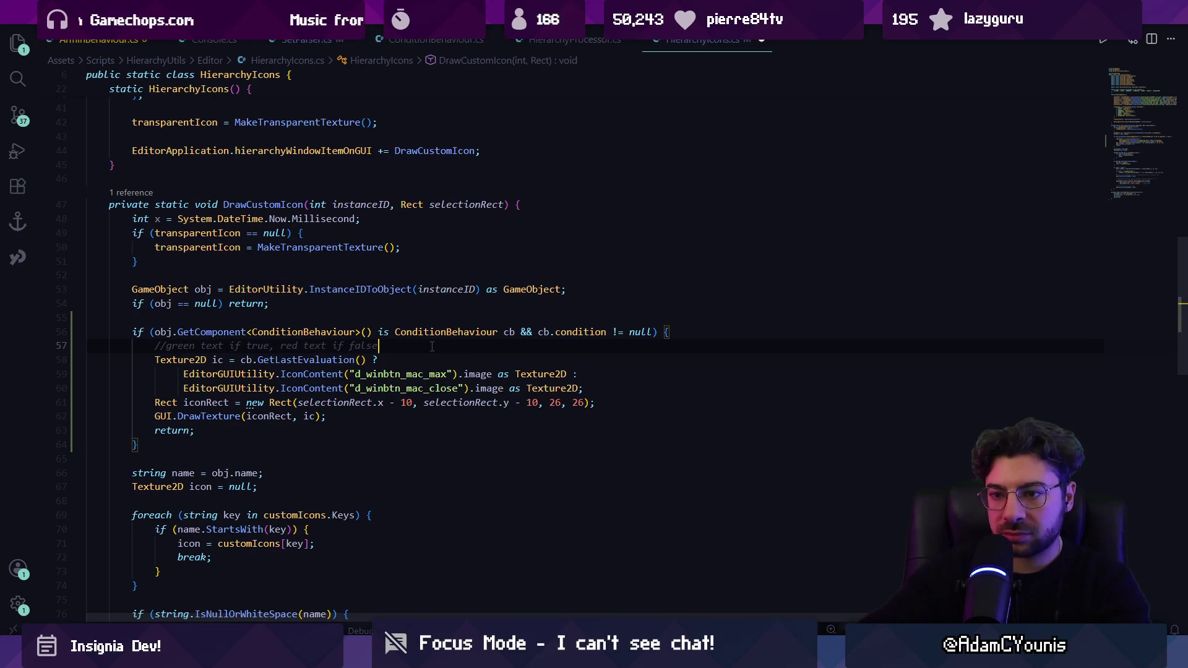
key("Return")
key("Return")
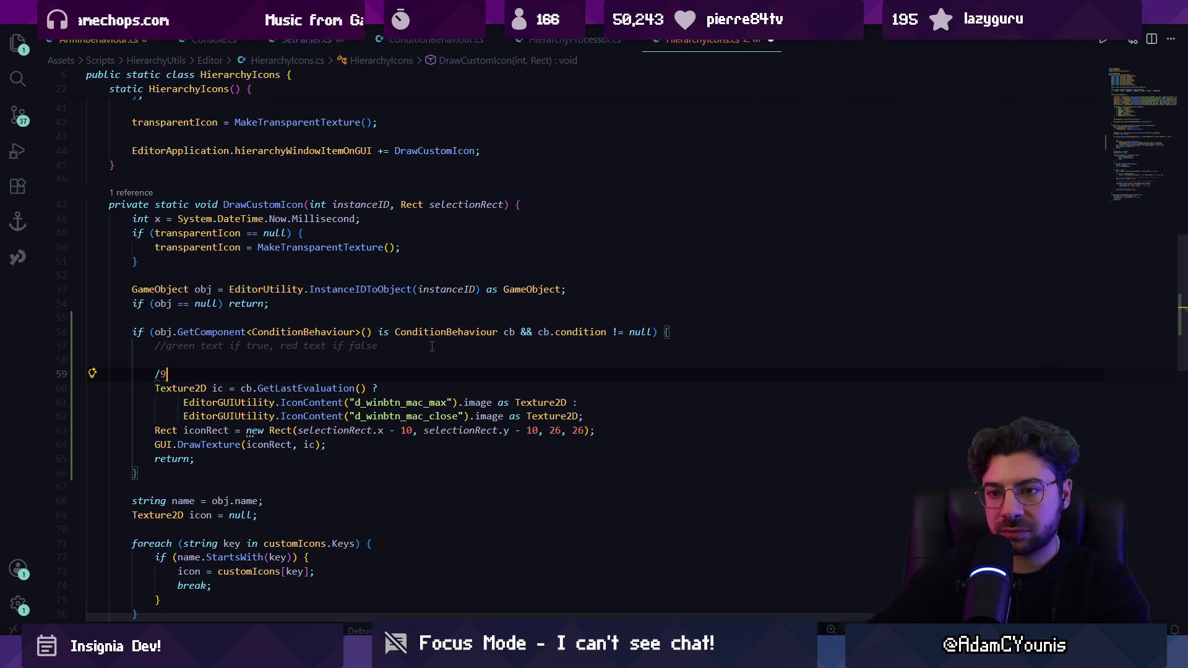
Wrap the old icon-drawing code in a /* */ comment, add a blank line for new code, and save
type("*")
key("Escape")
key("Down")
key("Down")
key("Down")
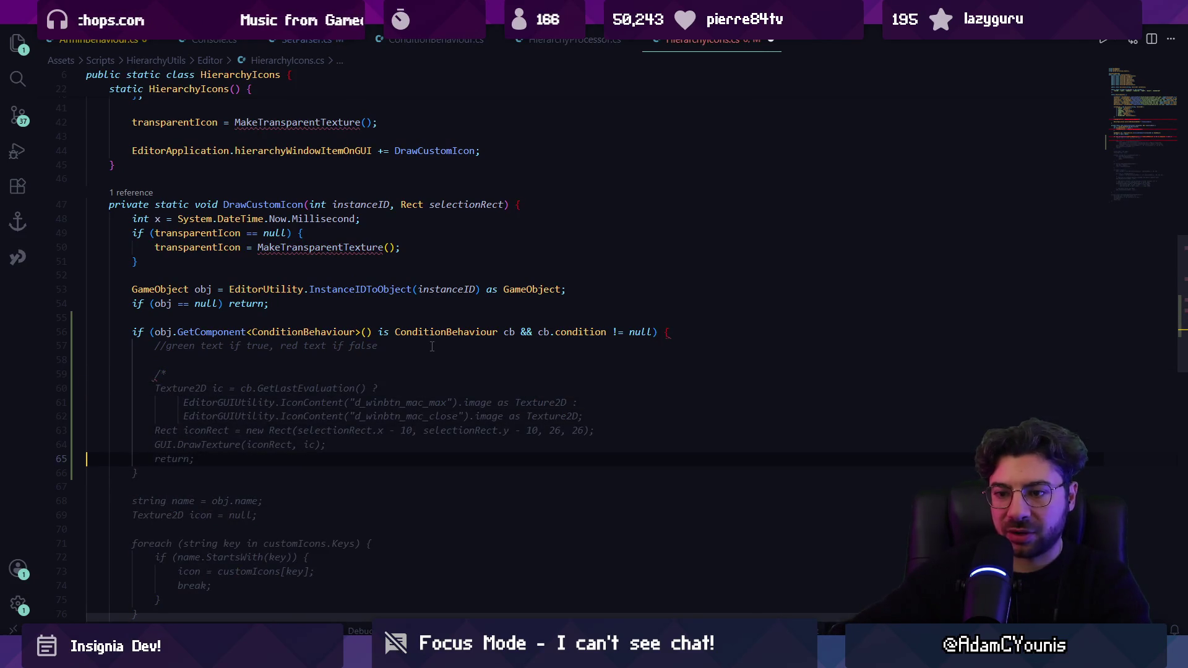
key("Return")
key("Escape")
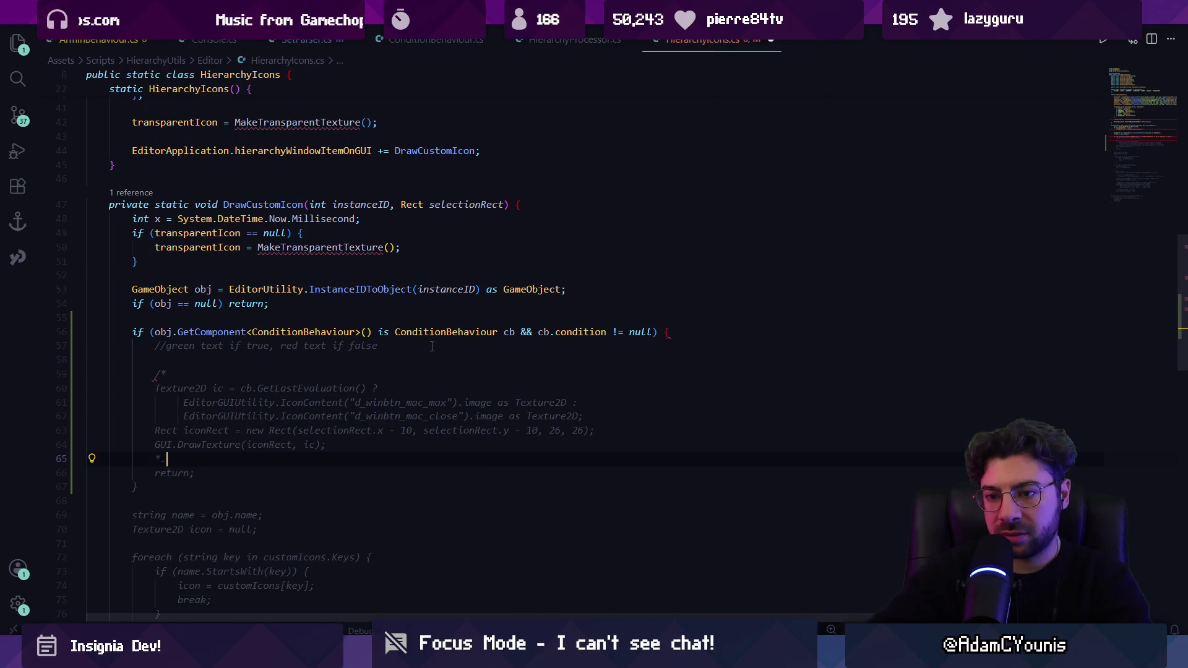
type("*/")
key("Up")
key("Up")
key("Up")
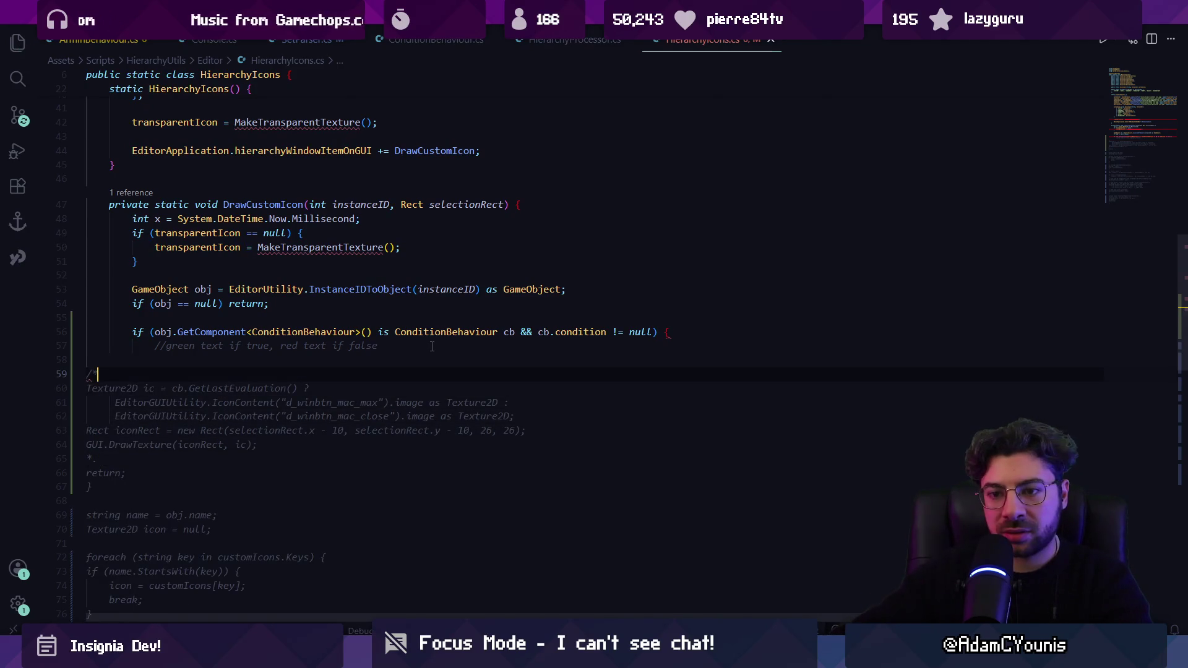
type("/")
key("shift+alt+f")
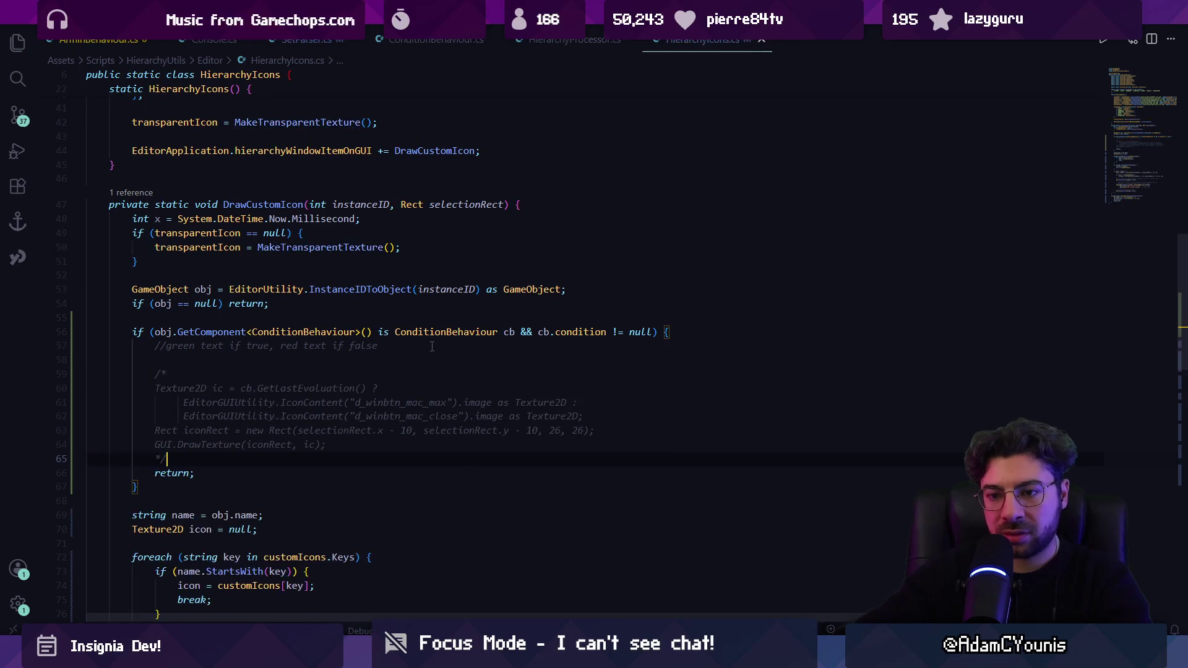
key("Up")
key("Up")
key("Up")
key("Return")
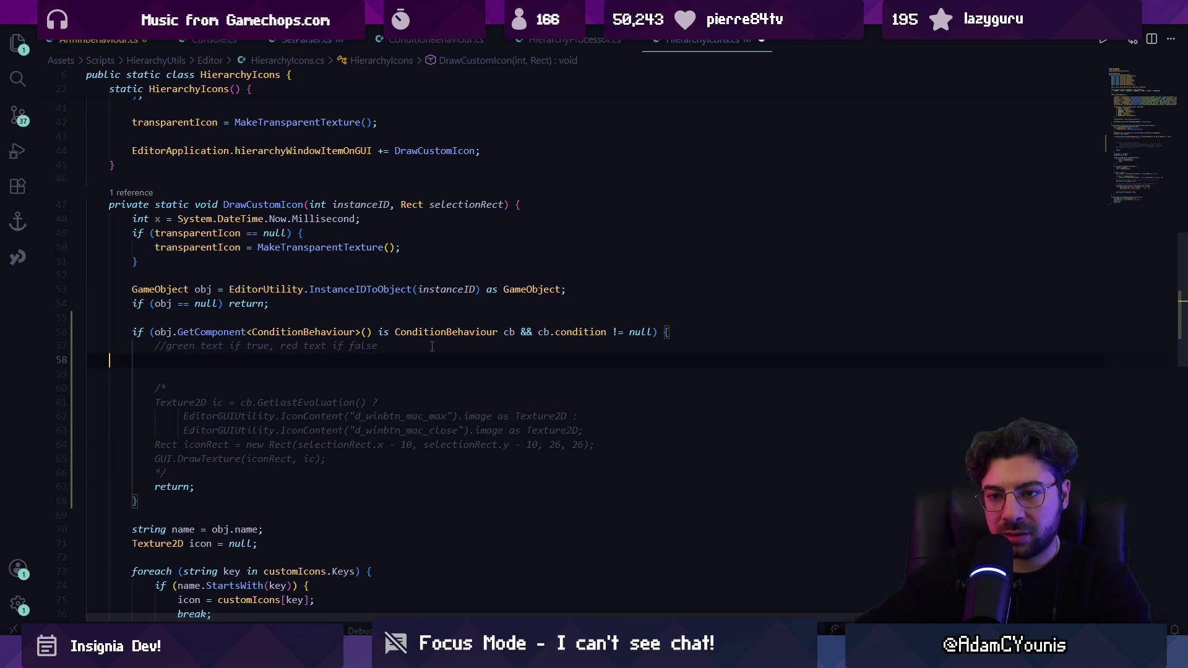
key("Tab")
key("Tab")
key("Tab")
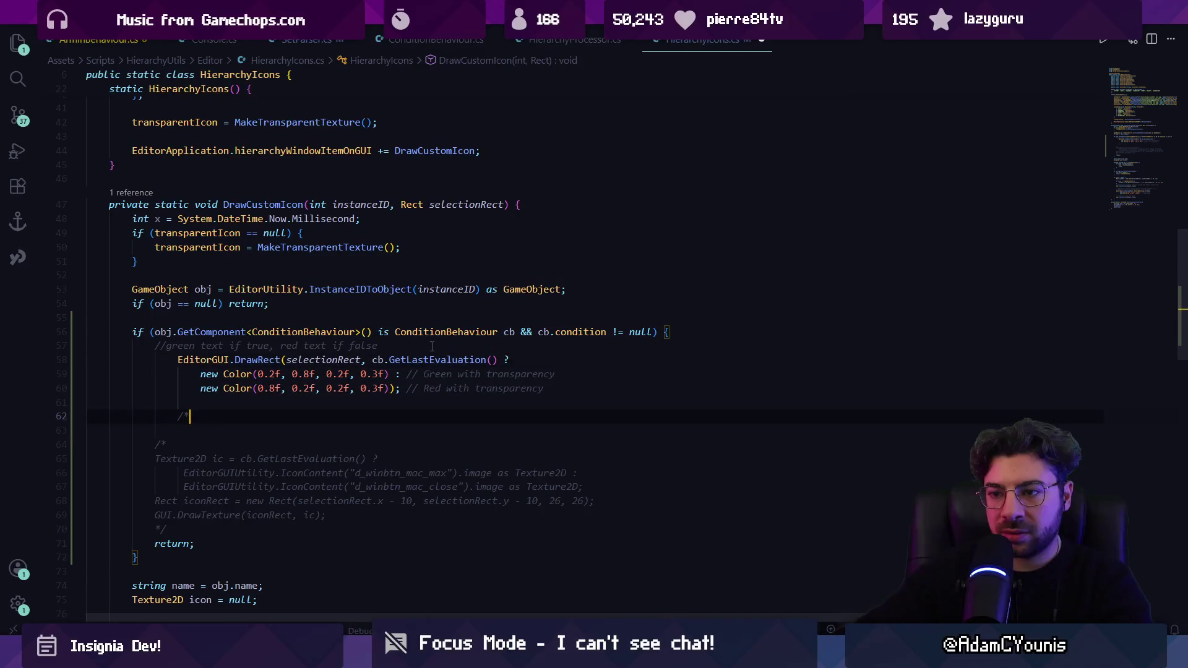
key("ctrl+s")
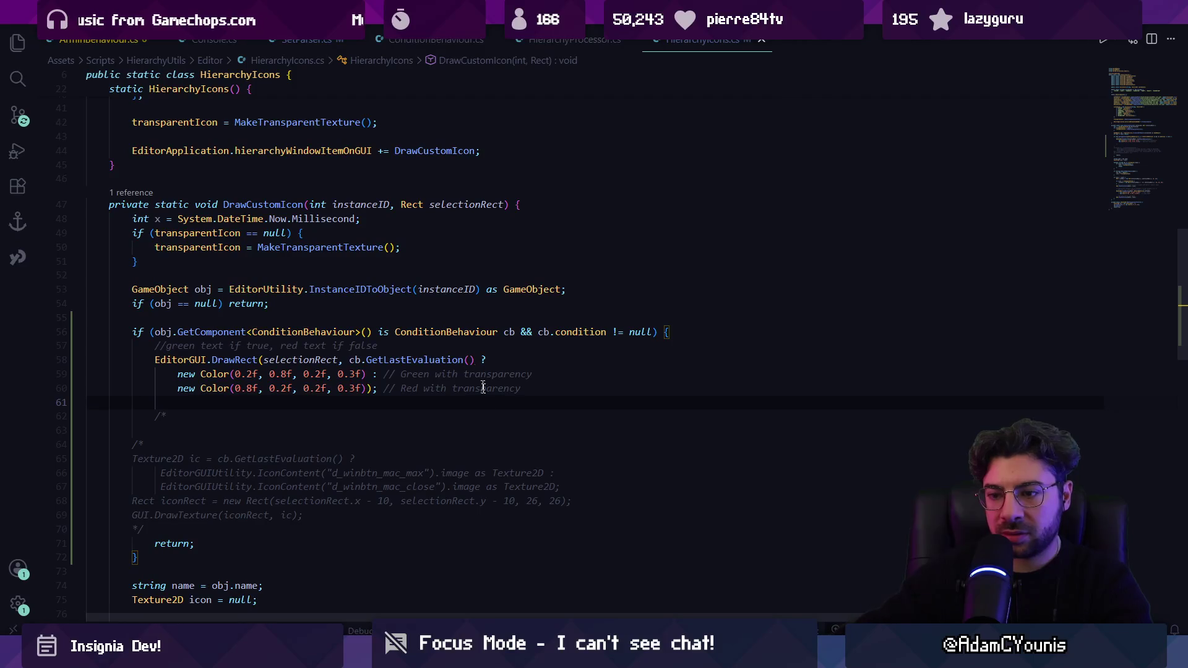
In Unity, inspect Level State rows like 2 Level State - Hithen Crashed and narrow the Hierarchy
key("alt+Tab")
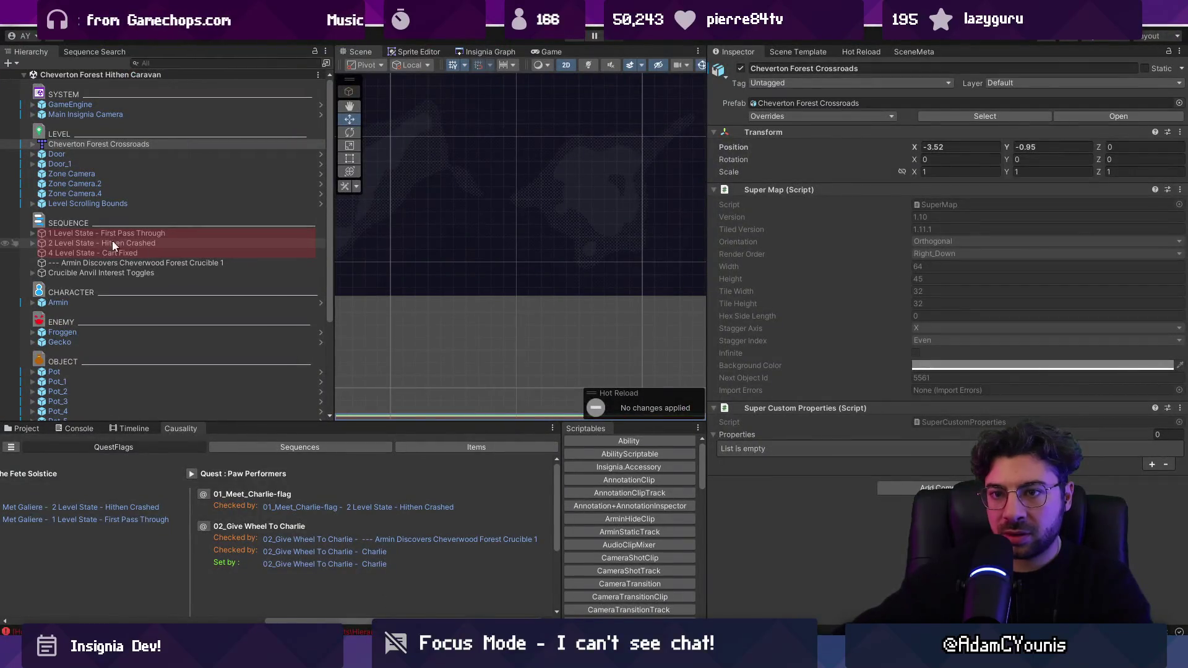
left_click(117, 242)
left_click(112, 224)
left_click(269, 243)
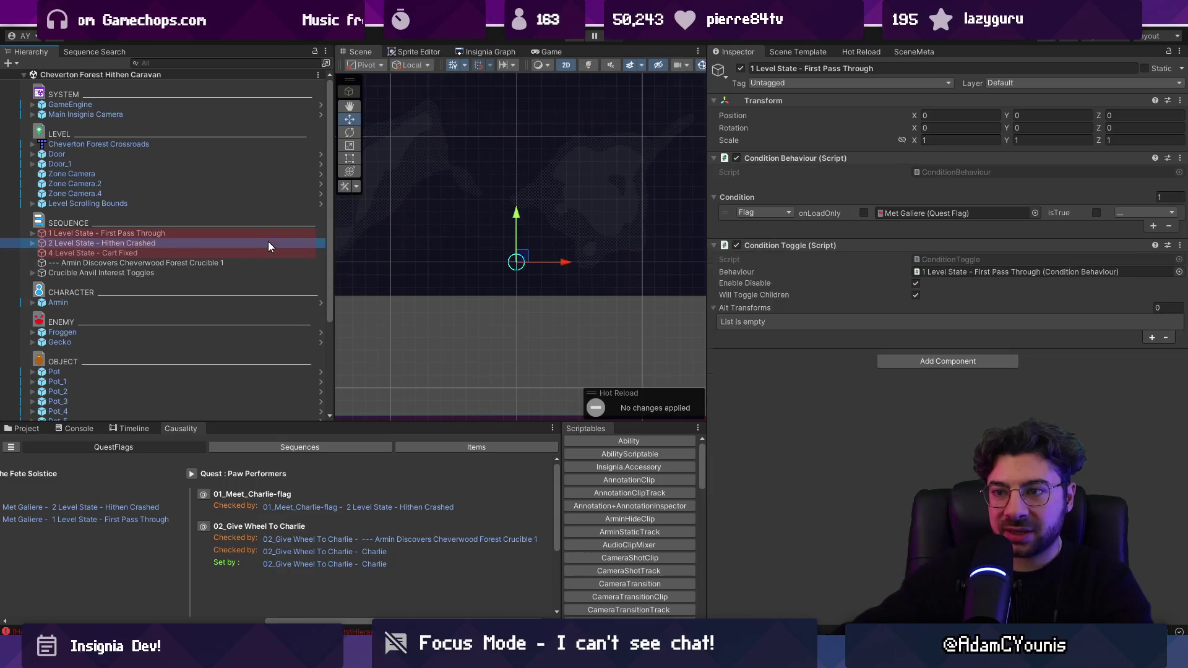
left_click(268, 253)
mouse_move(330, 248)
left_mouse_down()
mouse_move(411, 246)
mouse_move(304, 241)
left_mouse_up()
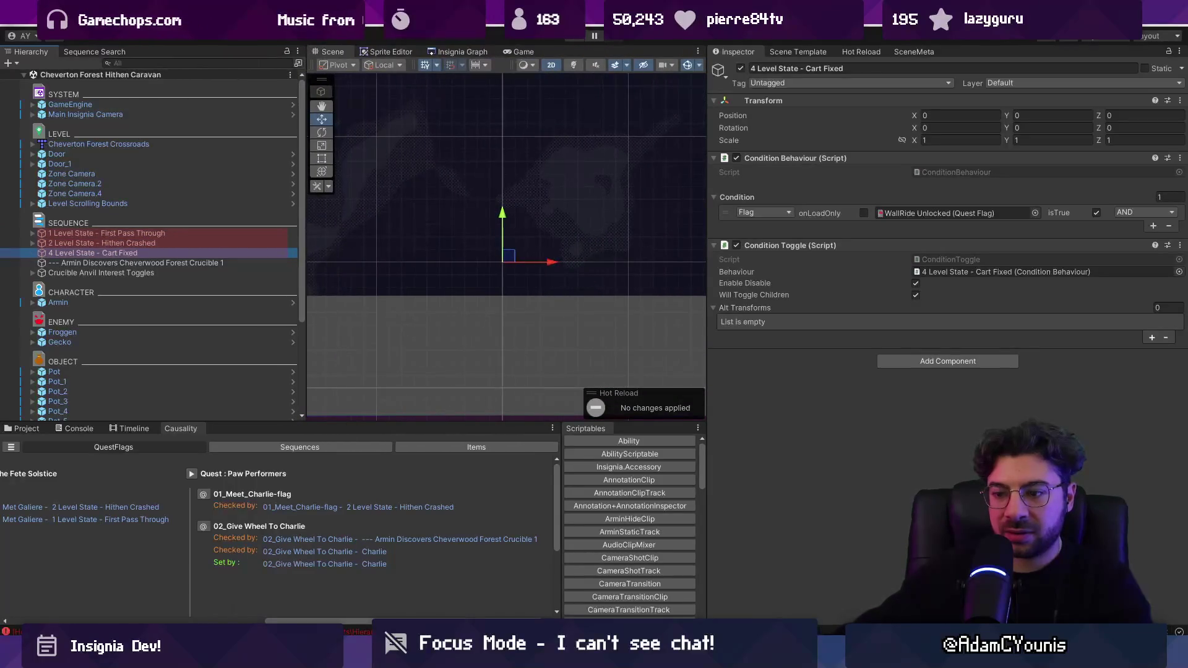
key("alt+Tab")
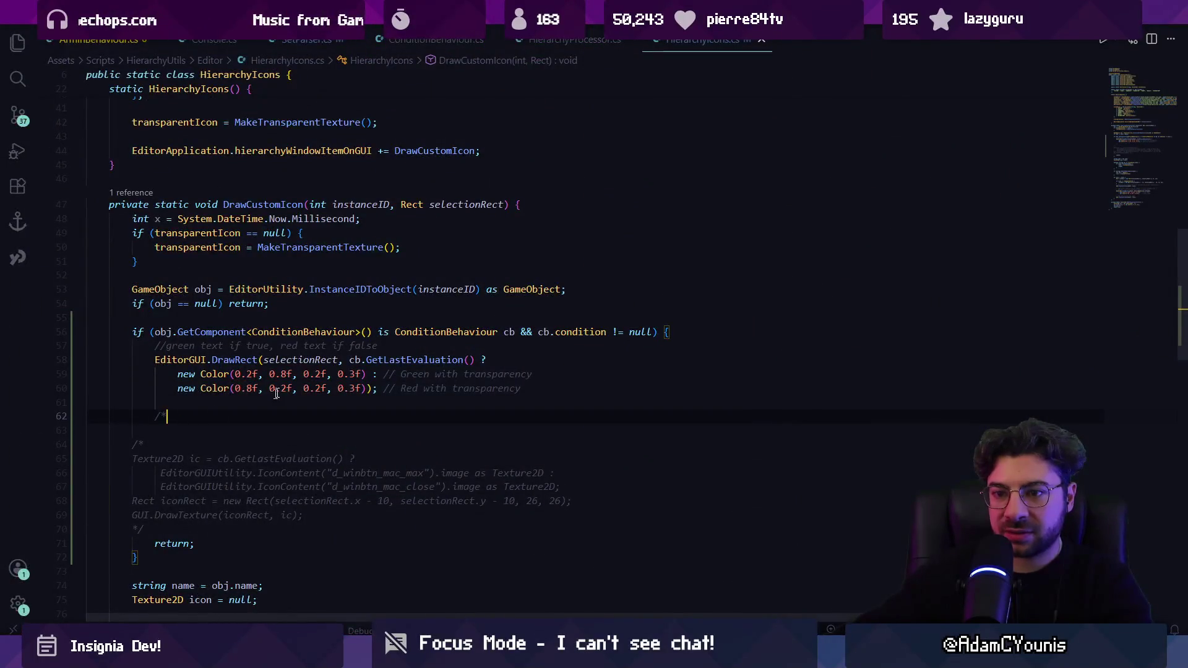
Delete the leftover commented icon code and return to Unity
key("shift+Down")
key("shift+Down")
key("shift+Down")
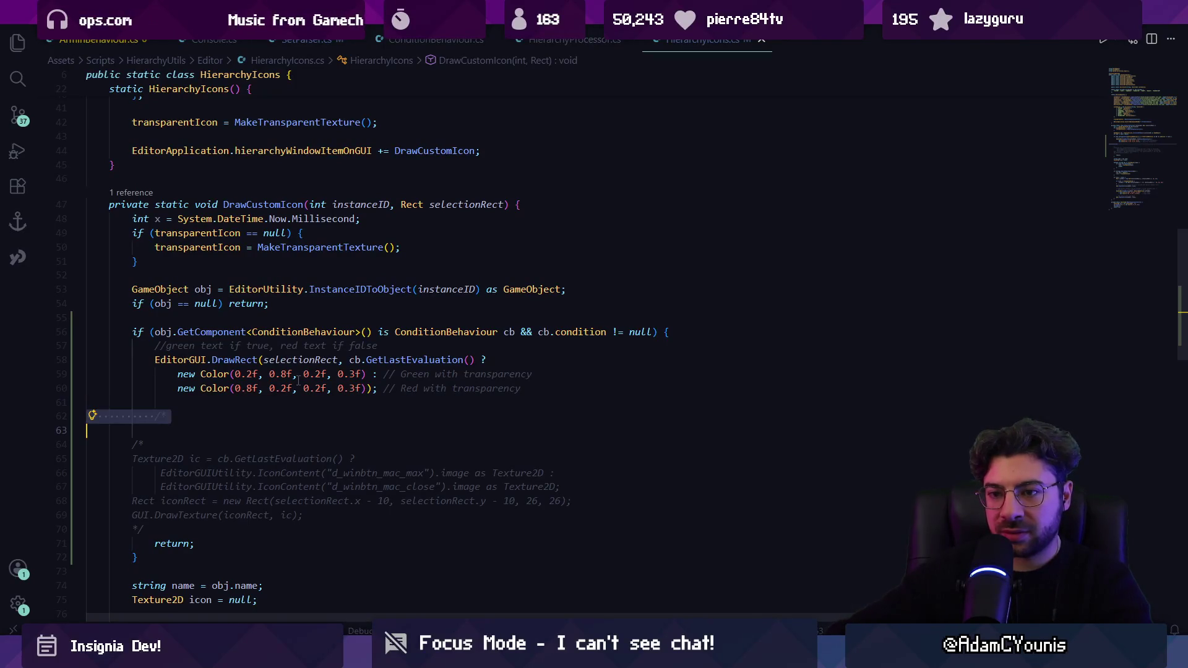
key("Delete")
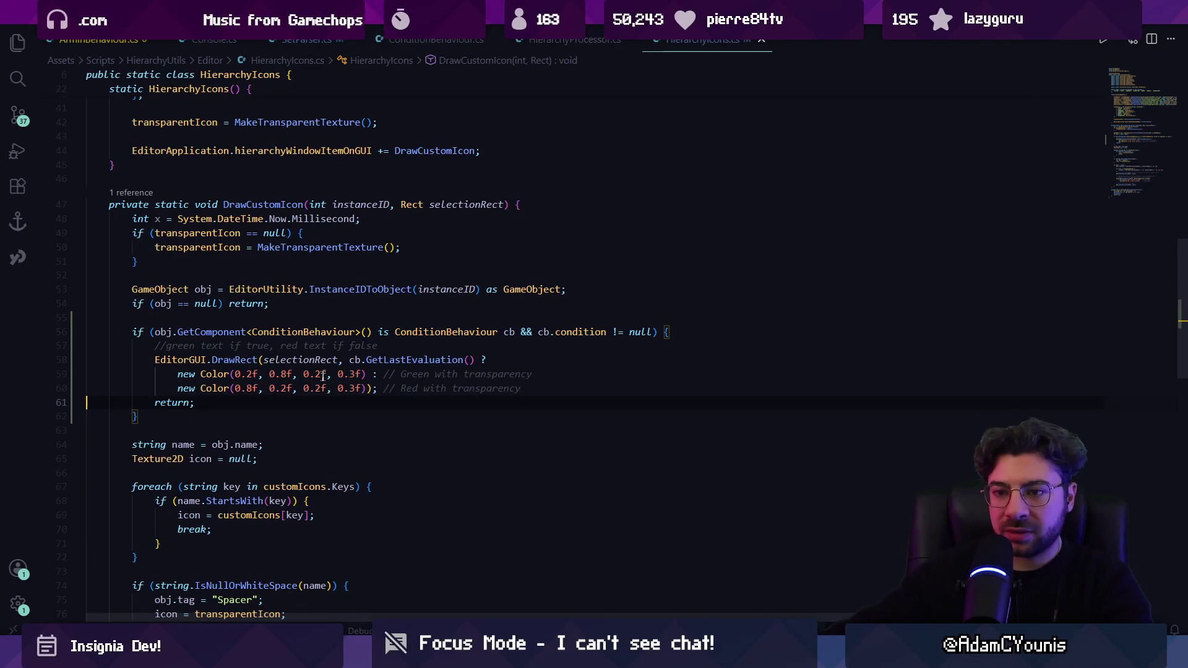
key("alt+Tab")
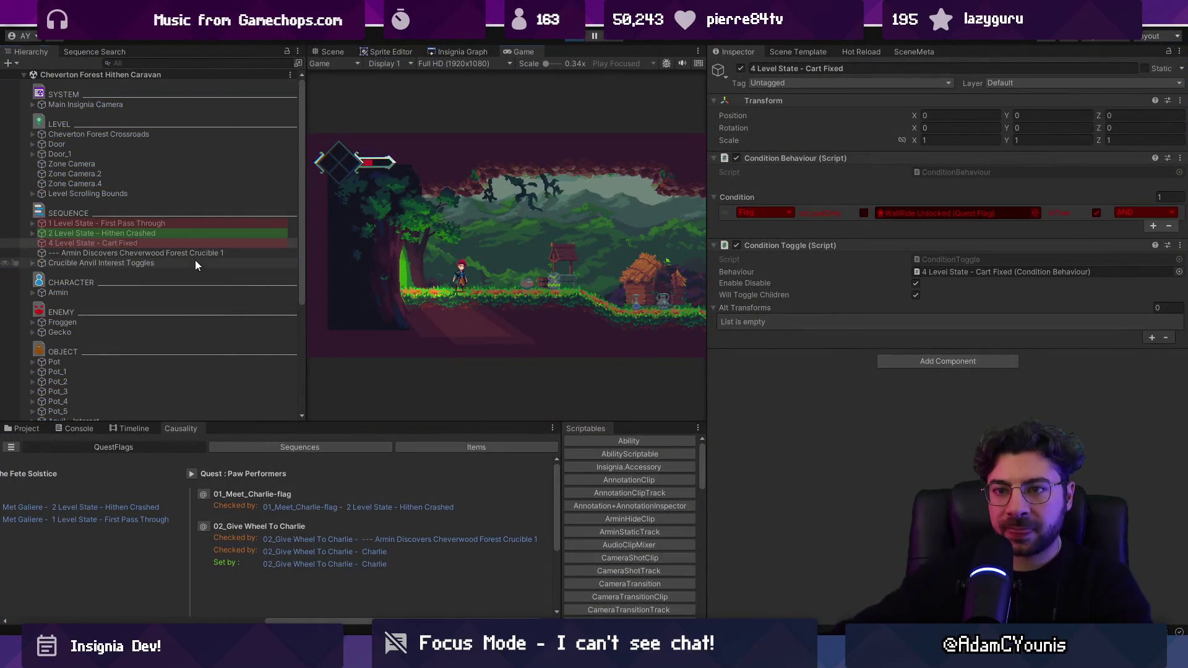
Inspect Crucible Anvil Interest Toggles, the SEQUENCE divider and 2 Level State - Hithen Crashed's conditions
left_click(196, 263)
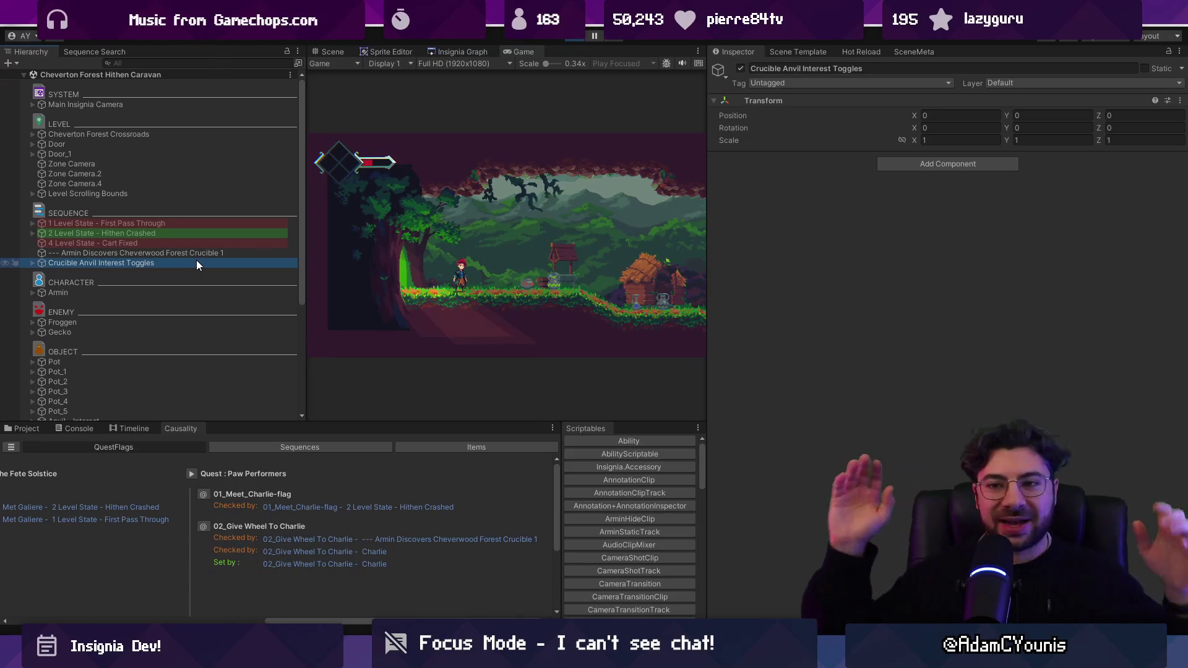
left_click(206, 210)
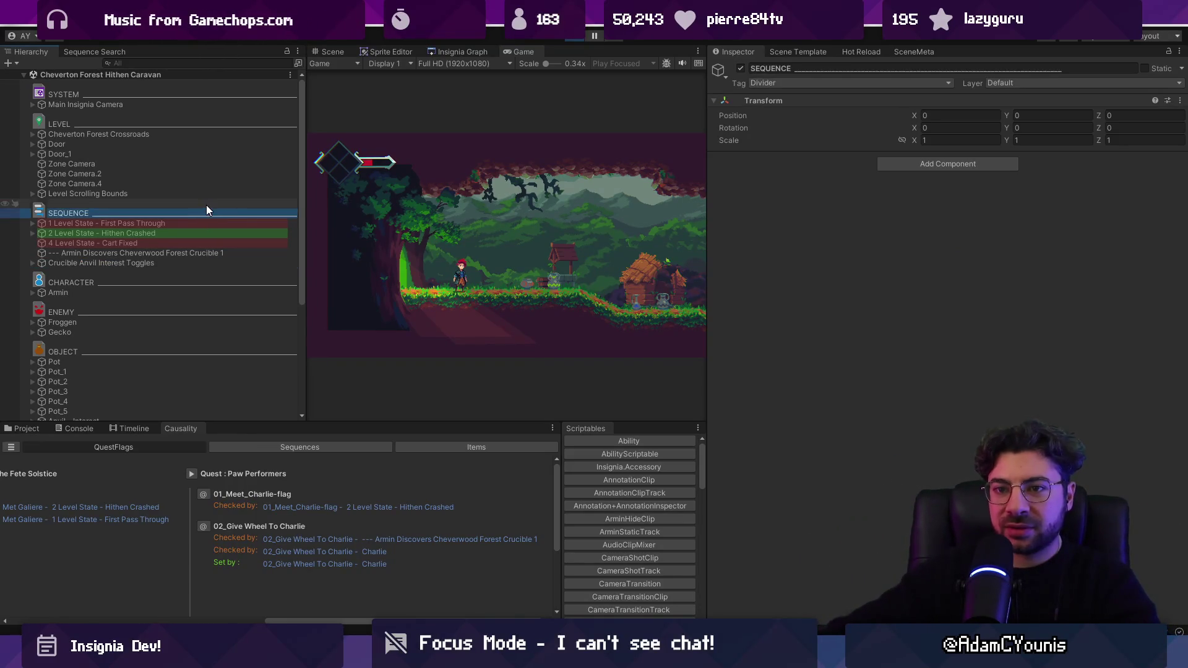
left_click(206, 194)
left_click(238, 223)
left_click(242, 233)
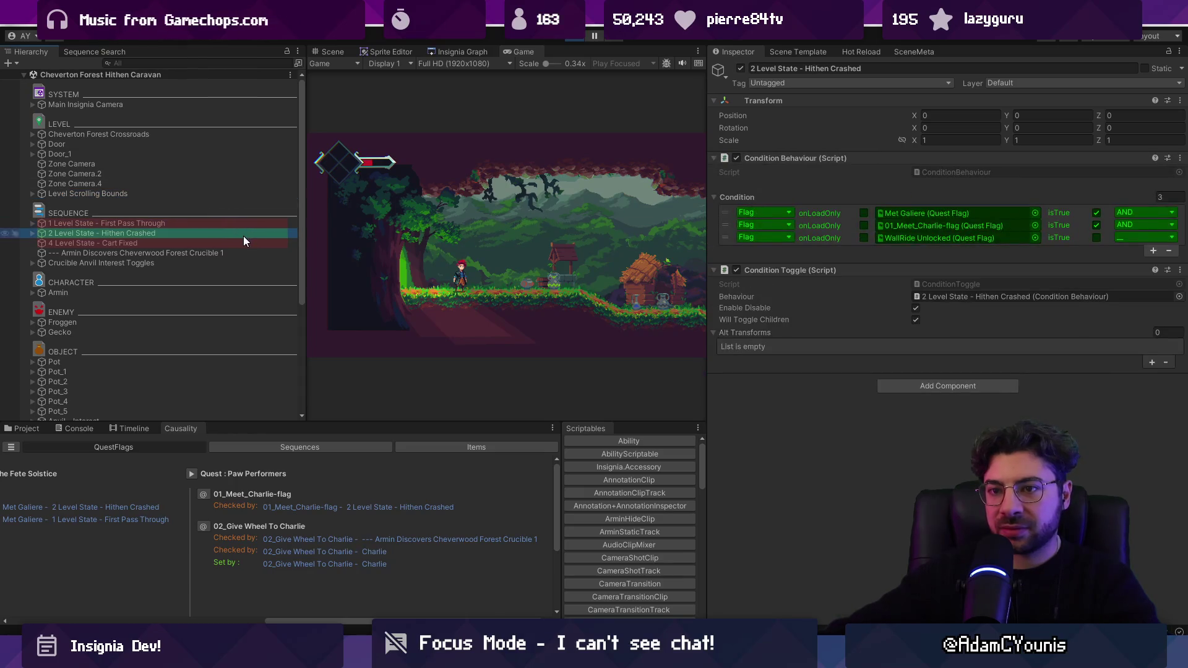
Expand and collapse 1 Level State, stop Play mode, and bring up the Insignia Graph
left_click(33, 223)
left_click(34, 224)
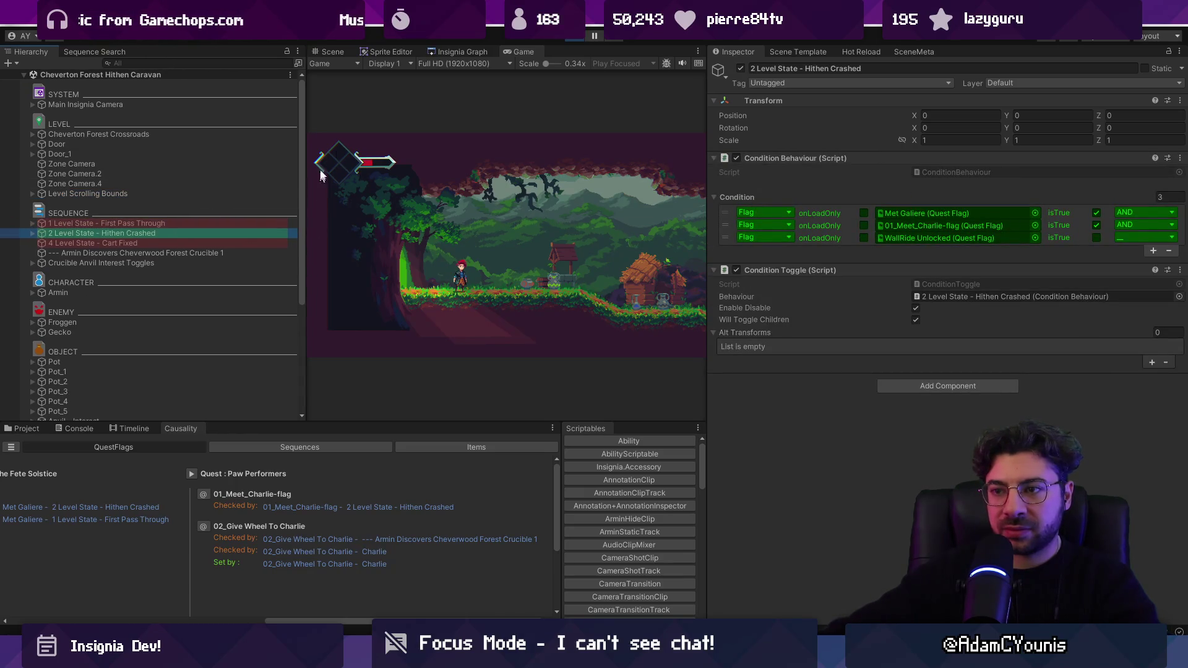
left_click(570, 38)
left_click(428, 51)
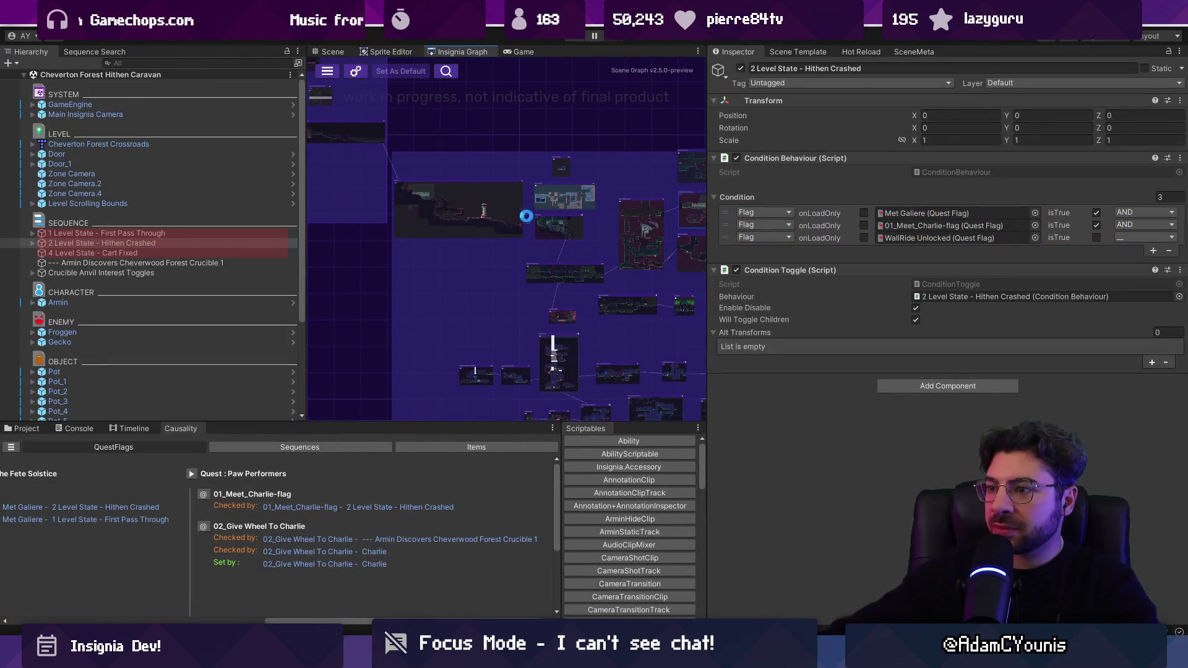
Widen the room graph, open Cheverton Hall from it, stop play and inspect GameEngine
left_click_drag(706, 240, 900, 239)
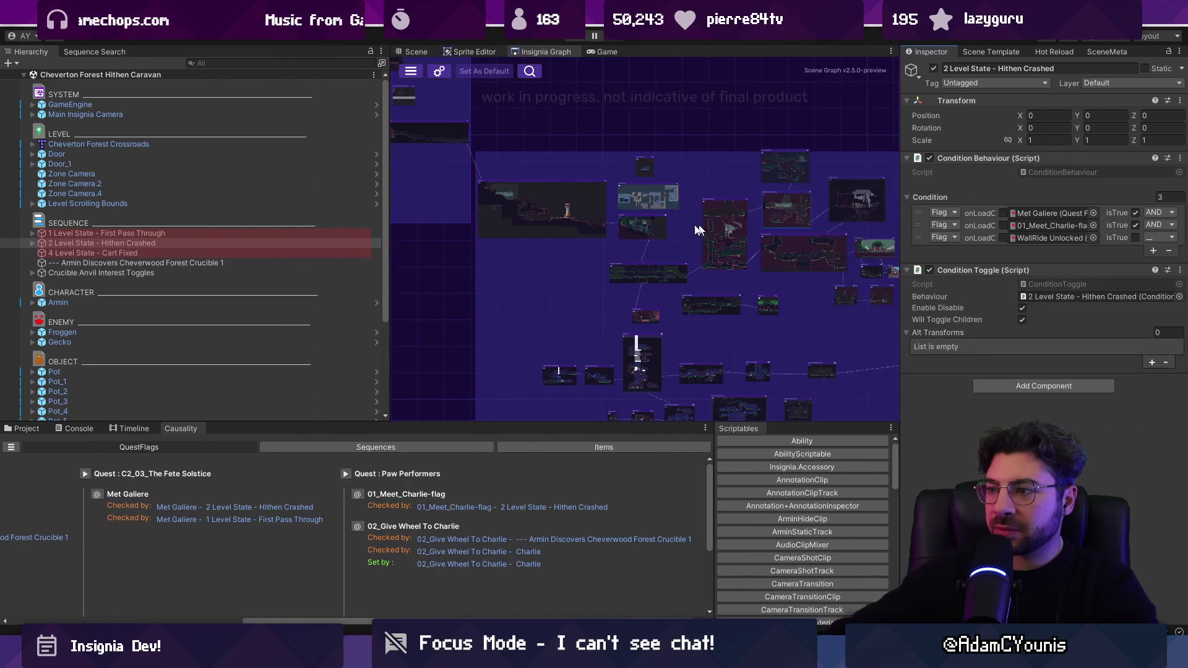
double_click(803, 278)
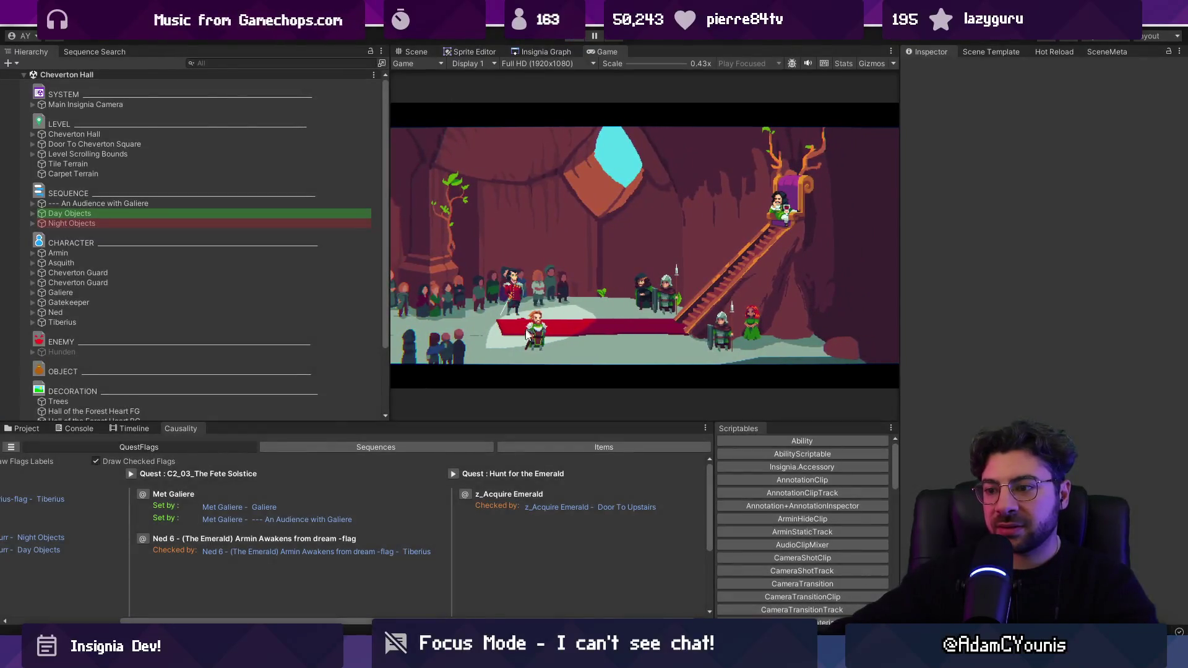
key("ctrl+p")
left_click(172, 105)
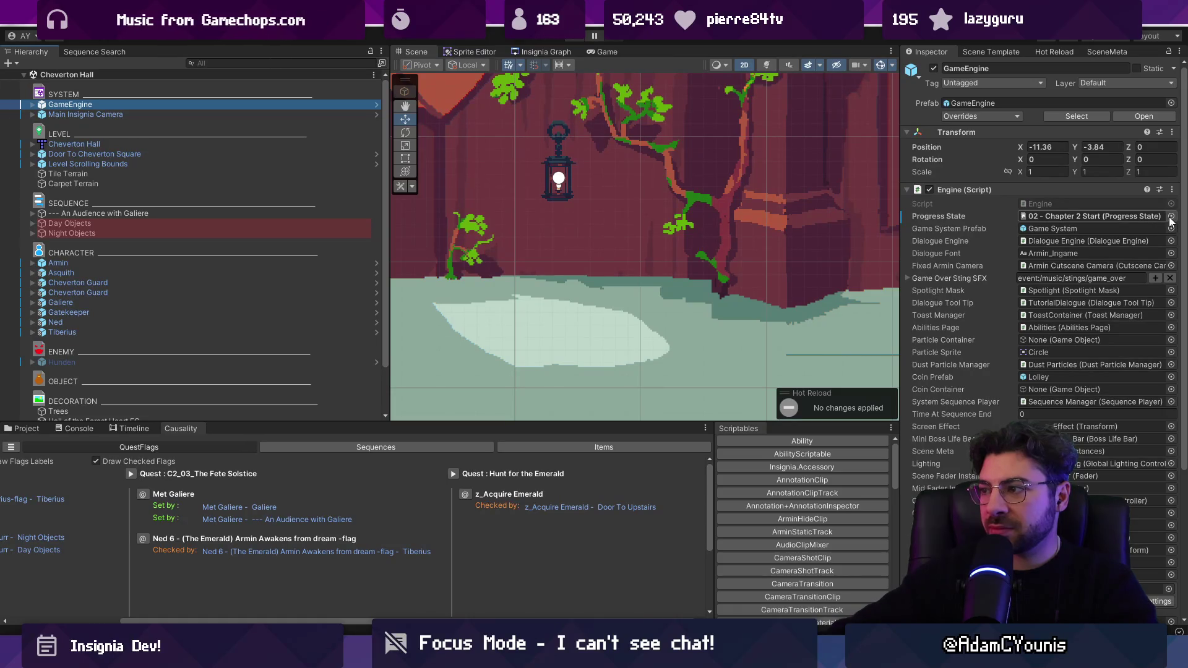
Return to the Insignia Graph, narrow the Hierarchy to widen it, and check HierarchyIcons.cs
left_click(561, 54)
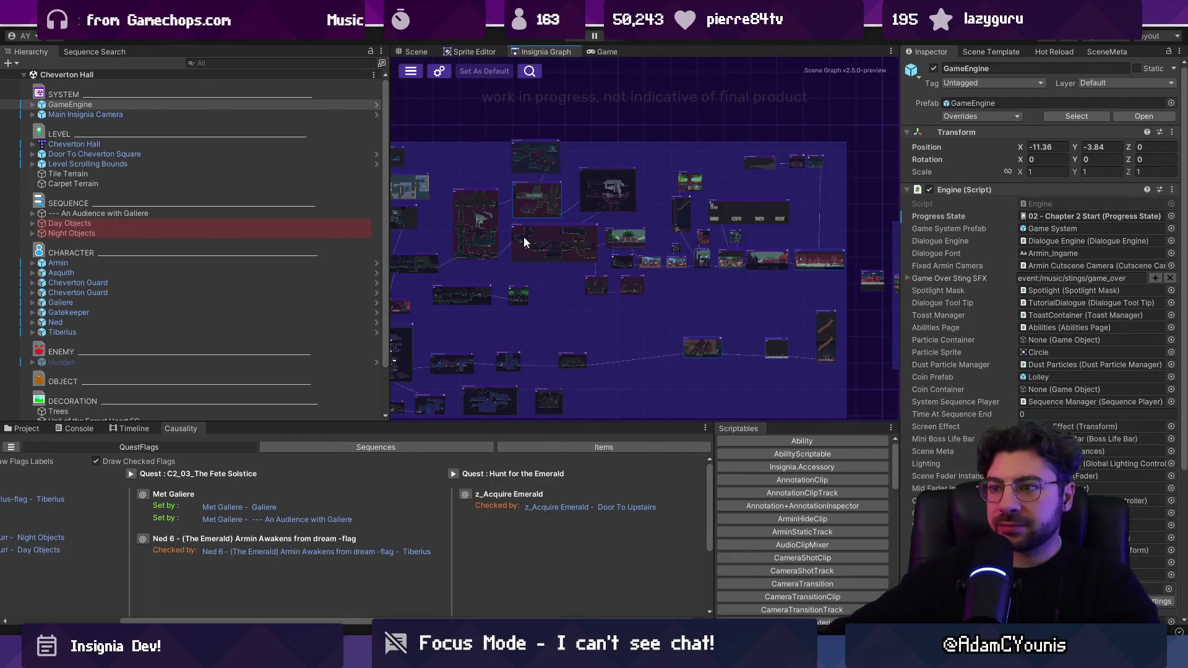
left_click_drag(384, 224, 292, 216)
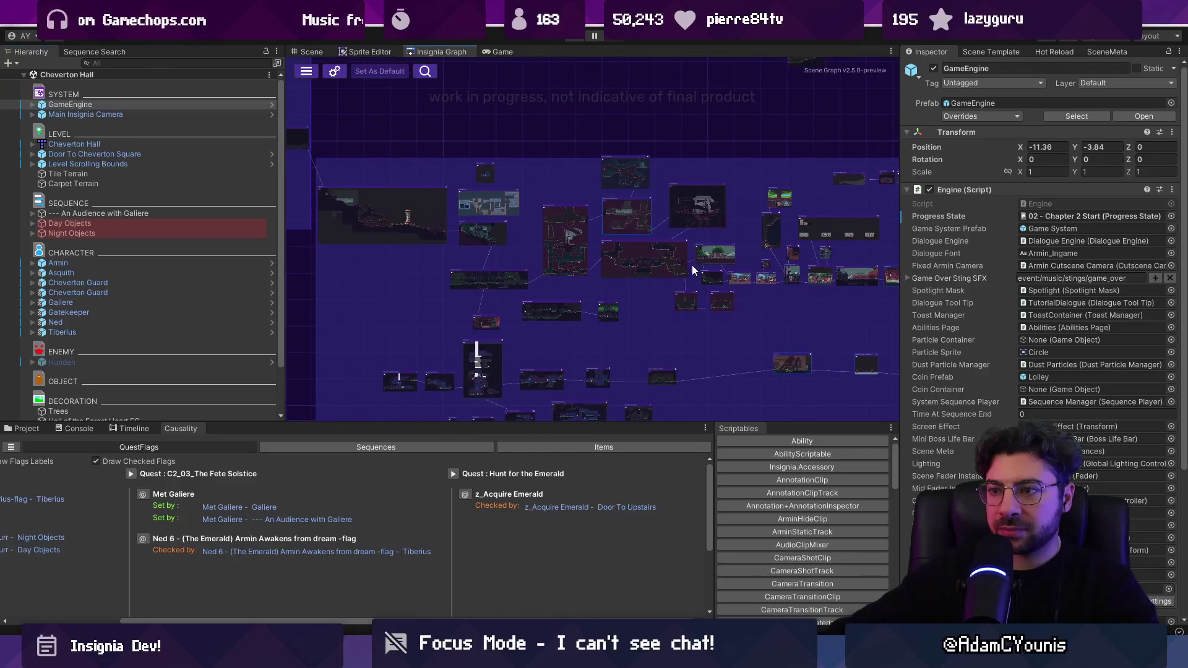
scroll(654, 258, "down", 2)
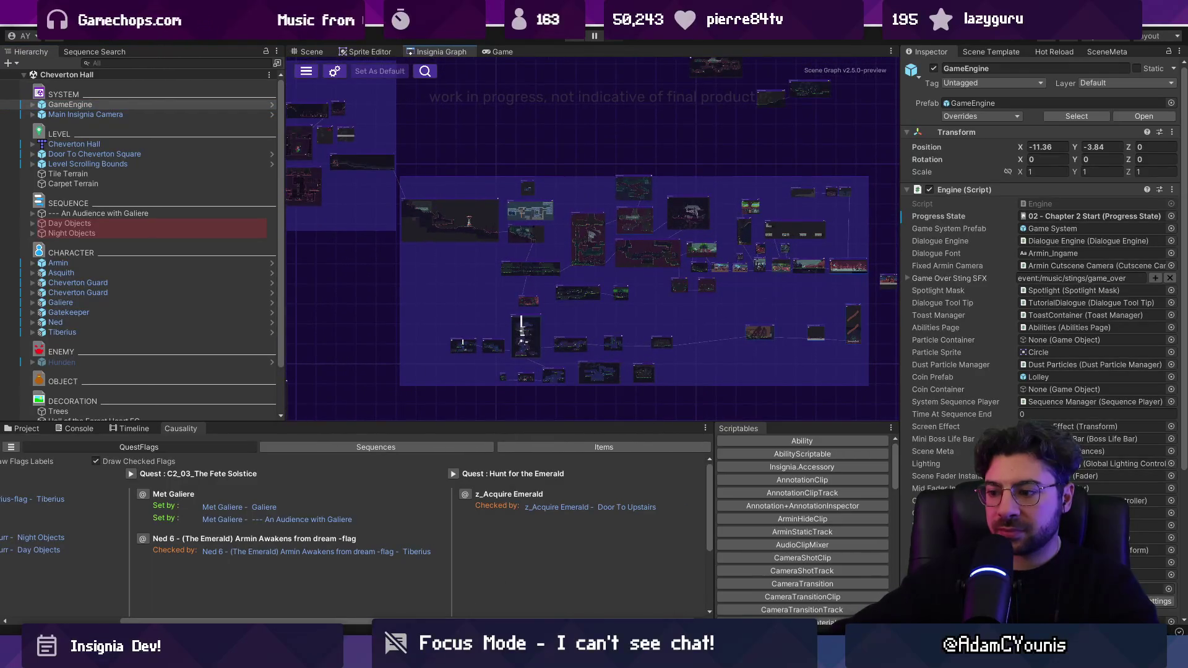
key("alt+Tab")
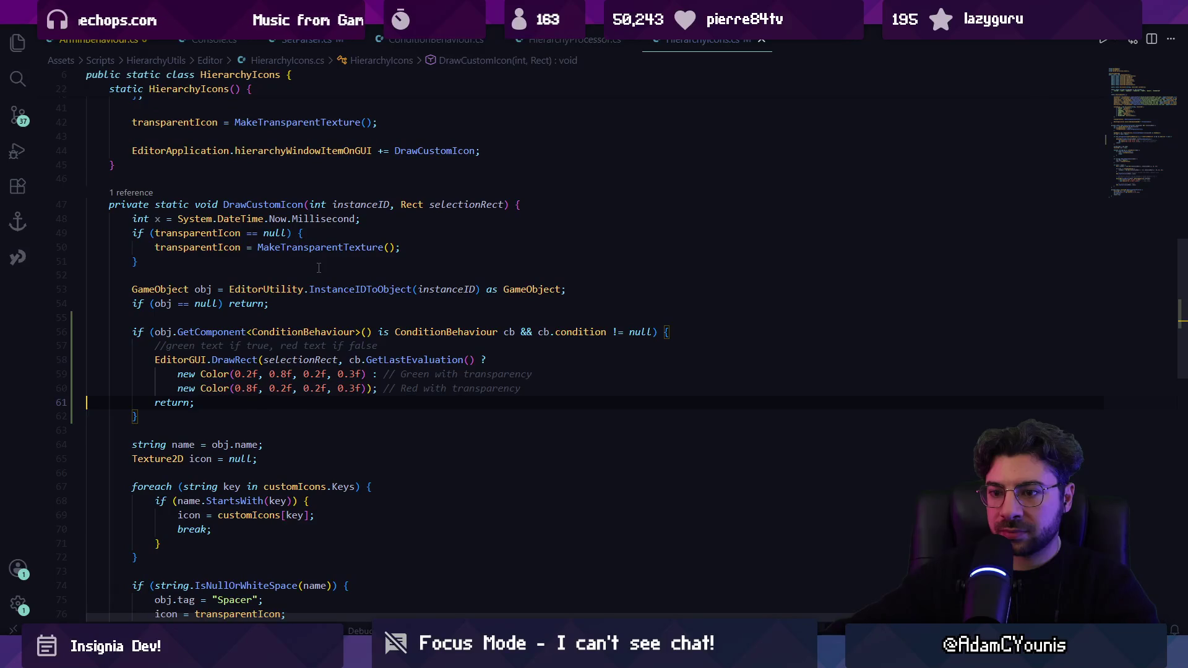
mouse_move(390, 656)
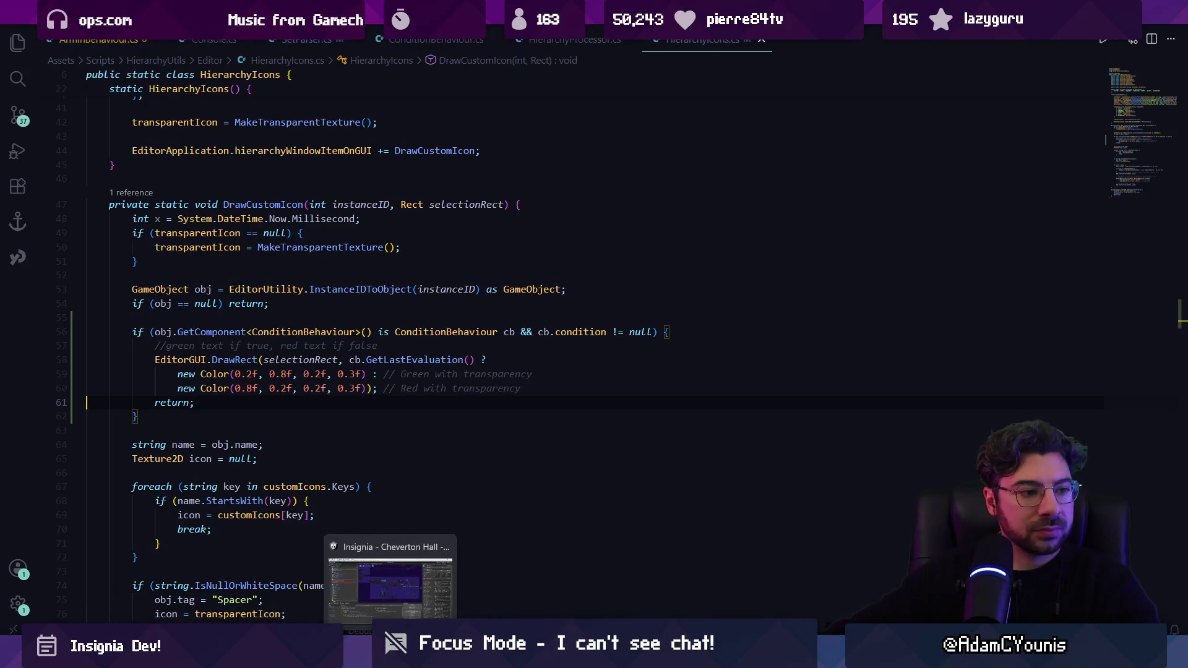
left_click(389, 593)
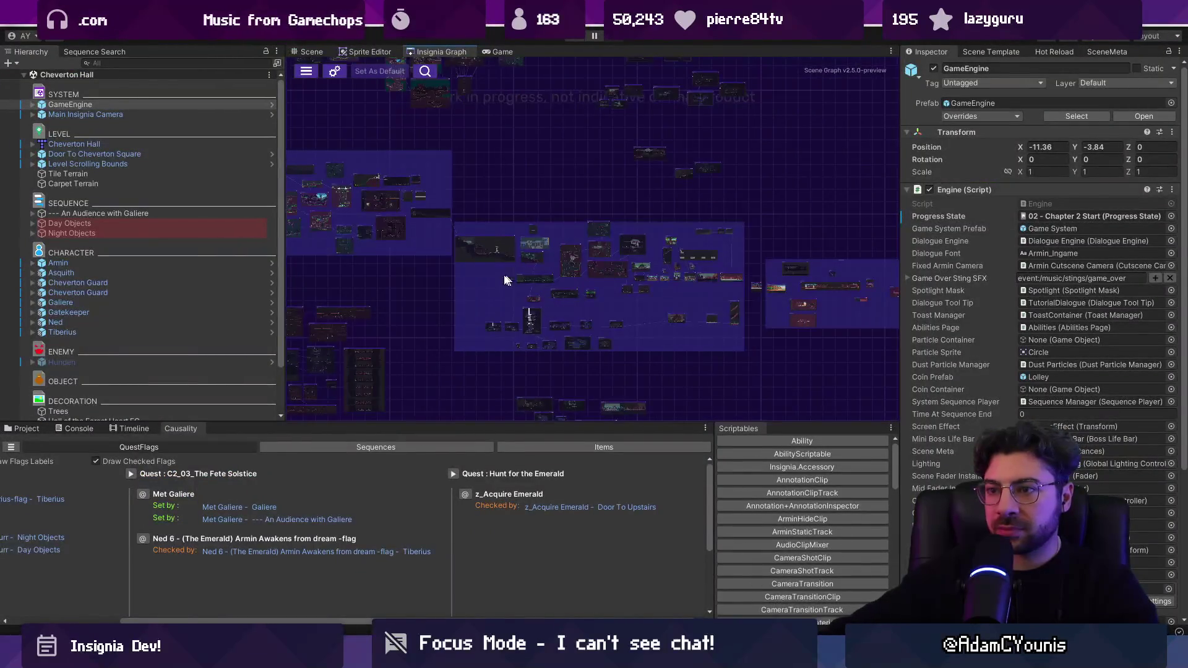
scroll(680, 310, "up", 3)
scroll(725, 316, "up", 5)
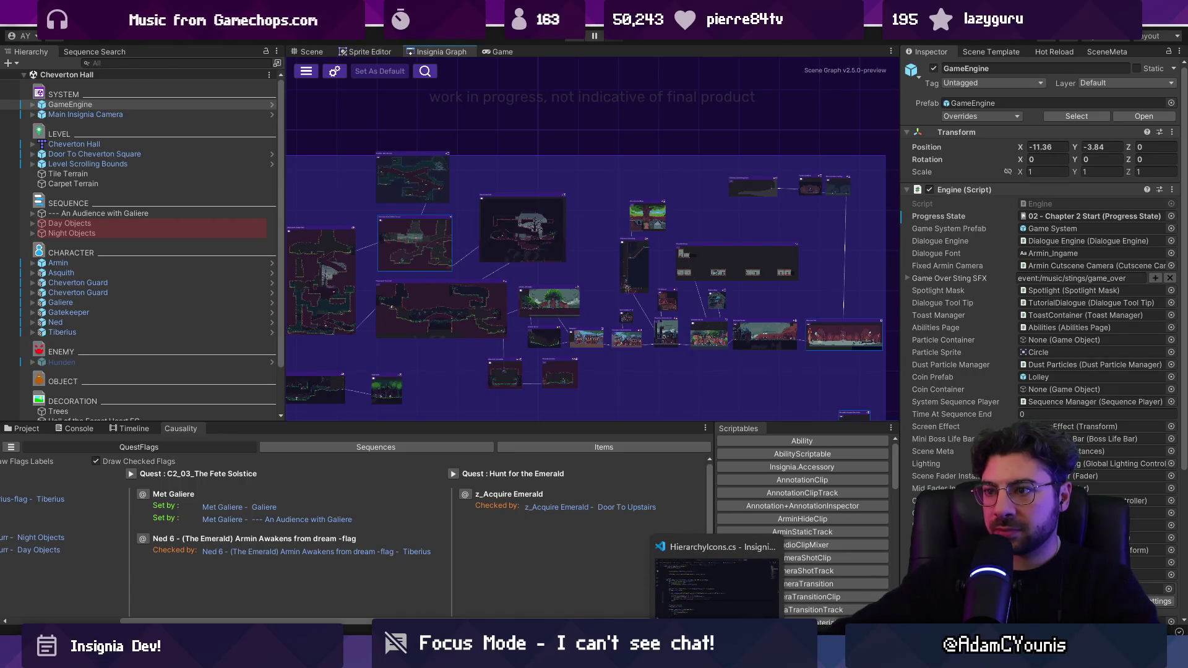
Glance at HierarchyIcons.cs again, then open the Cheverton Forest Hithen Caravan scene from the graph
left_click(703, 575)
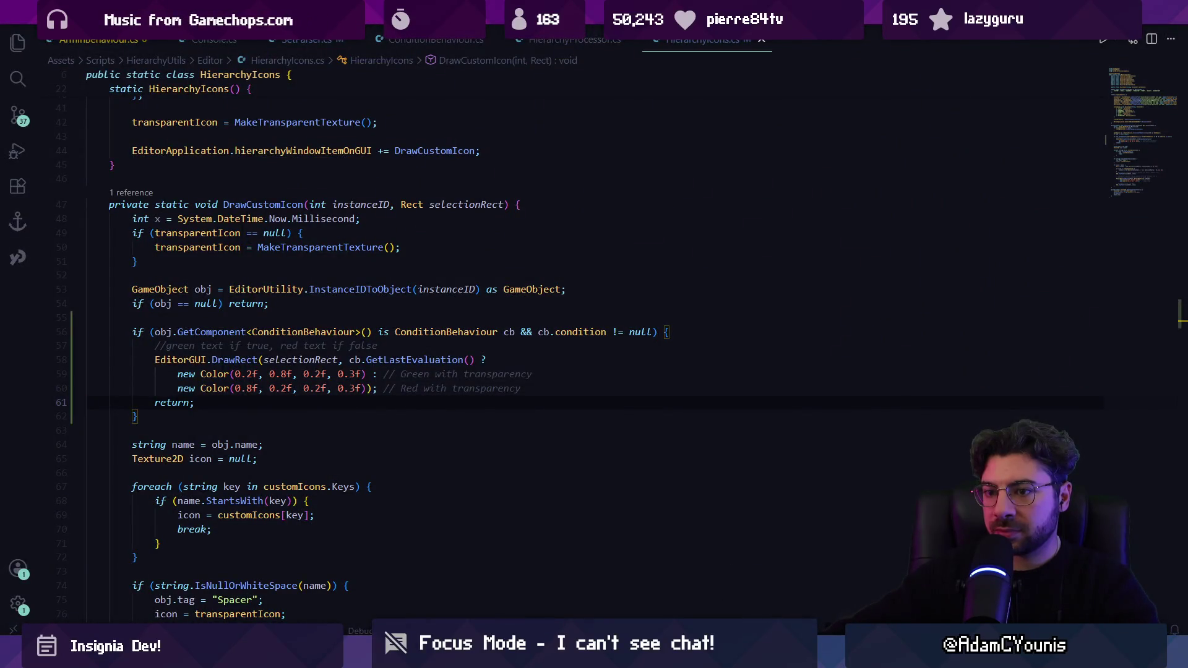
key("alt+Tab")
scroll(545, 331, "down", 3)
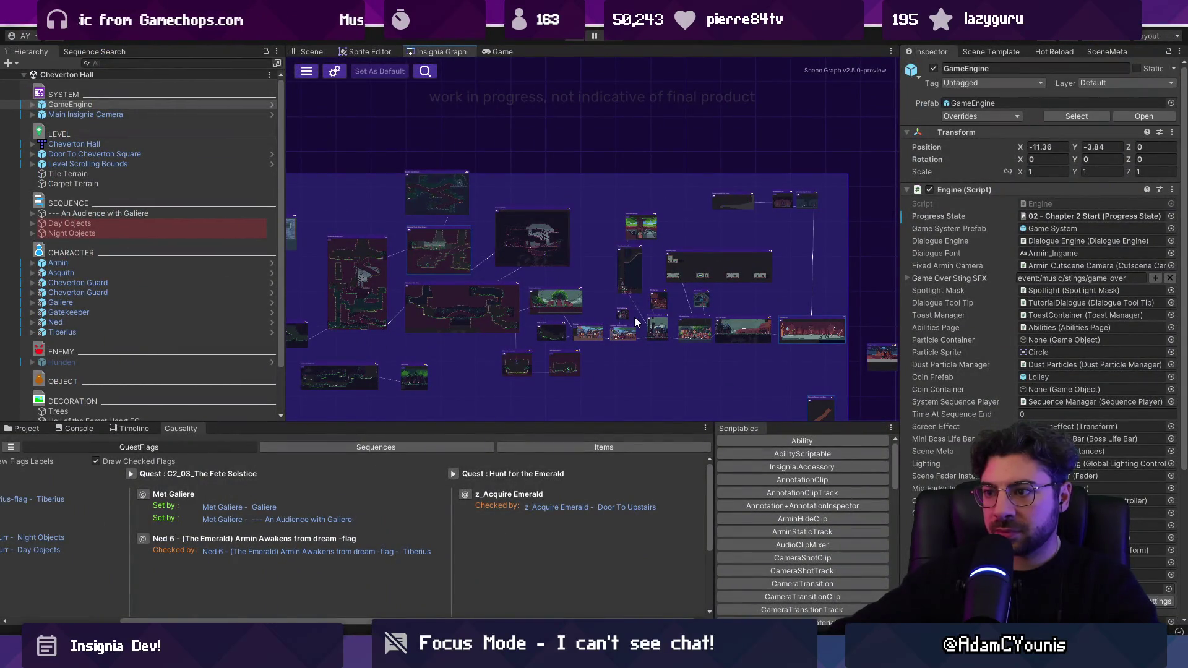
scroll(634, 317, "up", 2)
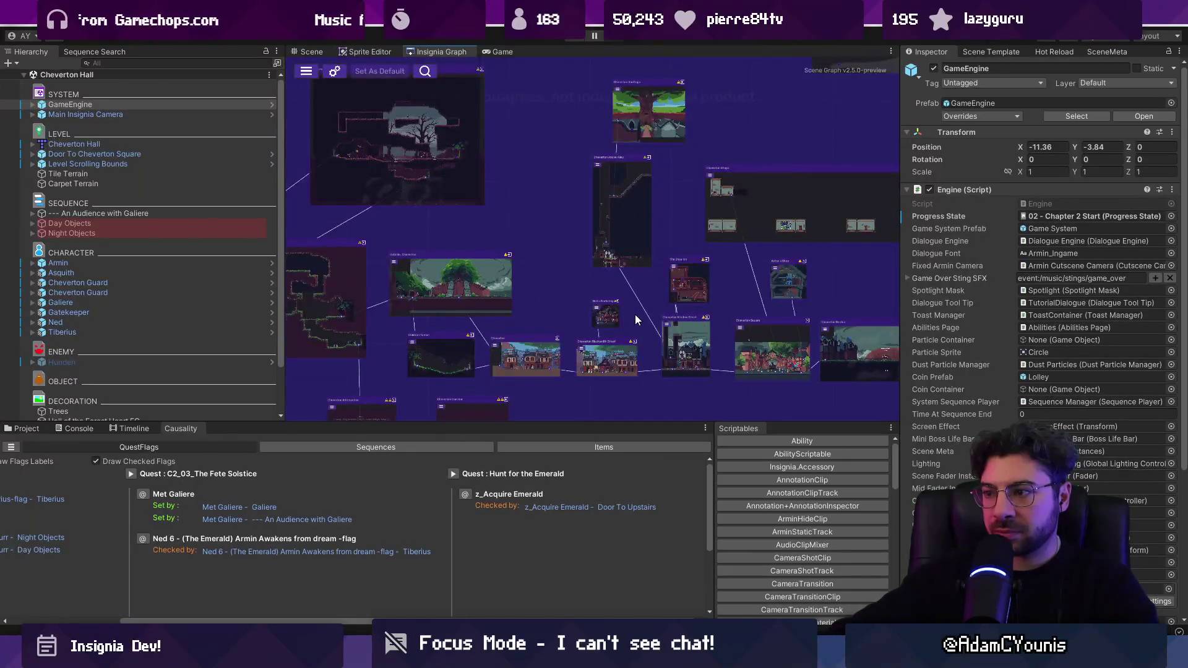
scroll(633, 316, "up", 5)
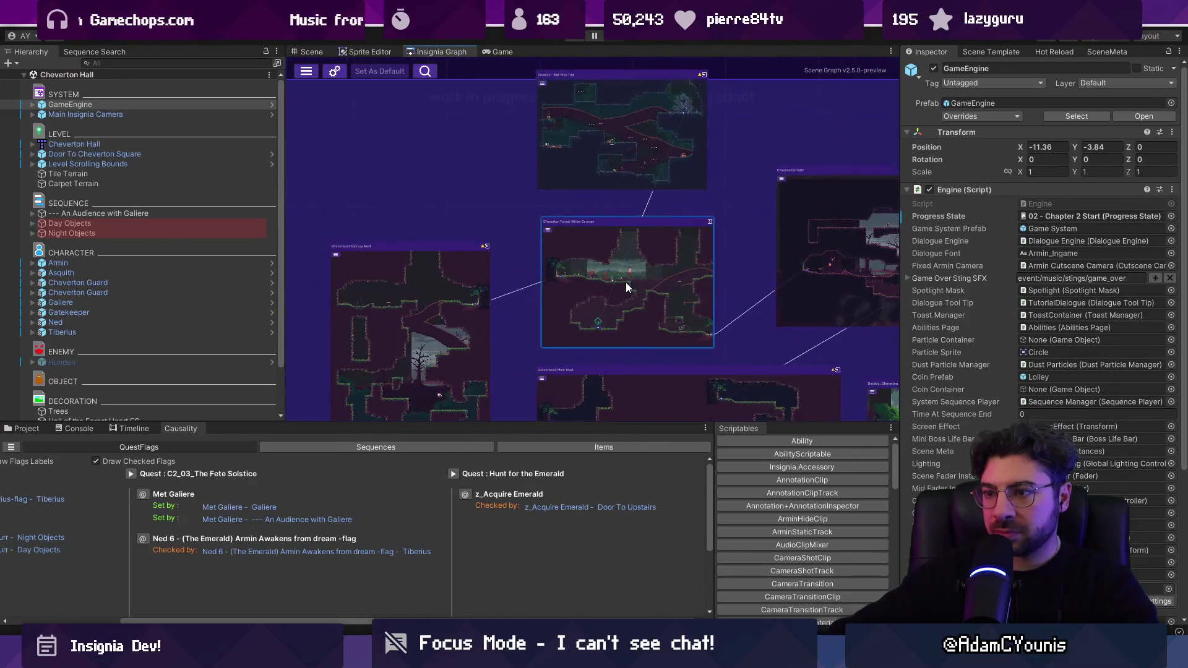
double_click(626, 283)
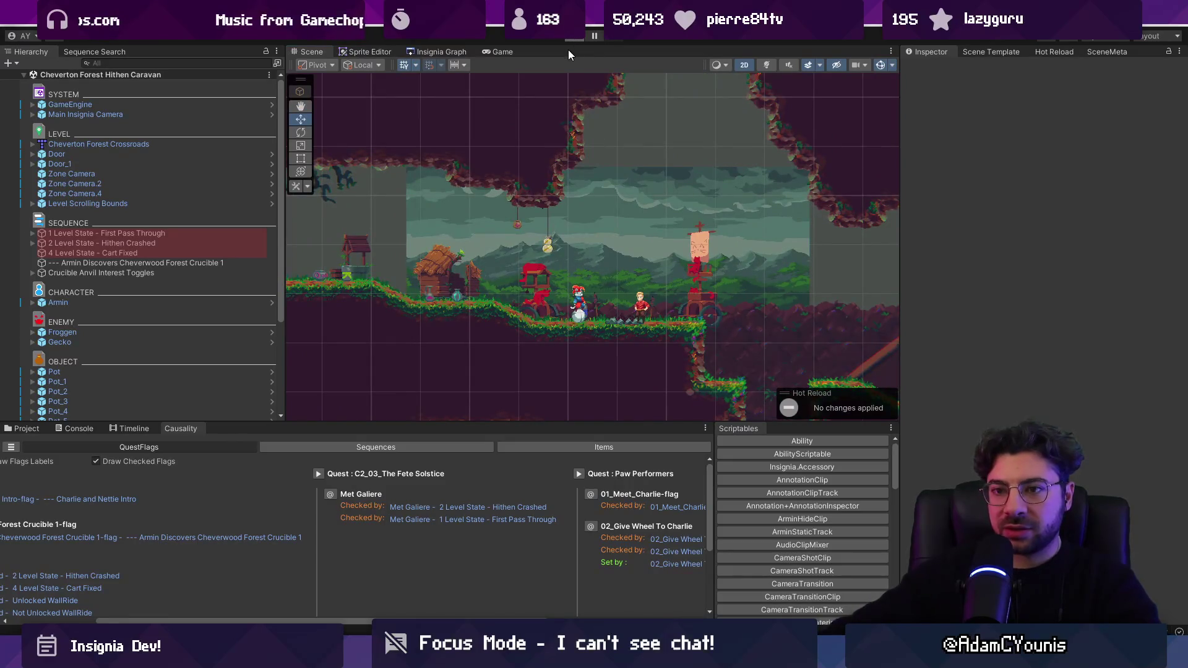
Test-play the level, walking Armin right past Charlie and inspecting Main Insignia Camera, then stop
key("ctrl+p")
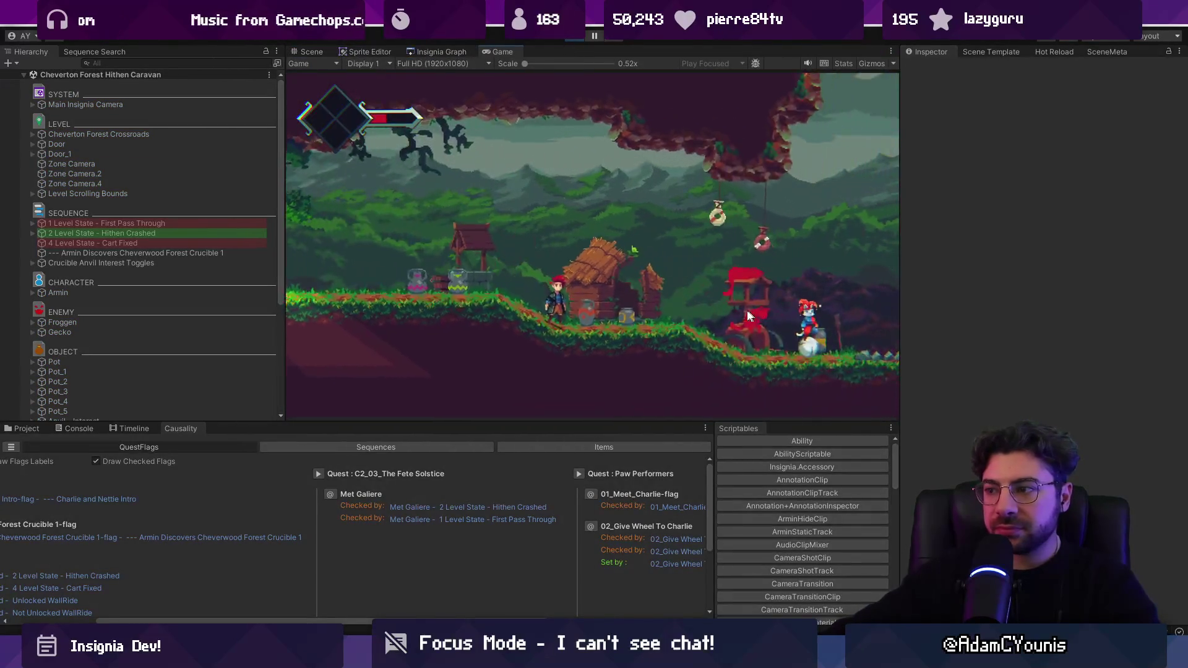
key("Right")
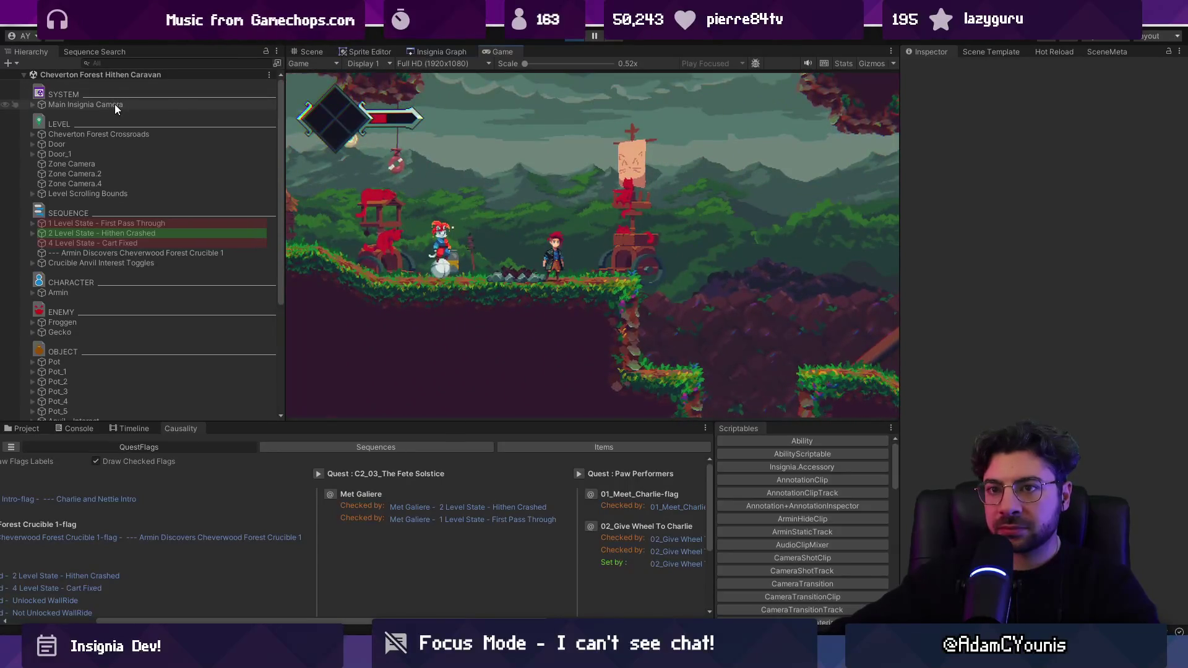
left_click(111, 105)
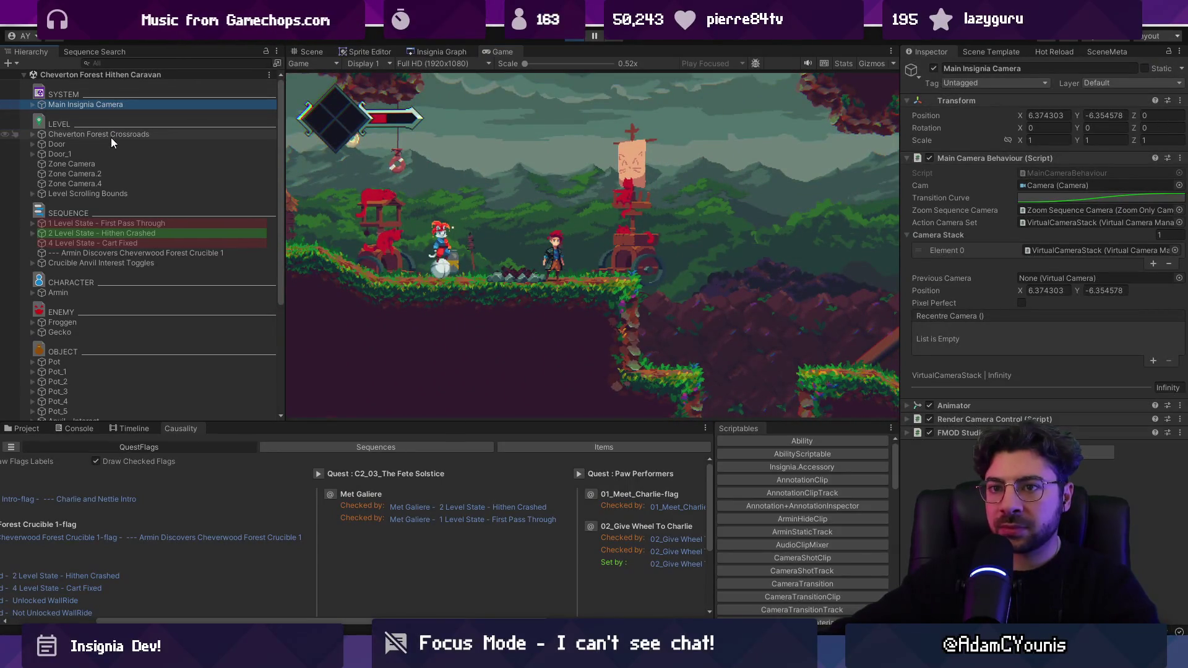
scroll(138, 220, "down", 5)
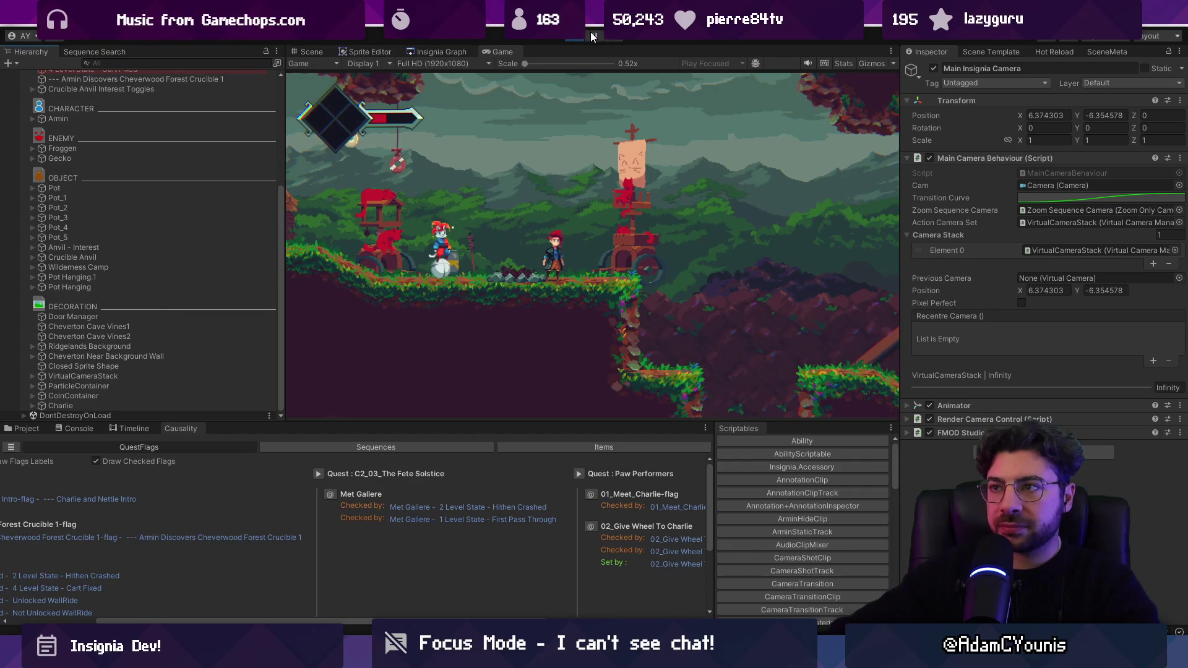
left_click(593, 31)
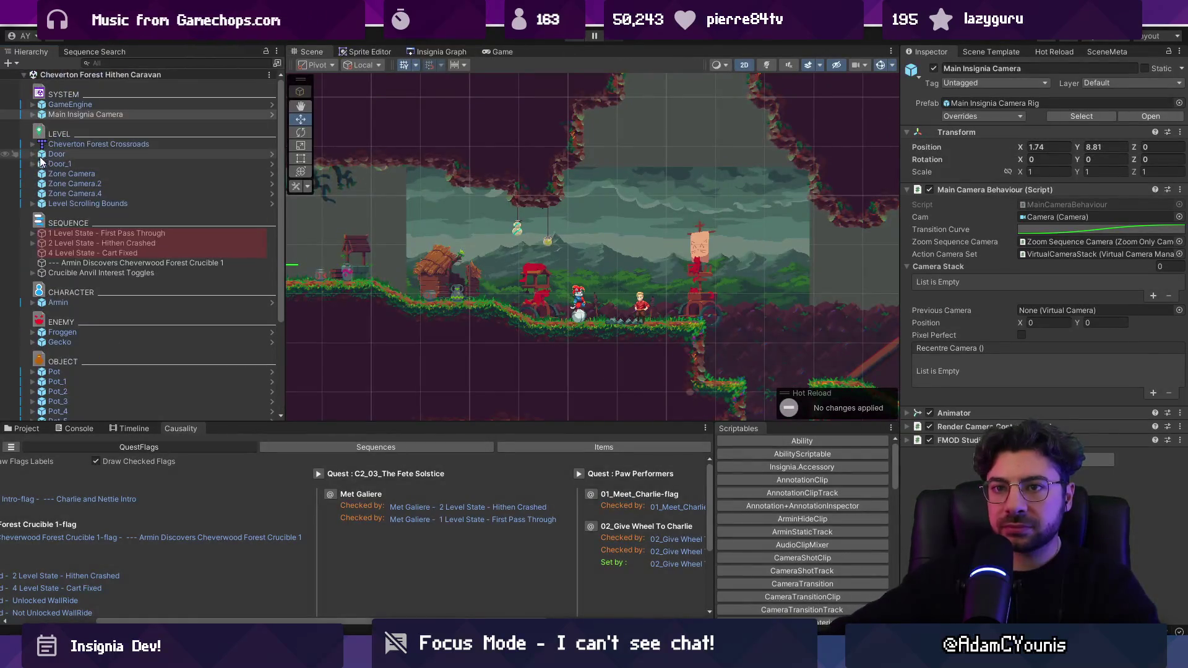
Inspect Main Insignia Camera in edit mode and open the GameEngine's progress state picker
scroll(74, 290, "down", 4)
scroll(102, 291, "up", 4)
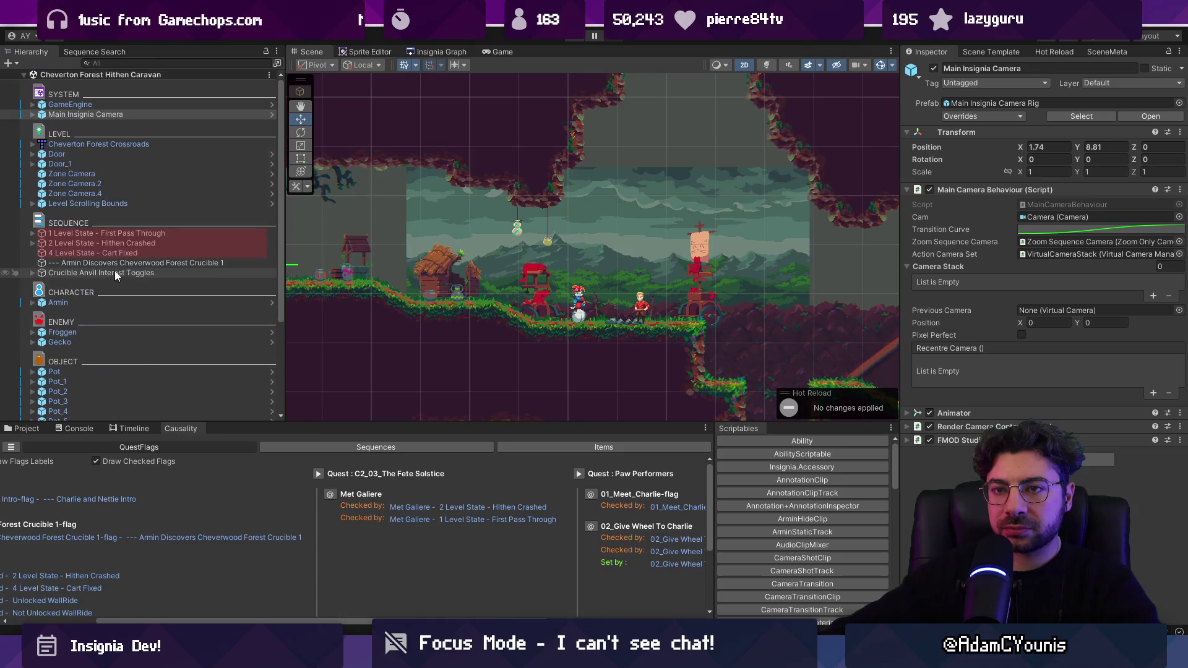
left_click(87, 104)
left_click(1172, 221)
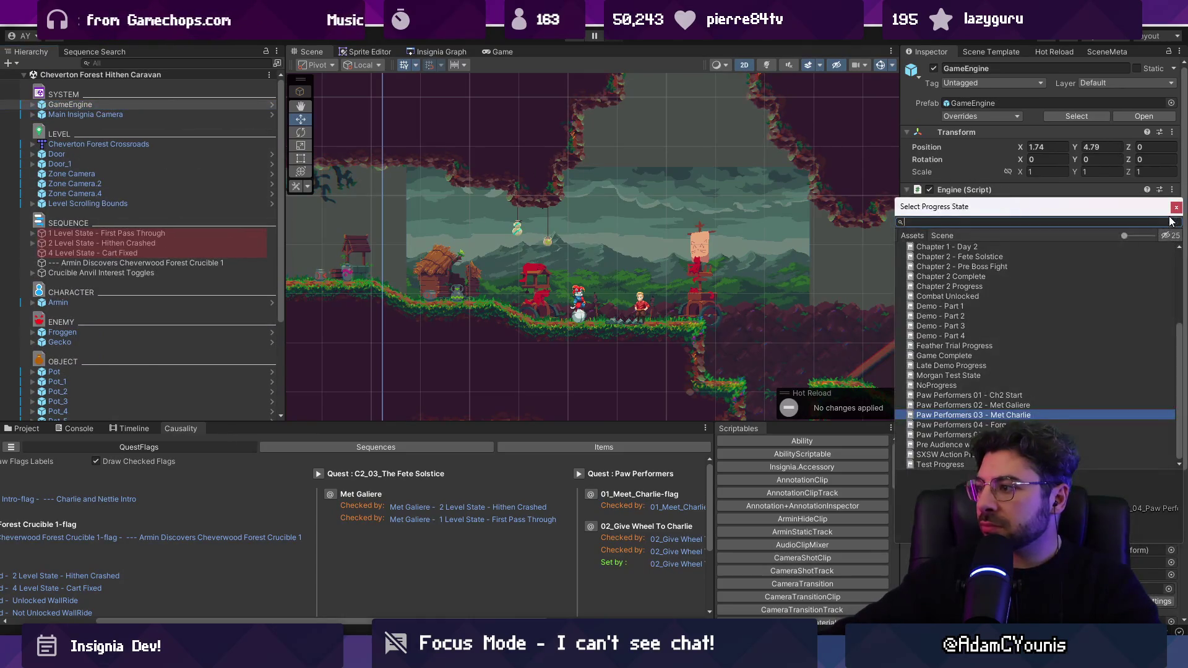
Set the progress state to Paw Performers 04 - Forged Wheel and test-run the game
key("Down")
key("Return")
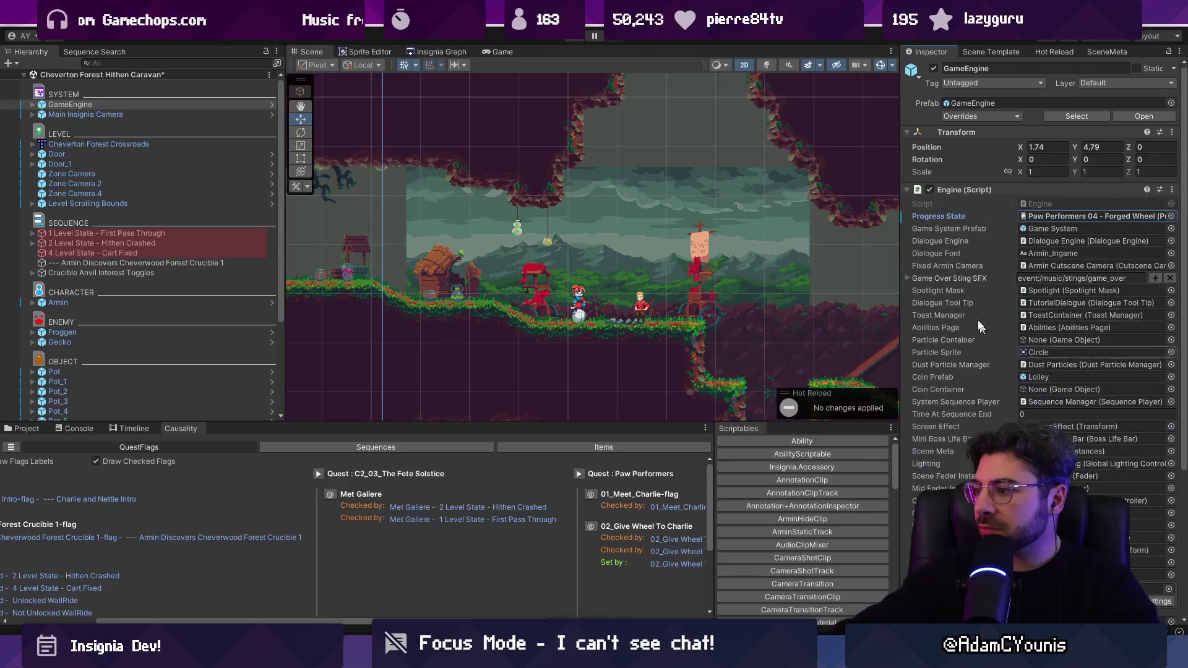
left_click(573, 39)
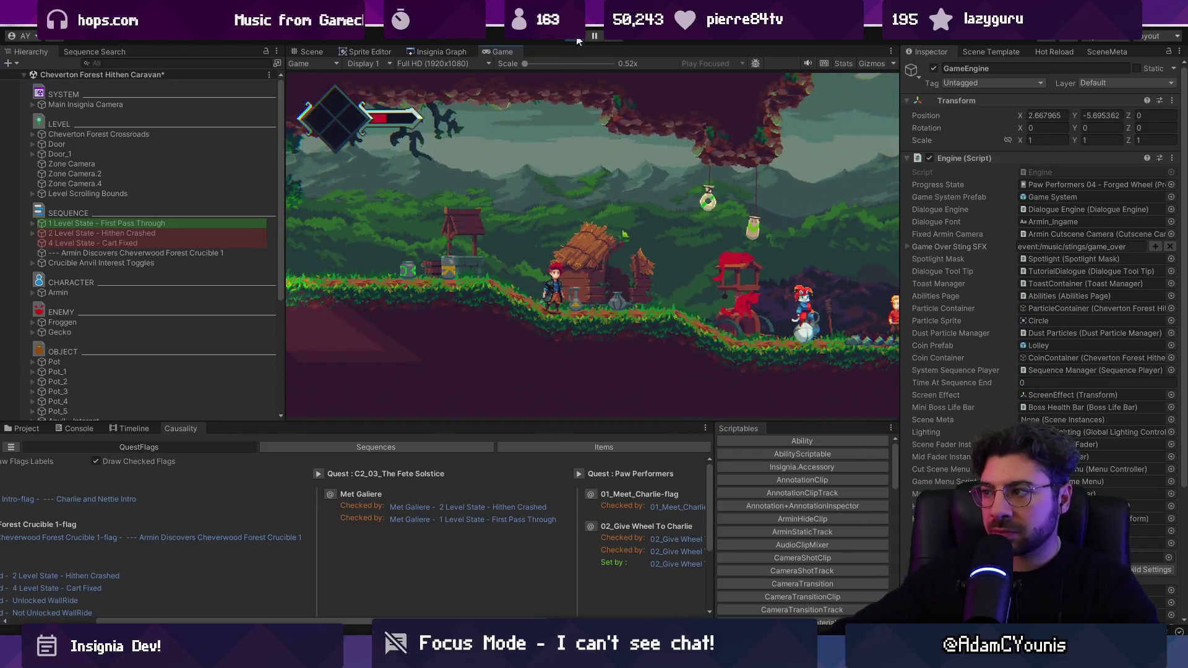
left_click(576, 37)
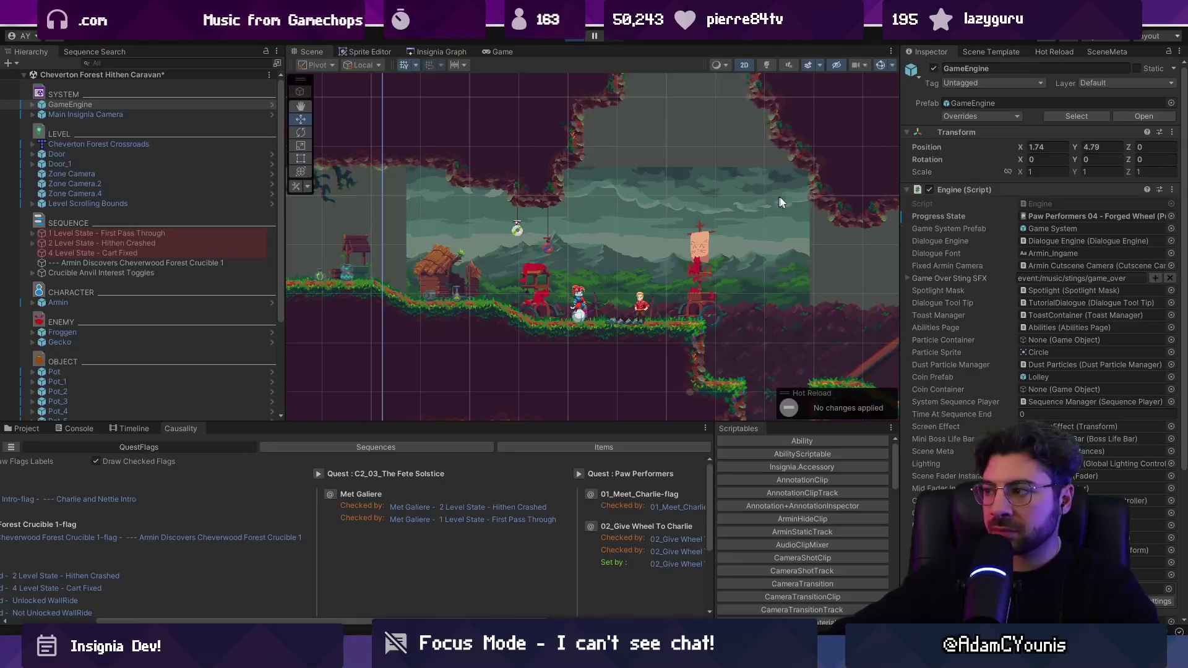
Run again to inspect and expand First Pass Through, then stop and show the Project assets
key("ctrl+p")
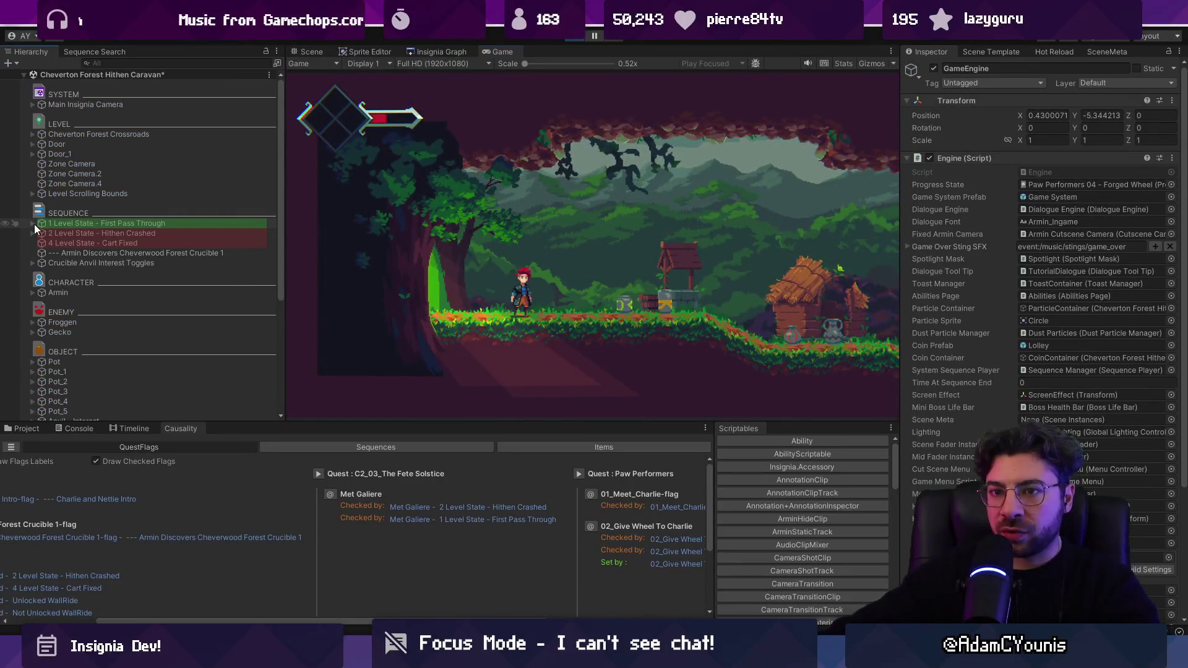
left_click(34, 224)
left_click(58, 222)
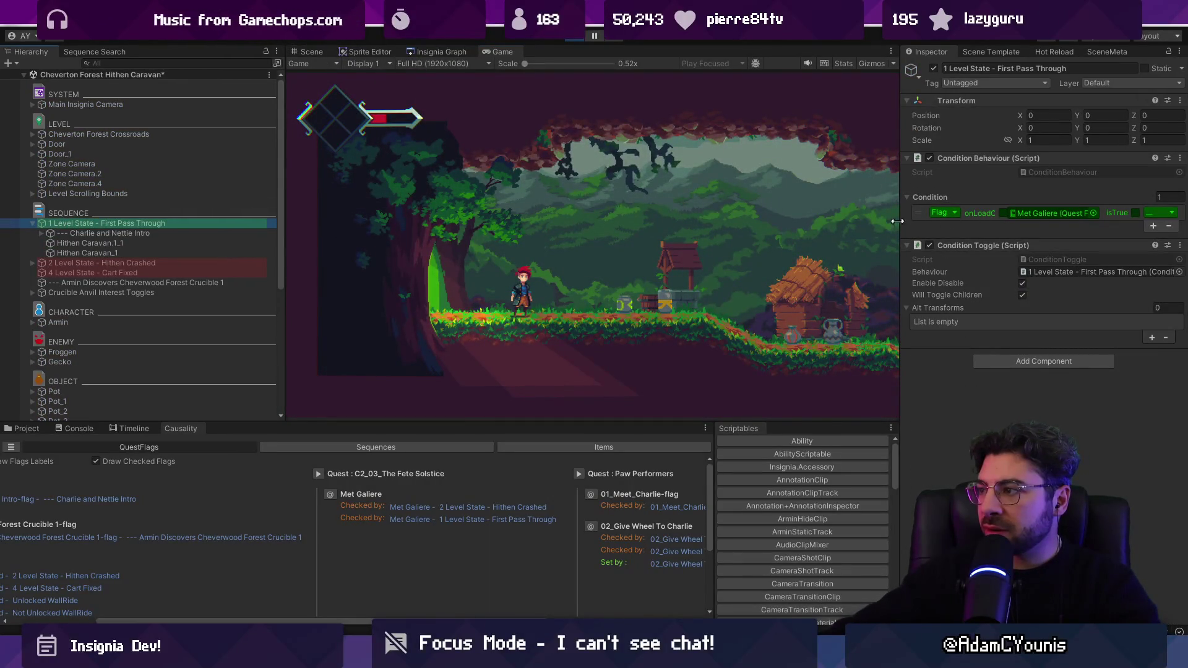
left_click(575, 37)
left_click(26, 428)
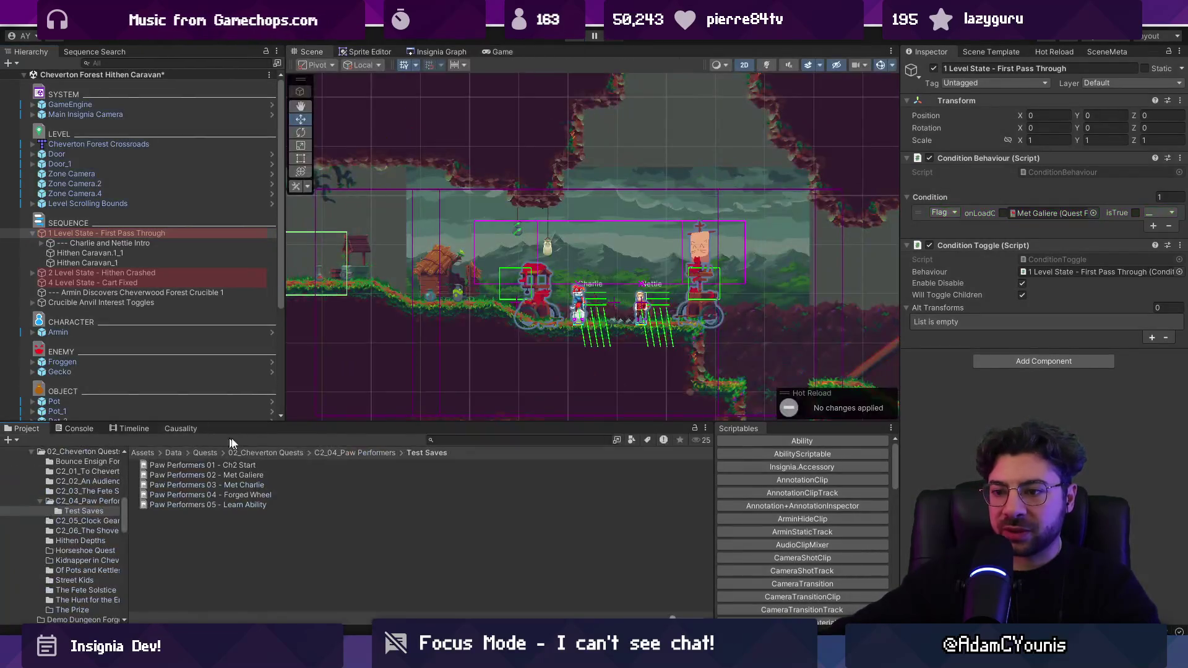
Tick the Met Galiere flag in the Paw Performers 04 - Forged Wheel save
left_click(234, 496)
left_click(1035, 140)
type("met g")
type("al")
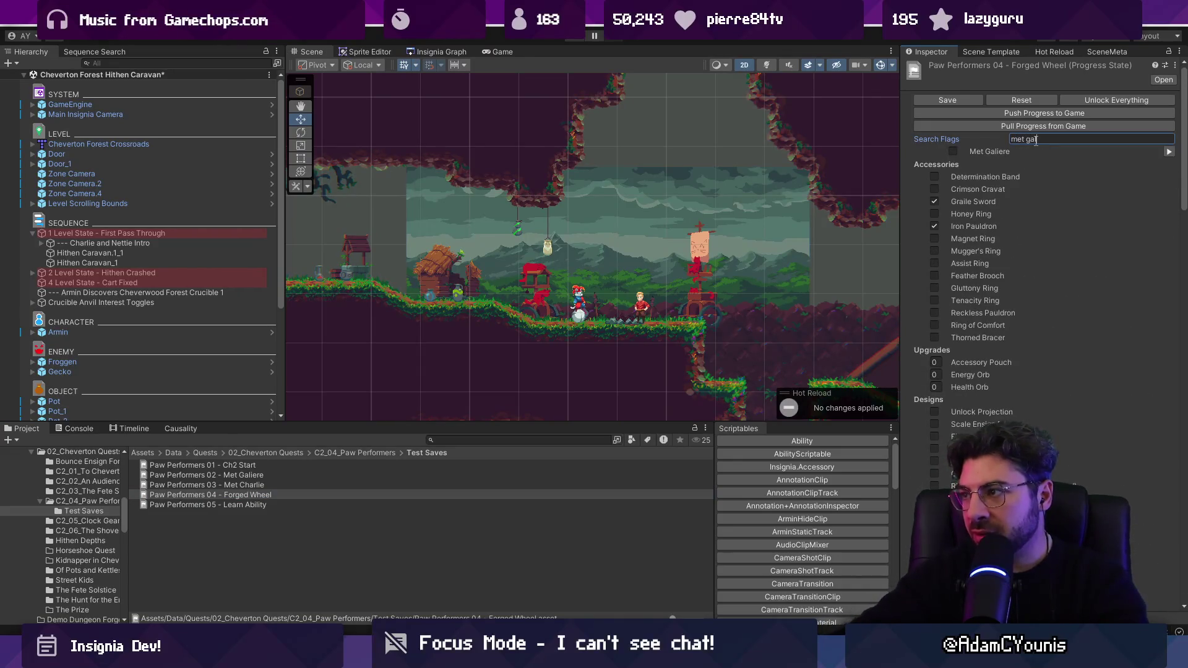
left_click(961, 152)
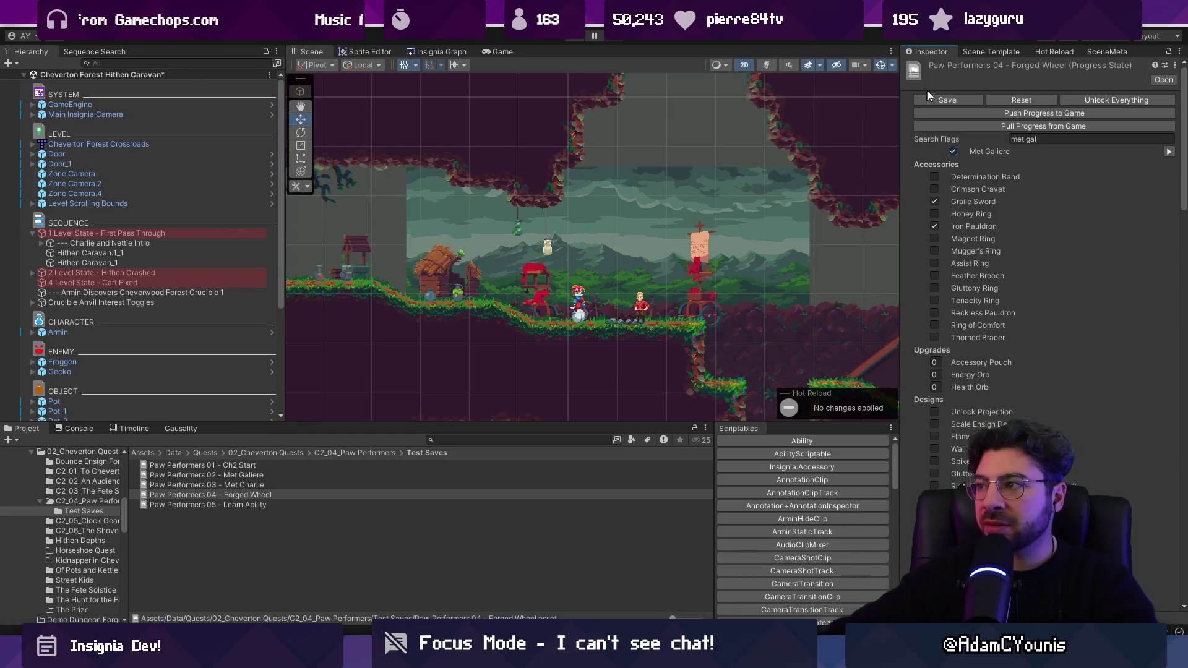
Tick Met Galiere in the Paw Performers 05 - Learn Ability save, save it, and run the game
left_click(280, 516)
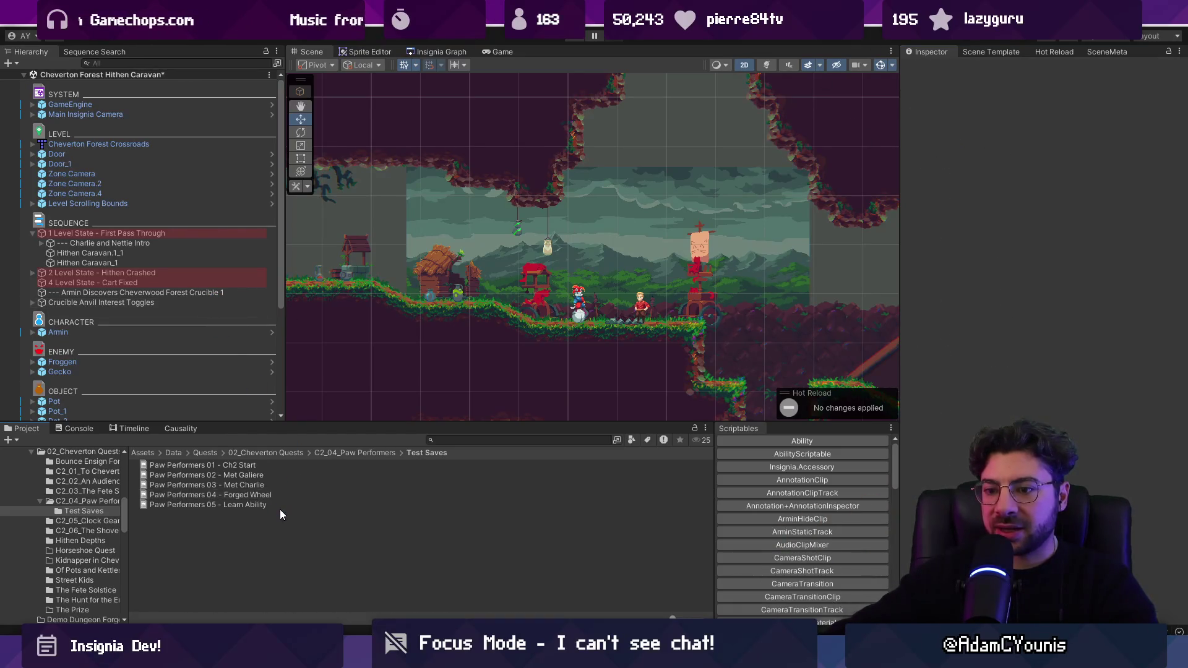
left_click(280, 509)
left_click(1024, 140)
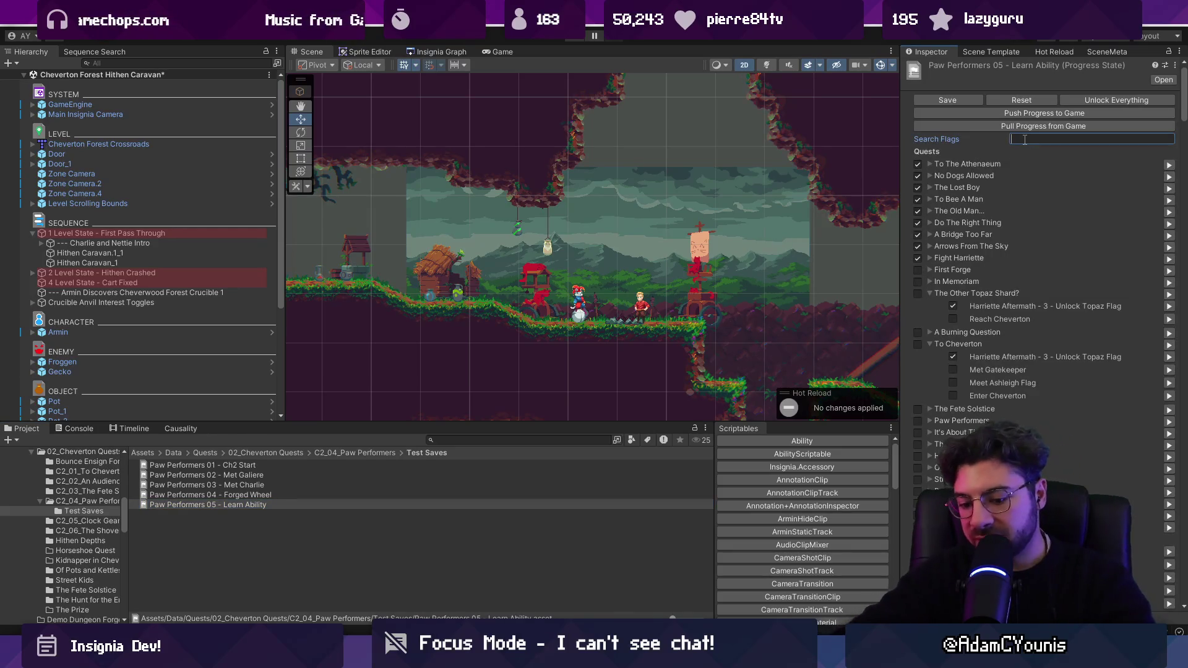
type("met")
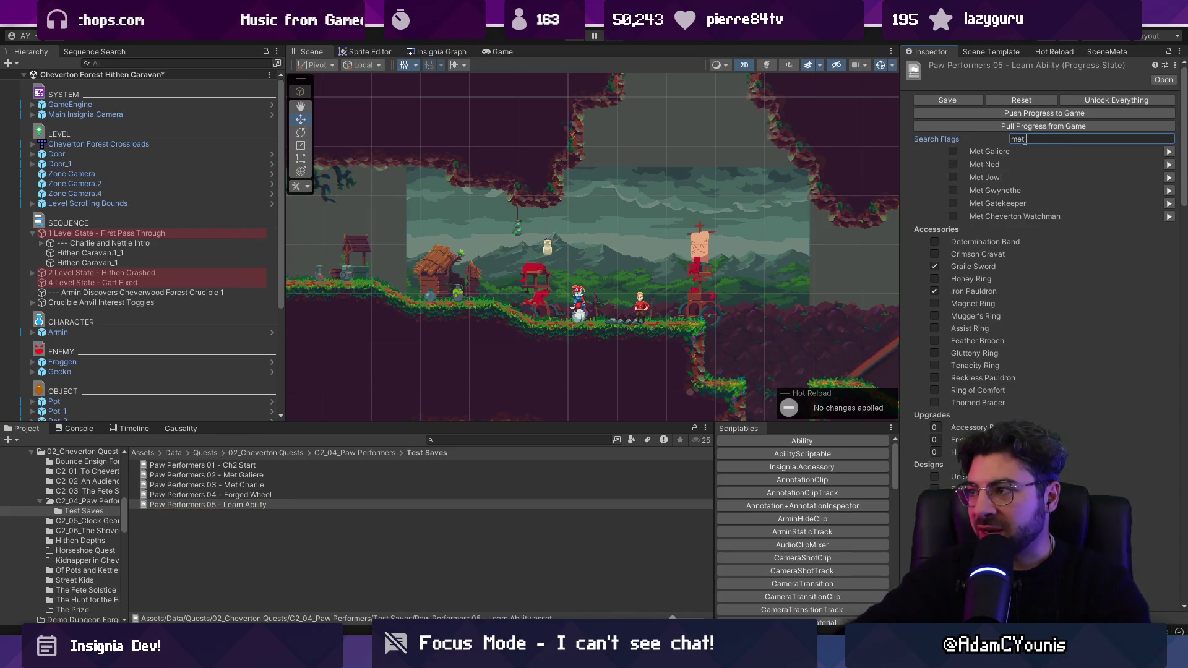
left_click(953, 151)
left_click(949, 100)
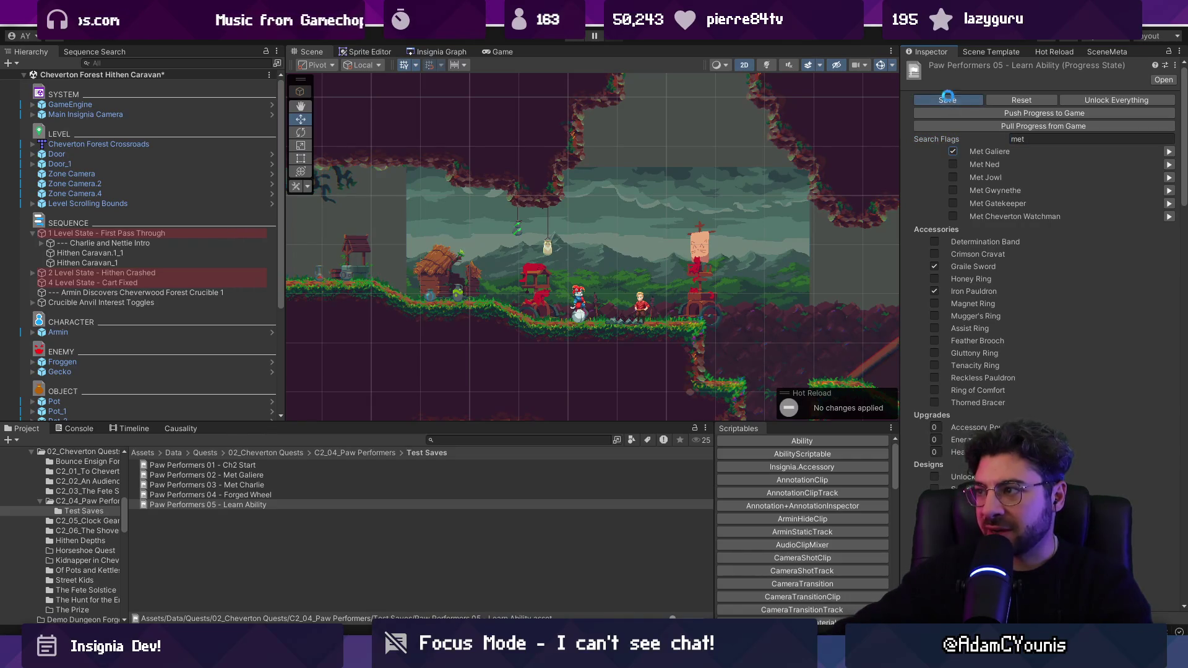
left_click(574, 39)
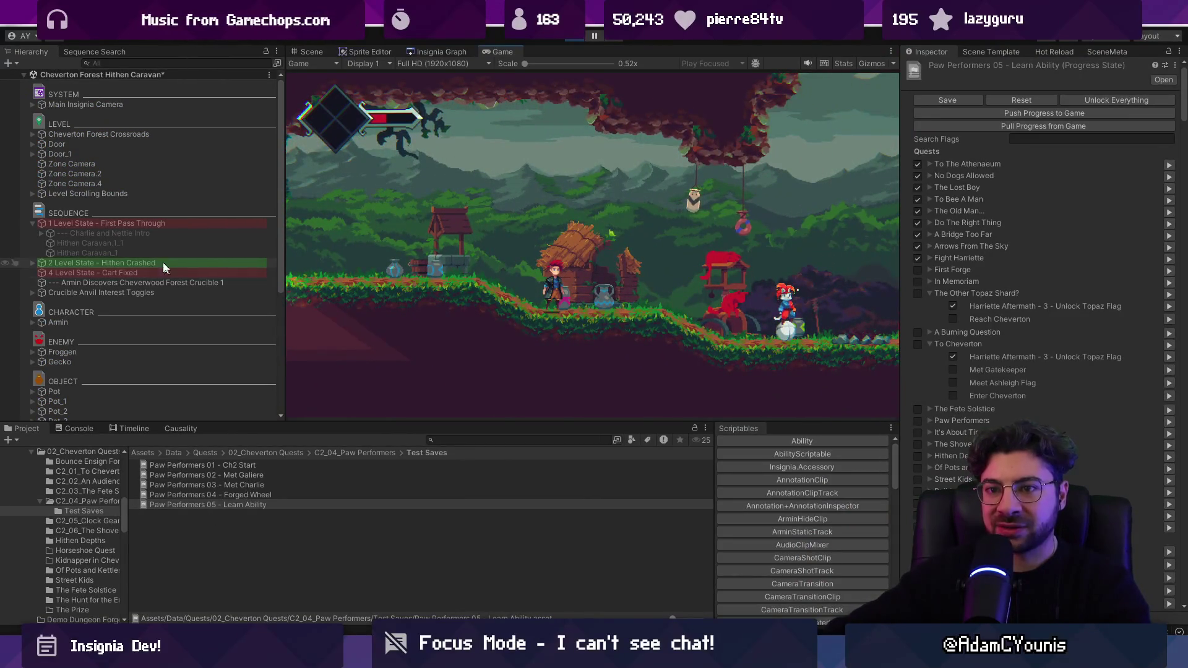
Review the First Pass Through and Hithen Crashed level-state conditions and the GameEngine settings
left_click(33, 223)
left_click(75, 224)
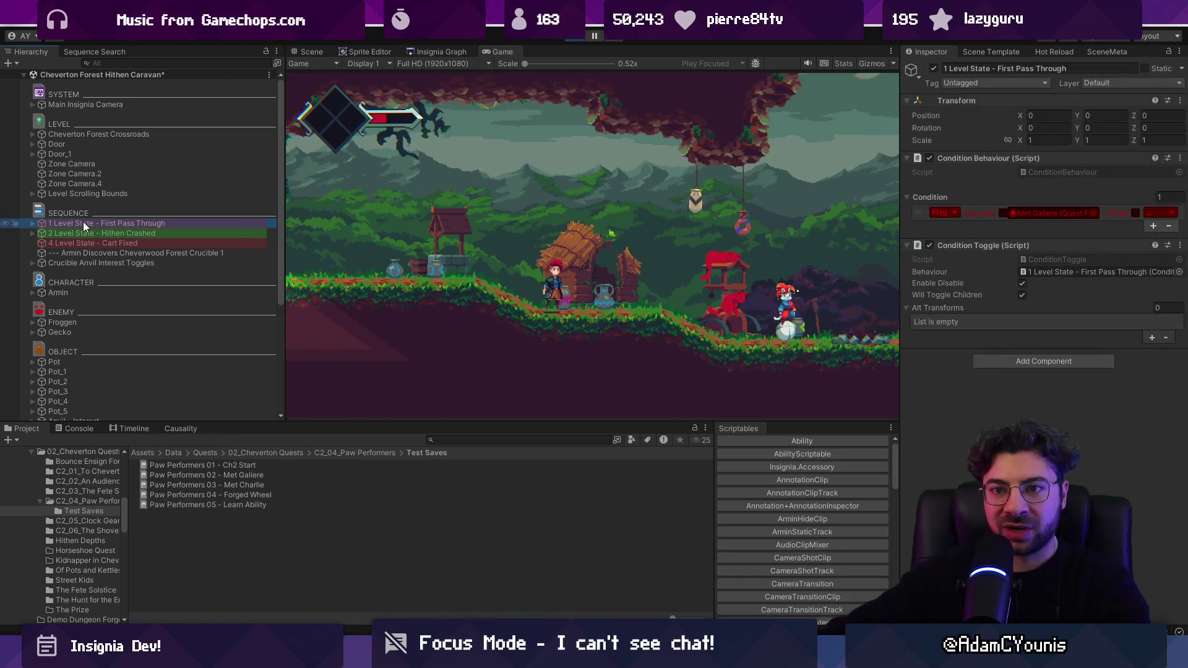
left_click(89, 233)
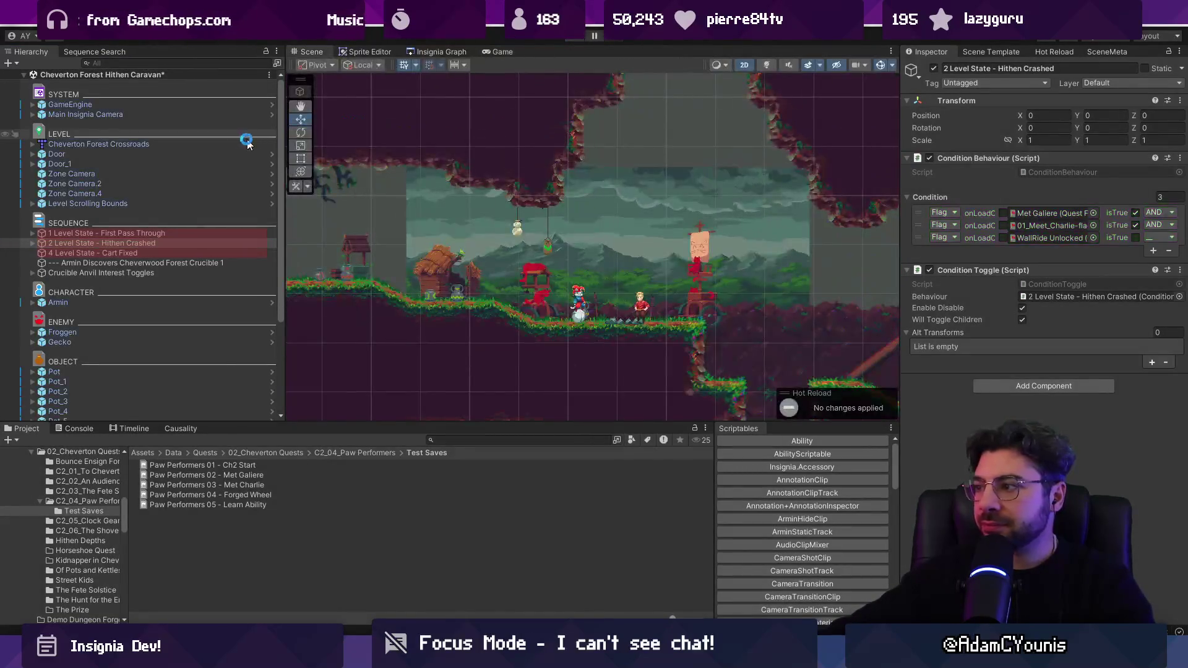
left_click(149, 107)
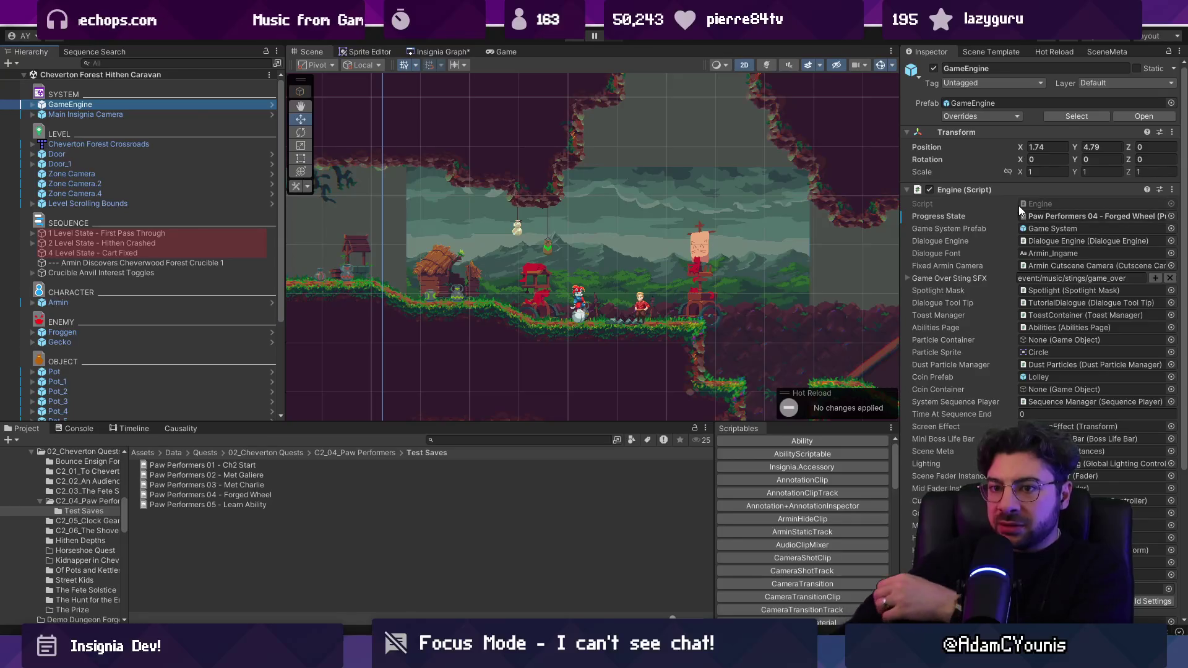
Start, stop and restart the game from the Forged Wheel progress state
left_click(575, 36)
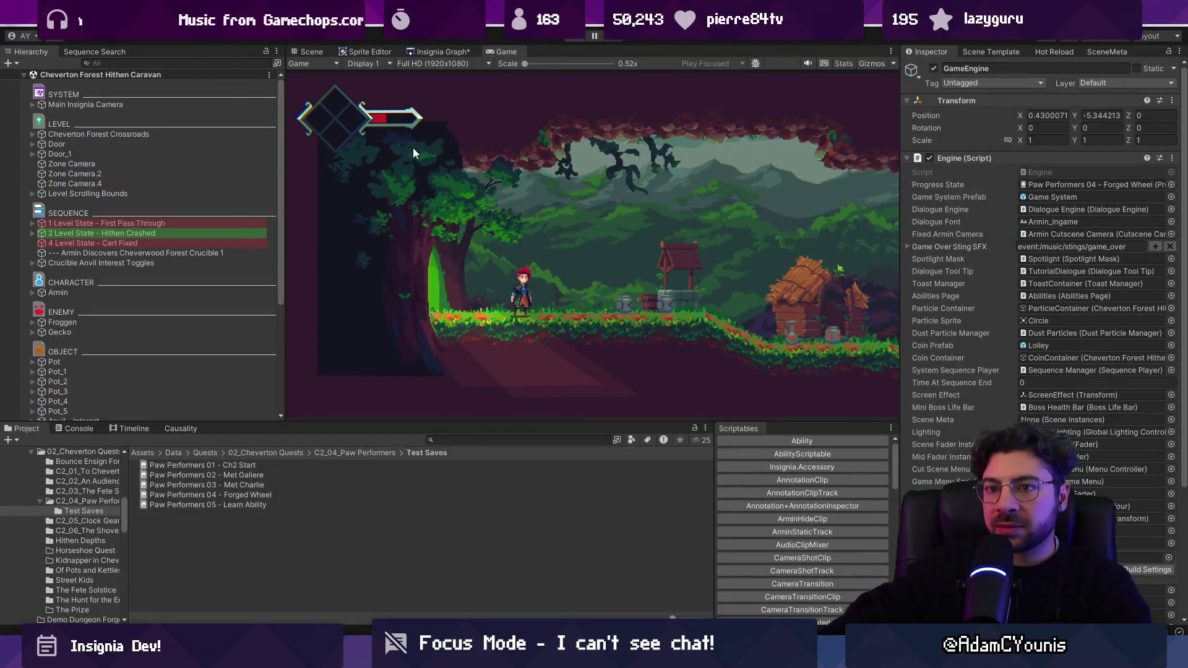
key("ctrl+p")
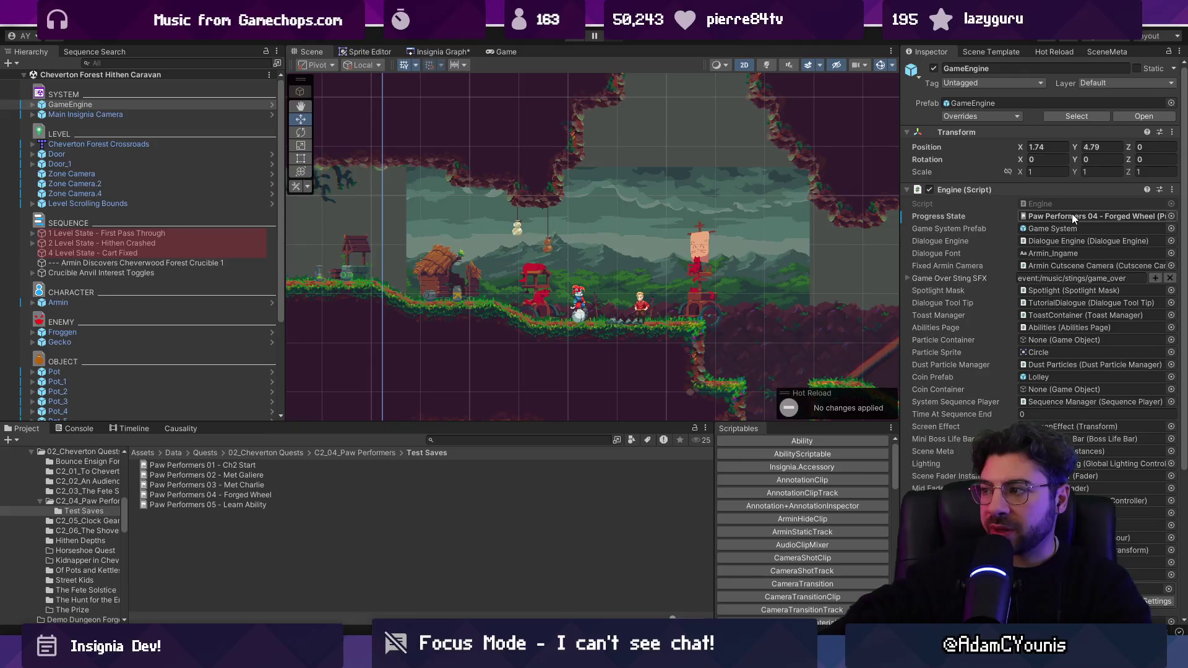
left_click(569, 38)
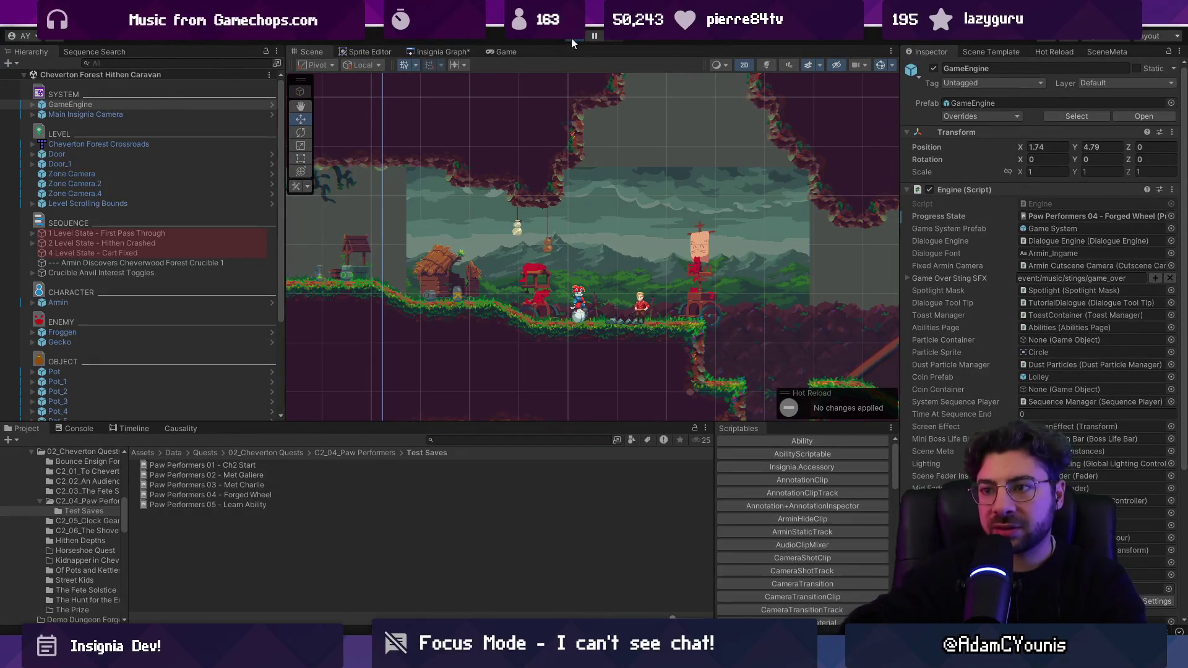
Spawn a cartwheel via the in-game console's spawn command and walk Armin right
key("grave")
type("s")
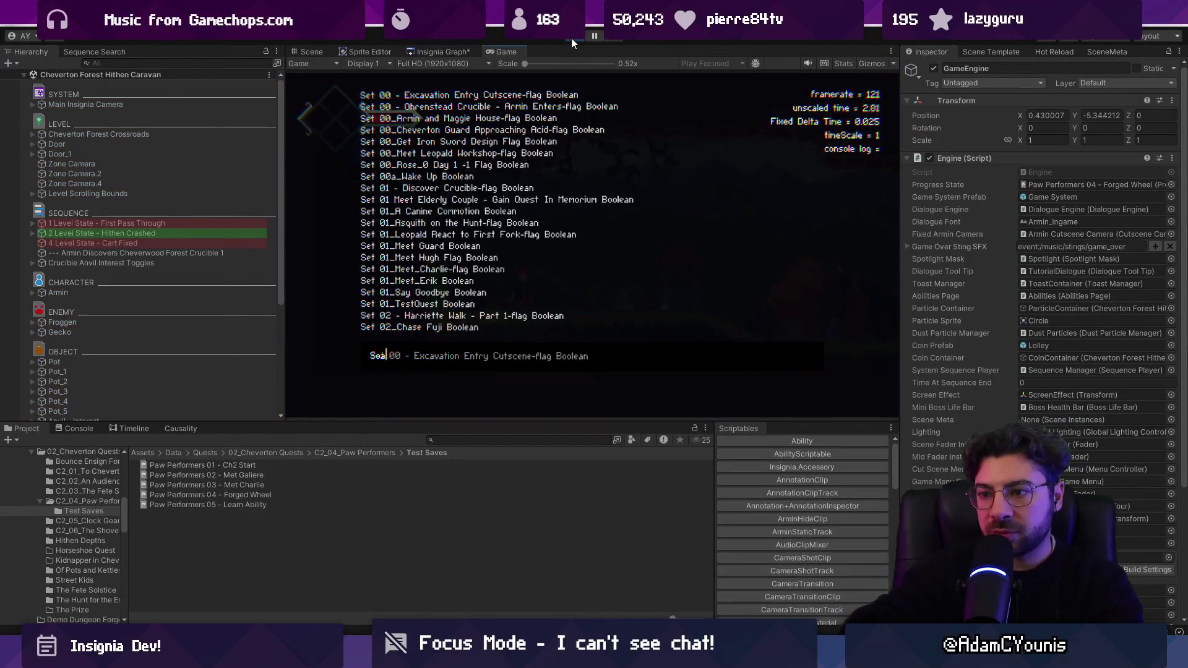
type("pawn whe")
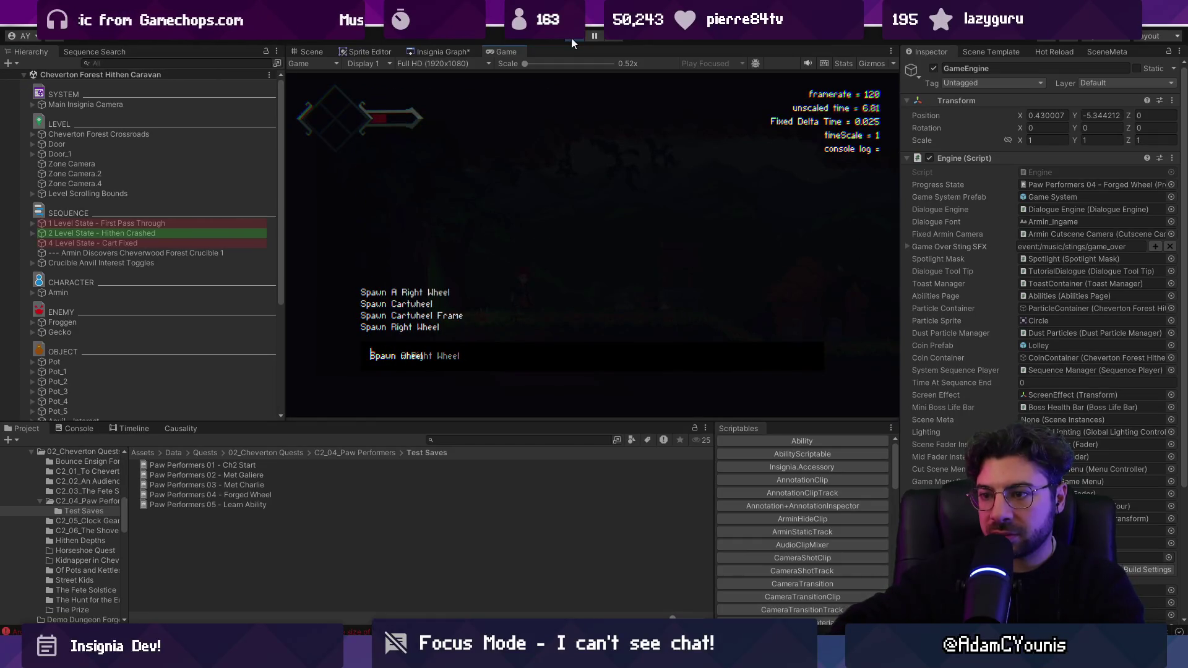
key("BackSpace")
key("BackSpace")
key("BackSpace")
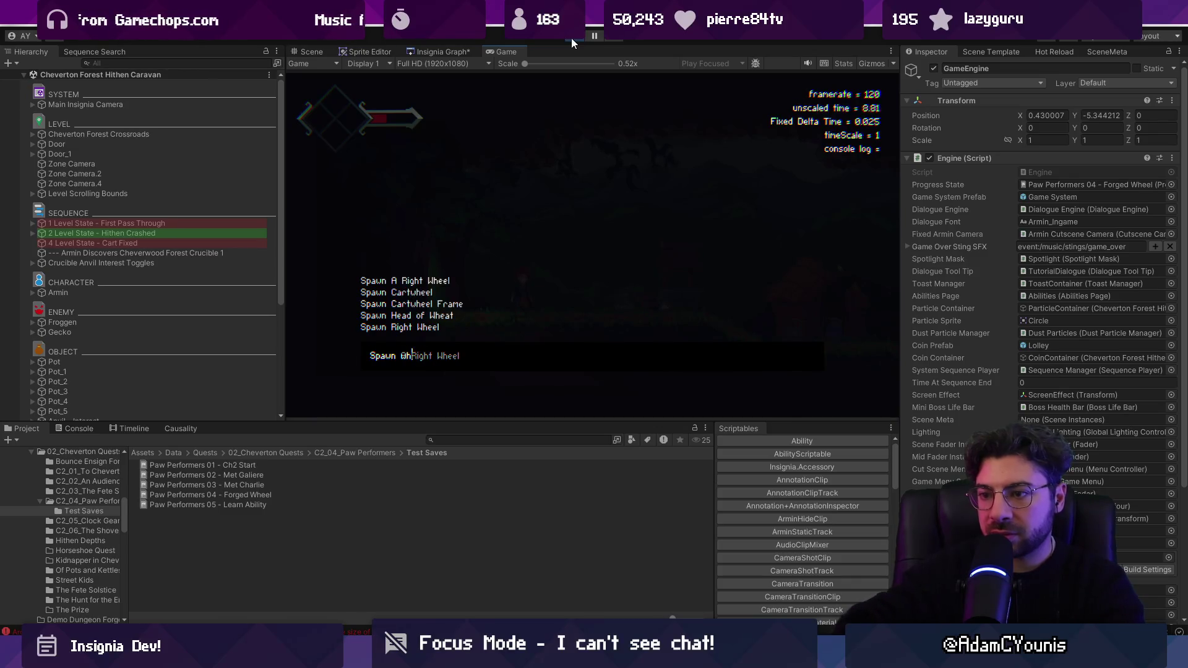
type("Cartw")
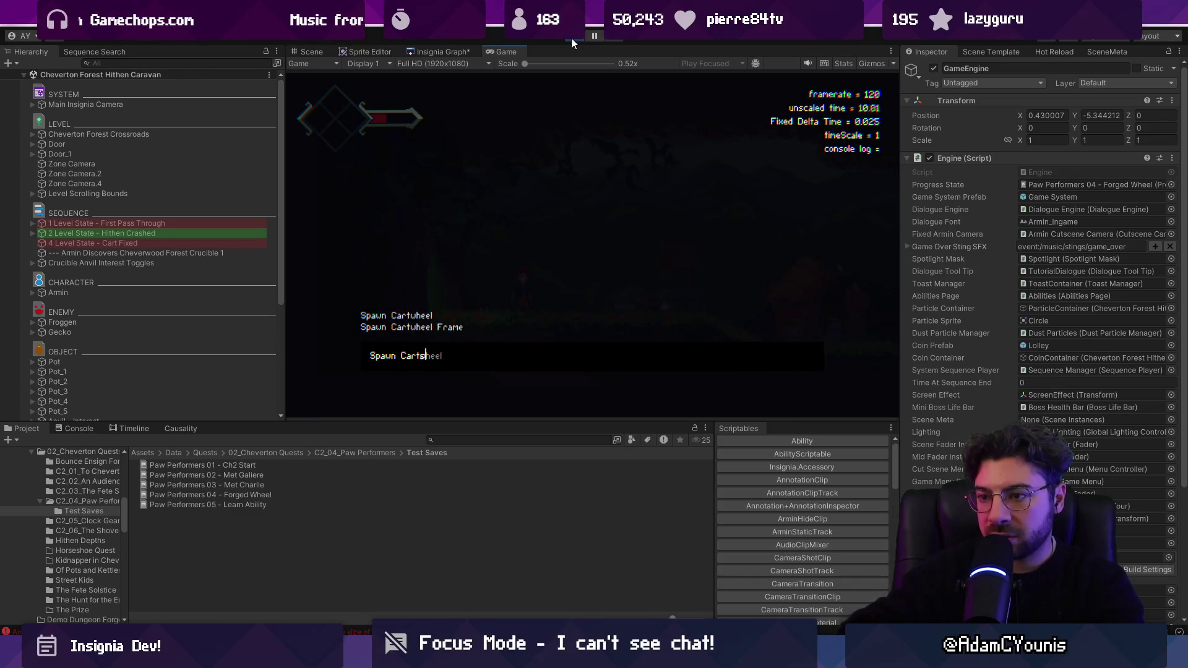
key("Return")
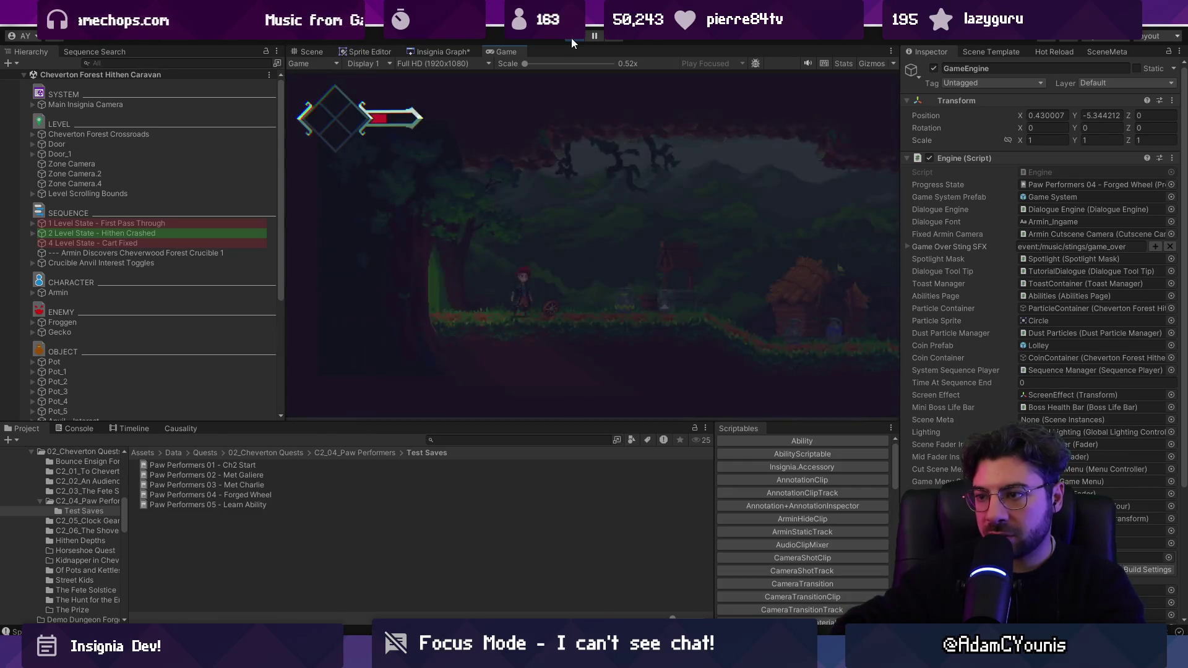
key("Right")
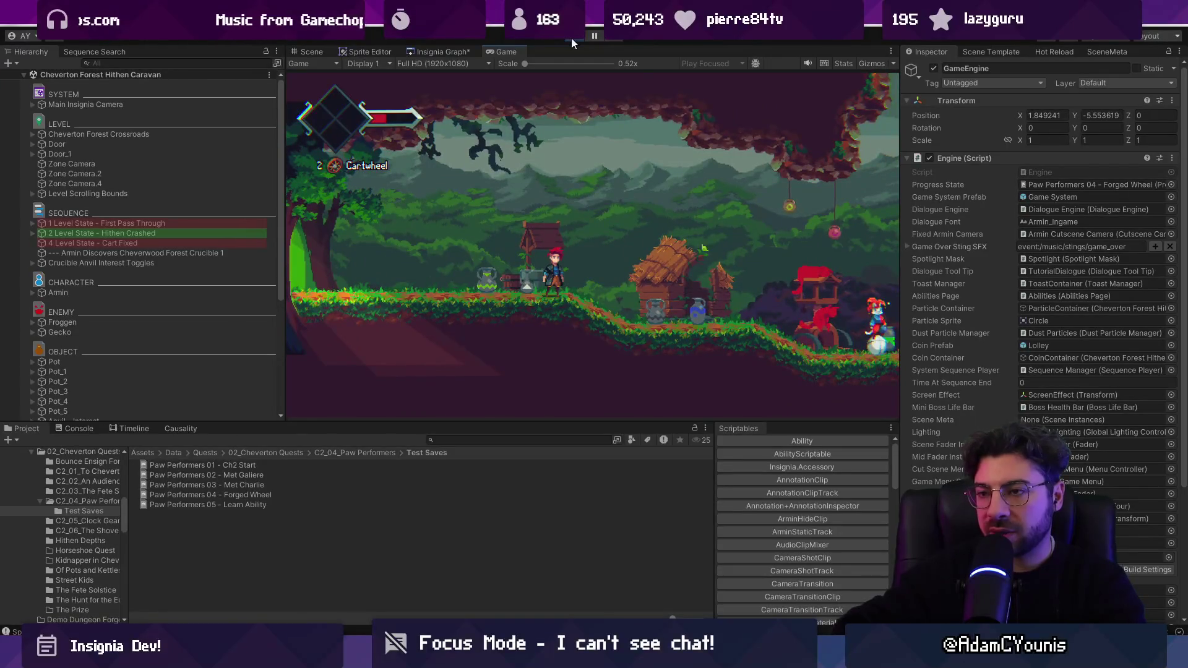
Re-edit the console's spawn command, autocompleting 'Cart' to Spawn Cartwheel
key("grave")
key("BackSpace")
key("BackSpace")
key("BackSpace")
type("Cart")
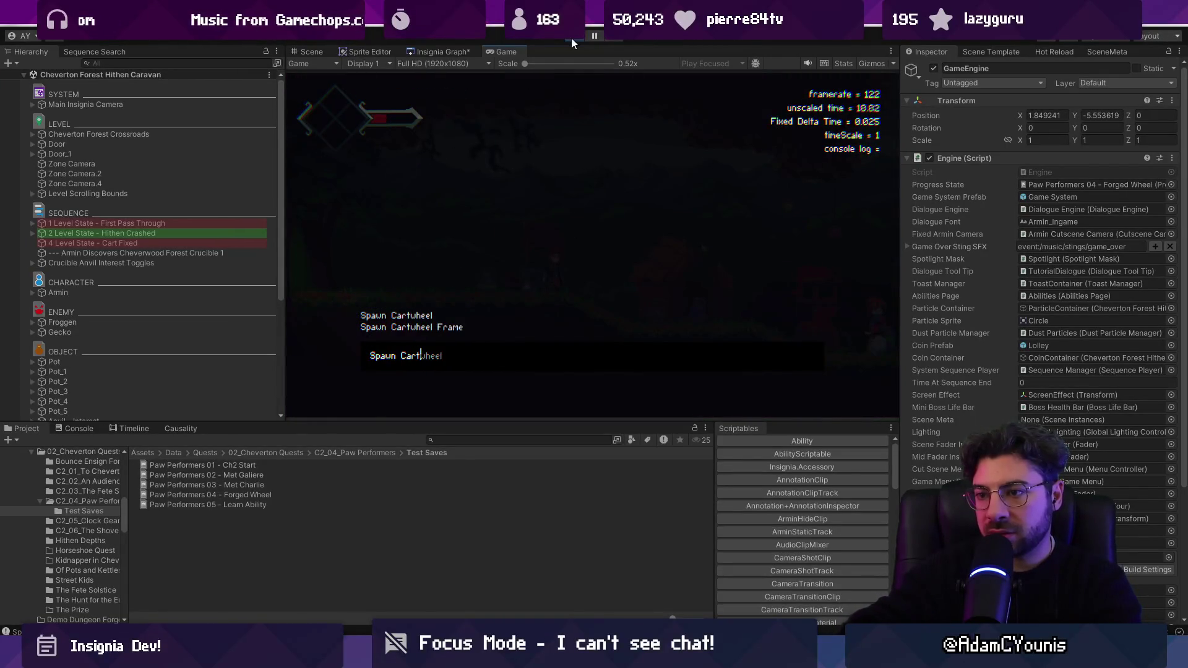
key("BackSpace")
key("BackSpace")
key("BackSpace")
key("BackSpace")
type("des")
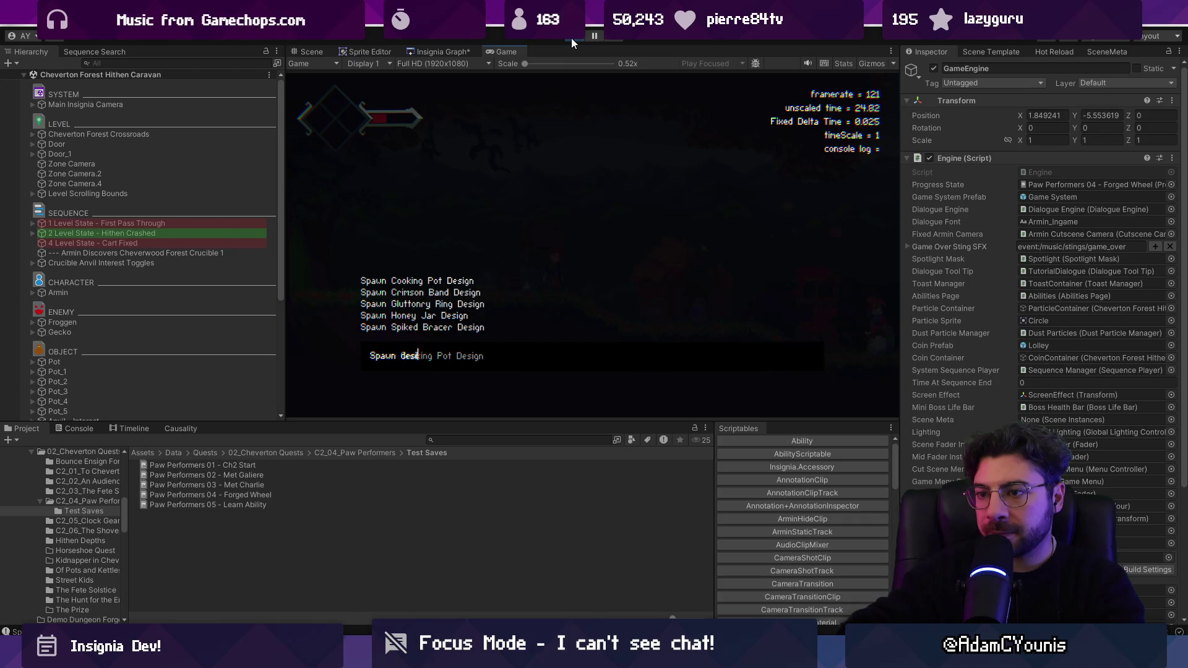
key("BackSpace")
key("BackSpace")
key("BackSpace")
type("Cartwheel")
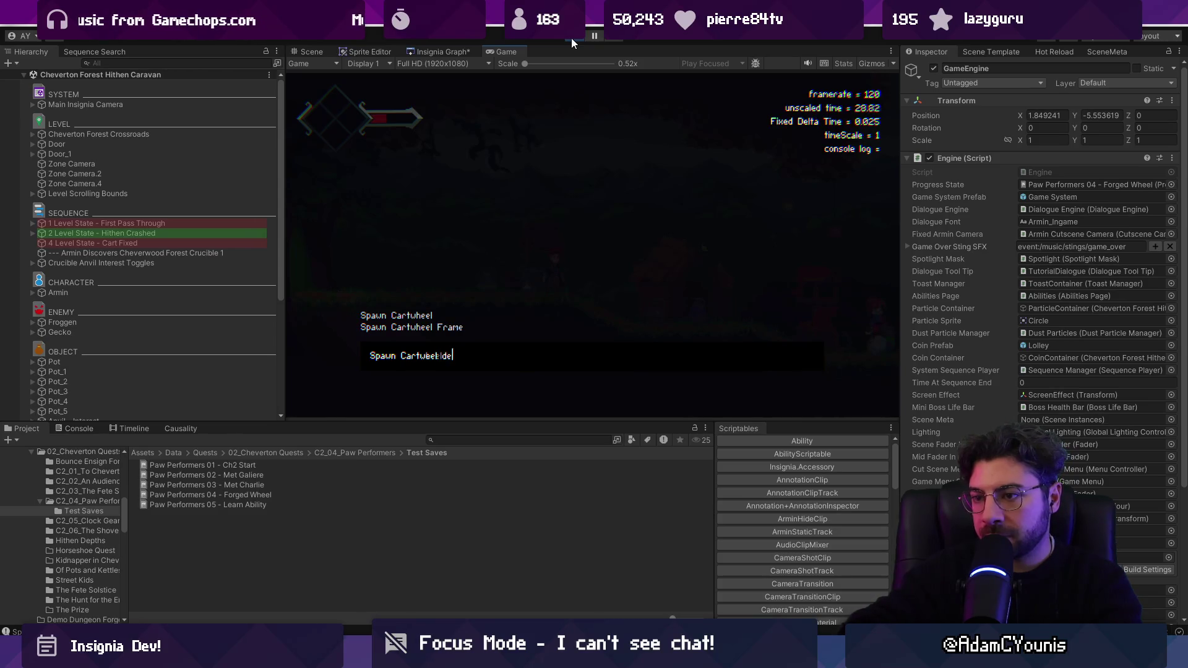
key("Tab")
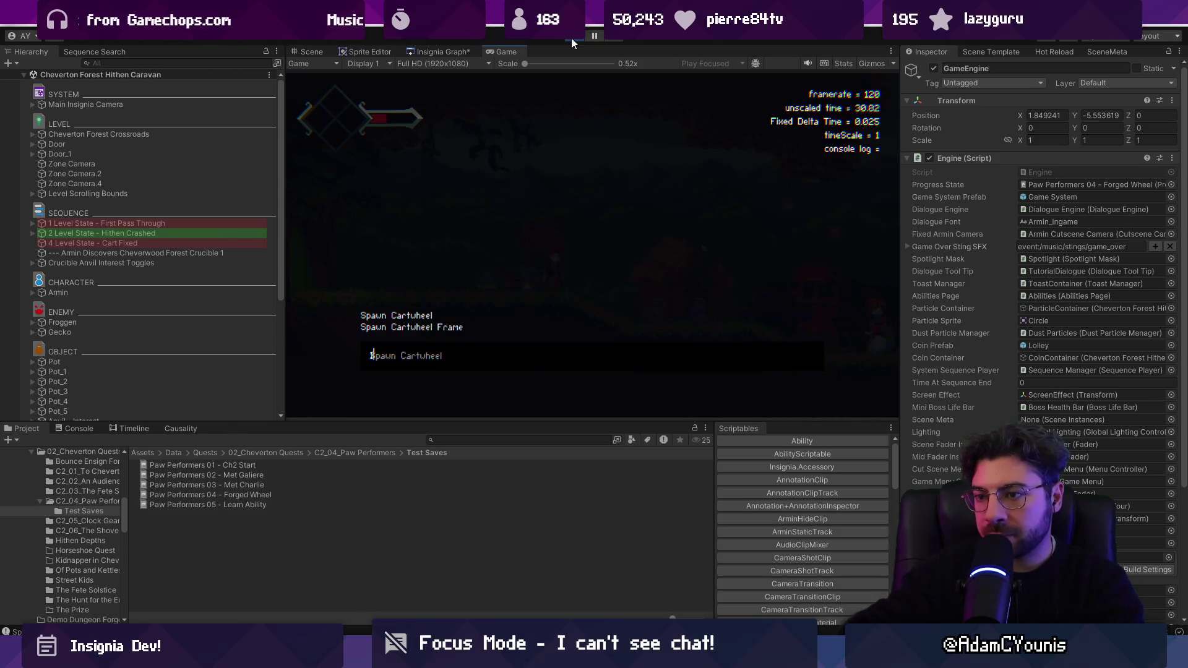
key("Return")
Find the Cartwheel design asset and set its Item Name to Cartwheel Design
left_click(468, 441)
type("e")
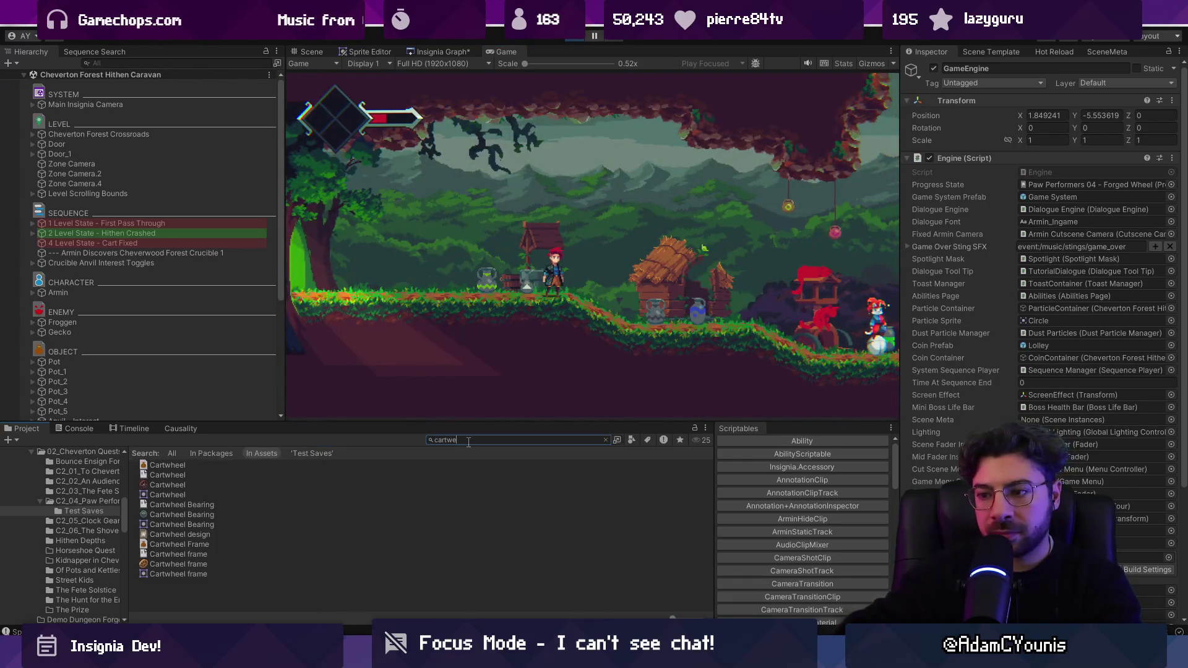
key("BackSpace")
type("heel design")
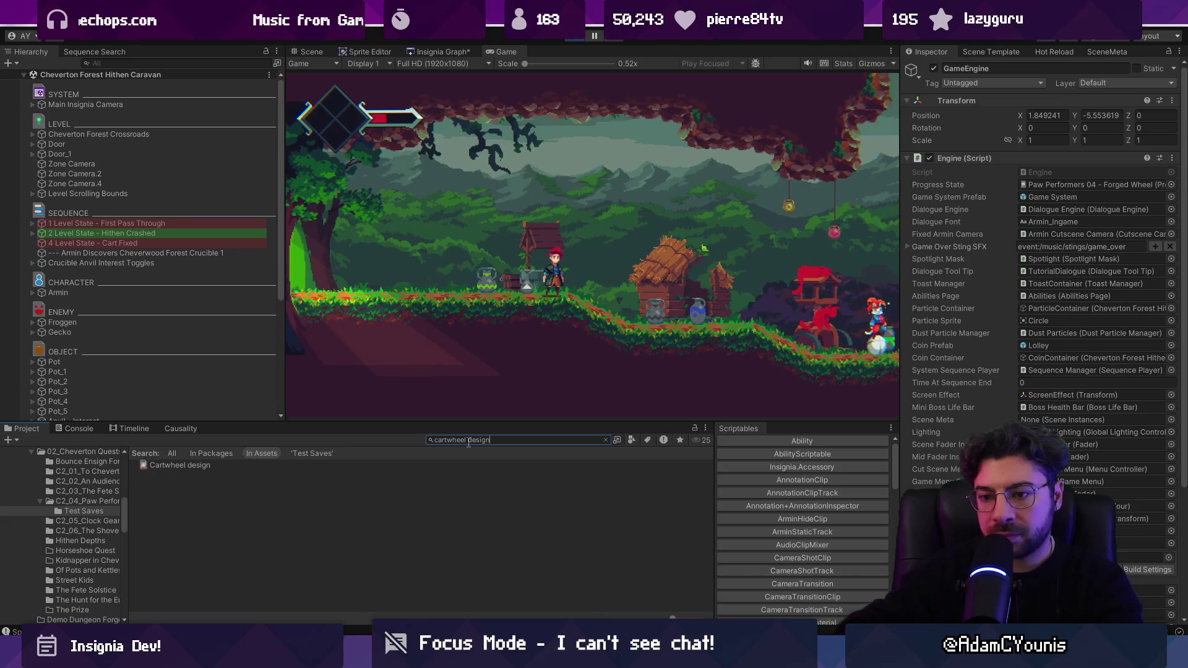
key("Down")
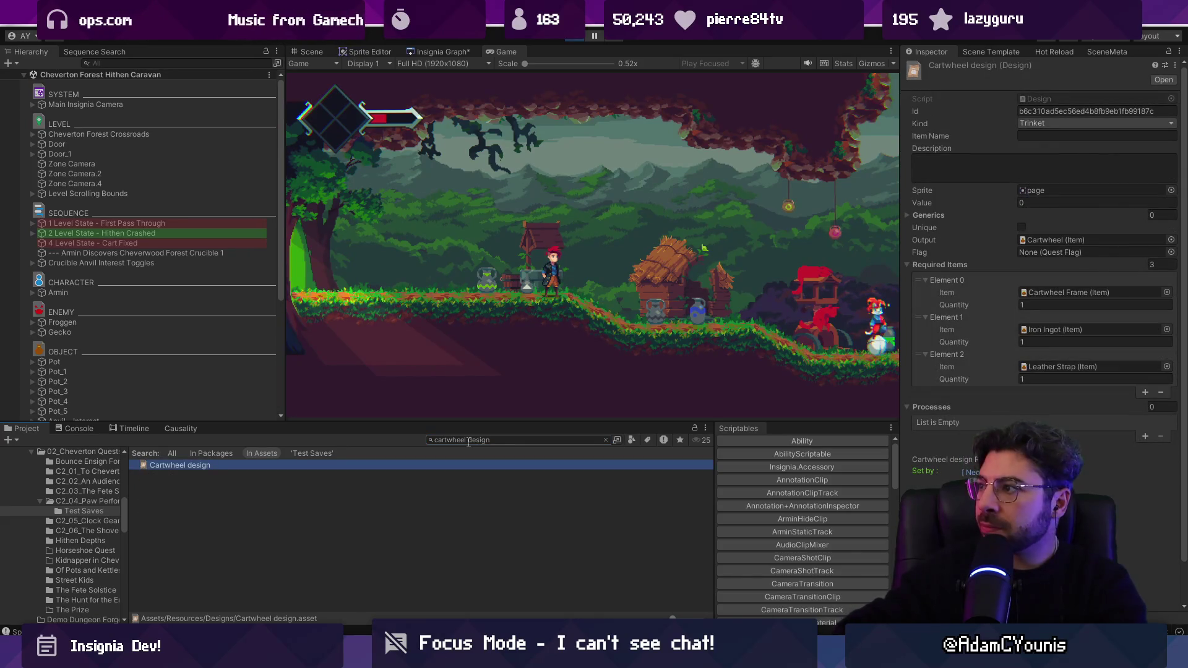
left_click(1032, 137)
type("Cartwheel Design")
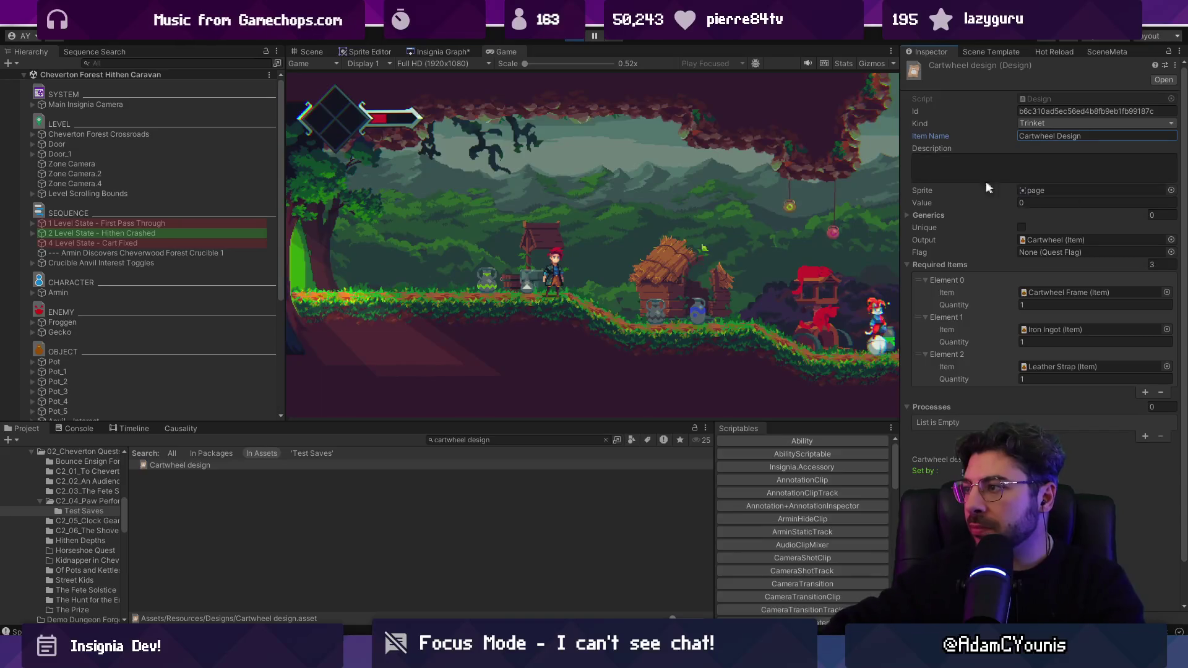
left_click(566, 209)
Run 'Spawn Cartwheel Design' in the console and walk over to collect the scroll
key("grave")
type("Spawn Cartwheel")
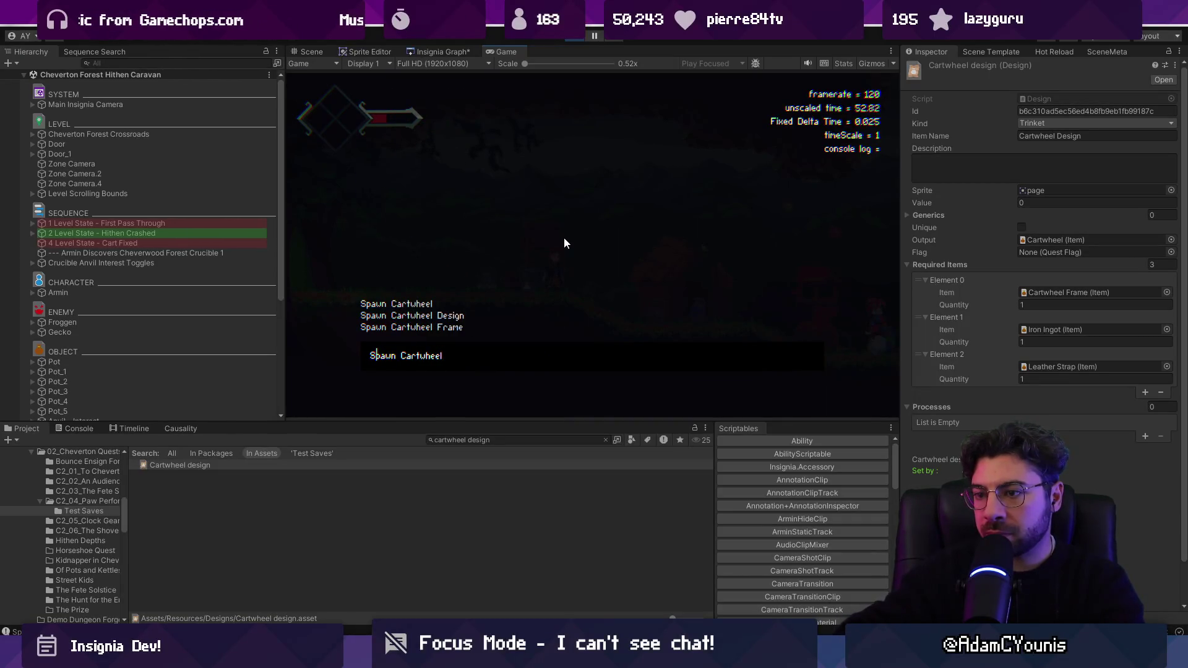
type(" Design")
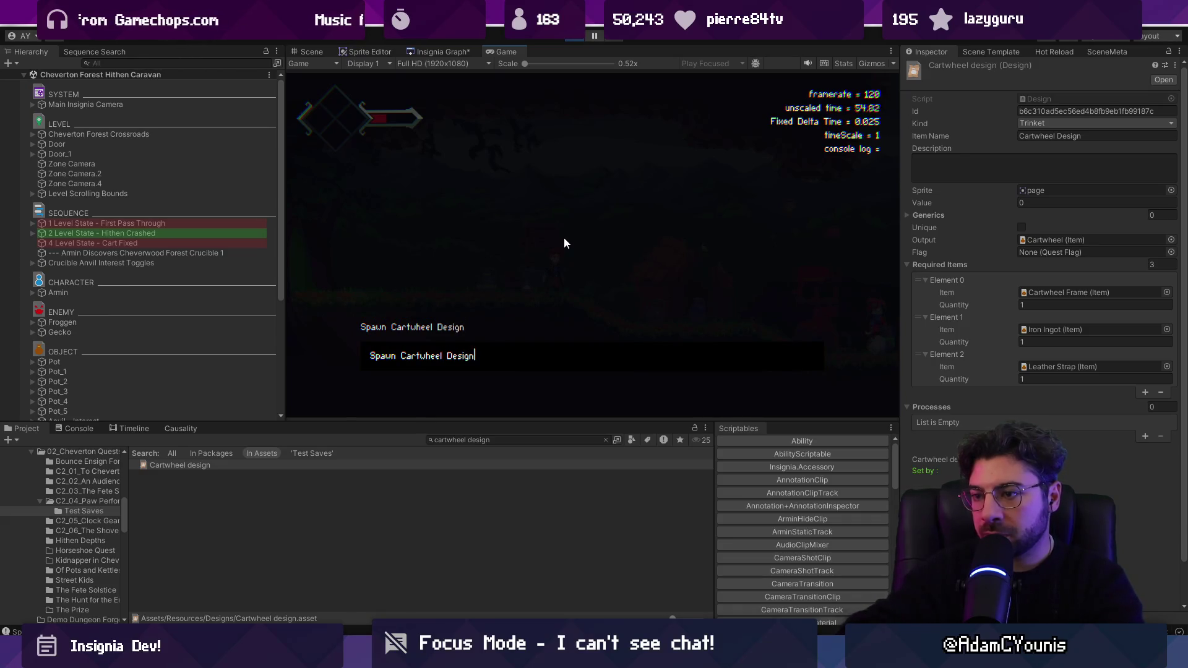
key("Return")
key("d")
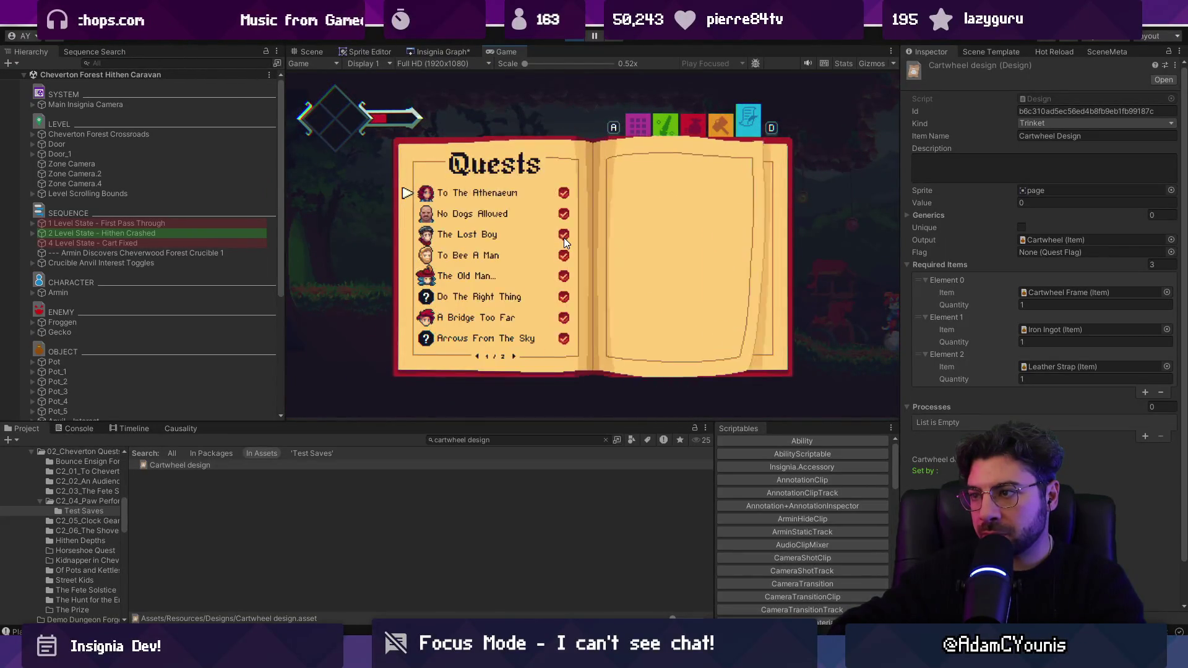
key("a")
key("a")
key("a")
key("d")
key("d")
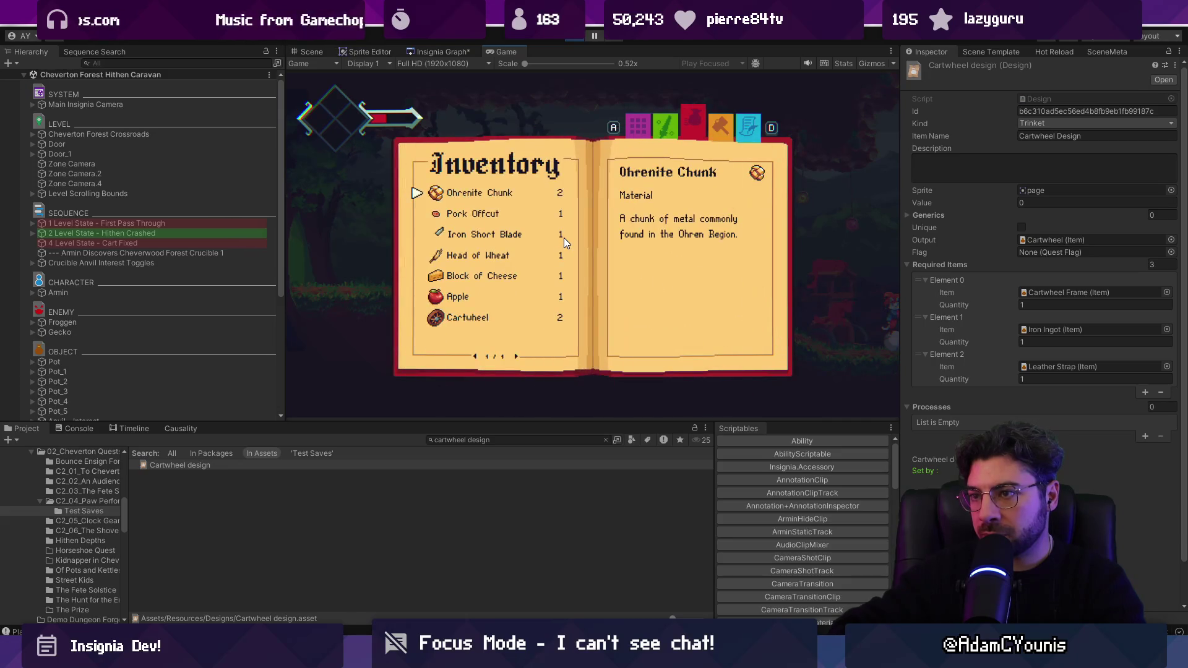
key("a")
key("a")
key("a")
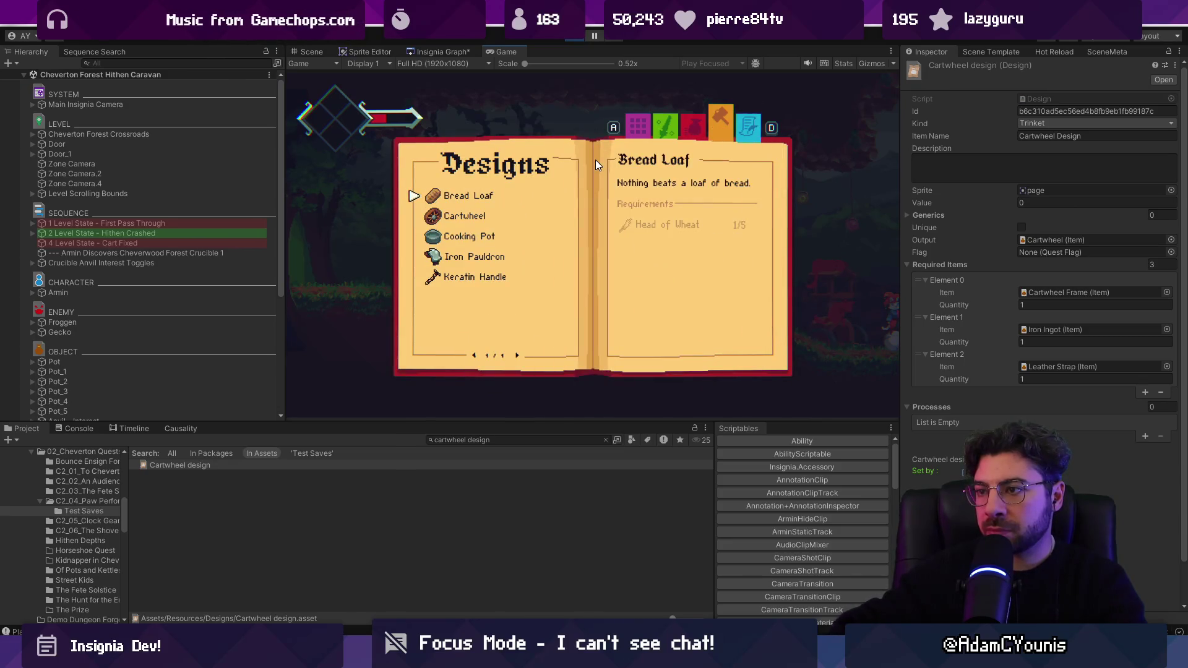
key("Escape")
left_click_drag(535, 421, 534, 350)
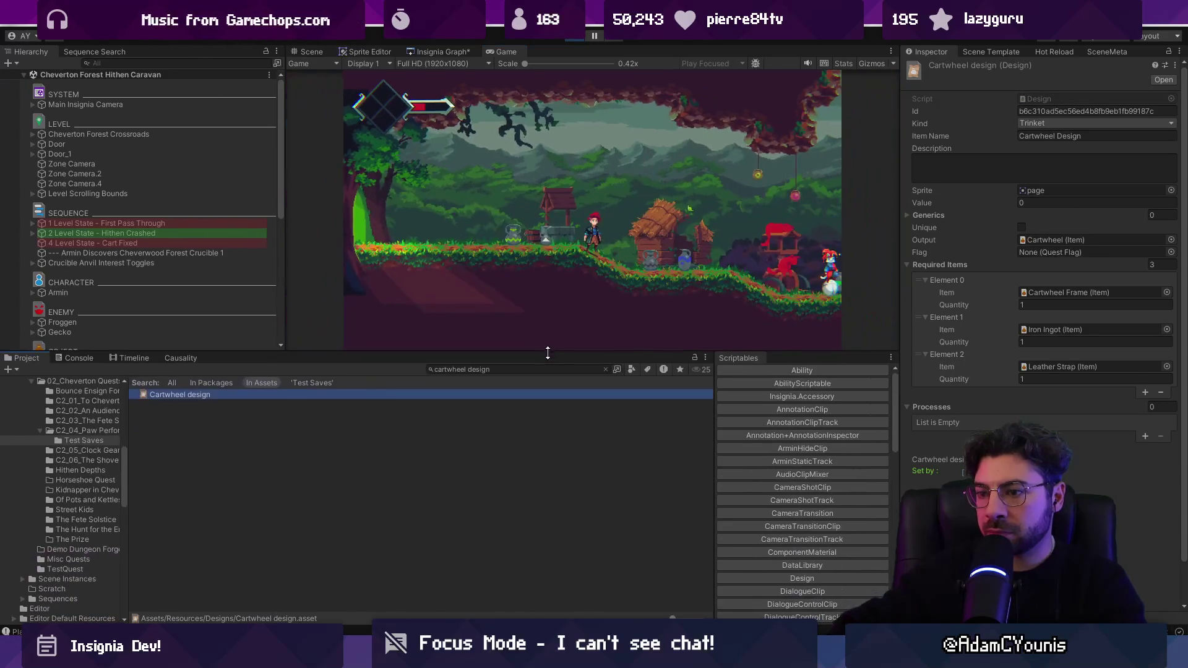
Expand DontDestroyOnLoad in the Hierarchy and select the GameEngine object
left_click(508, 395)
key("ctrl+f")
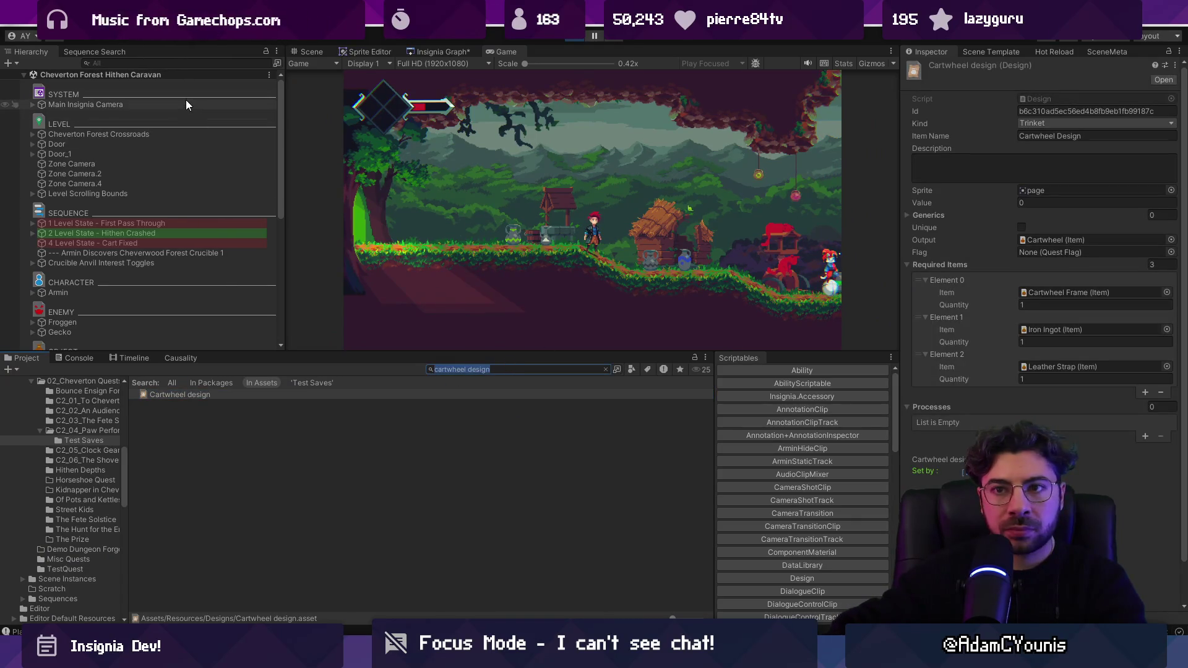
left_click(187, 105)
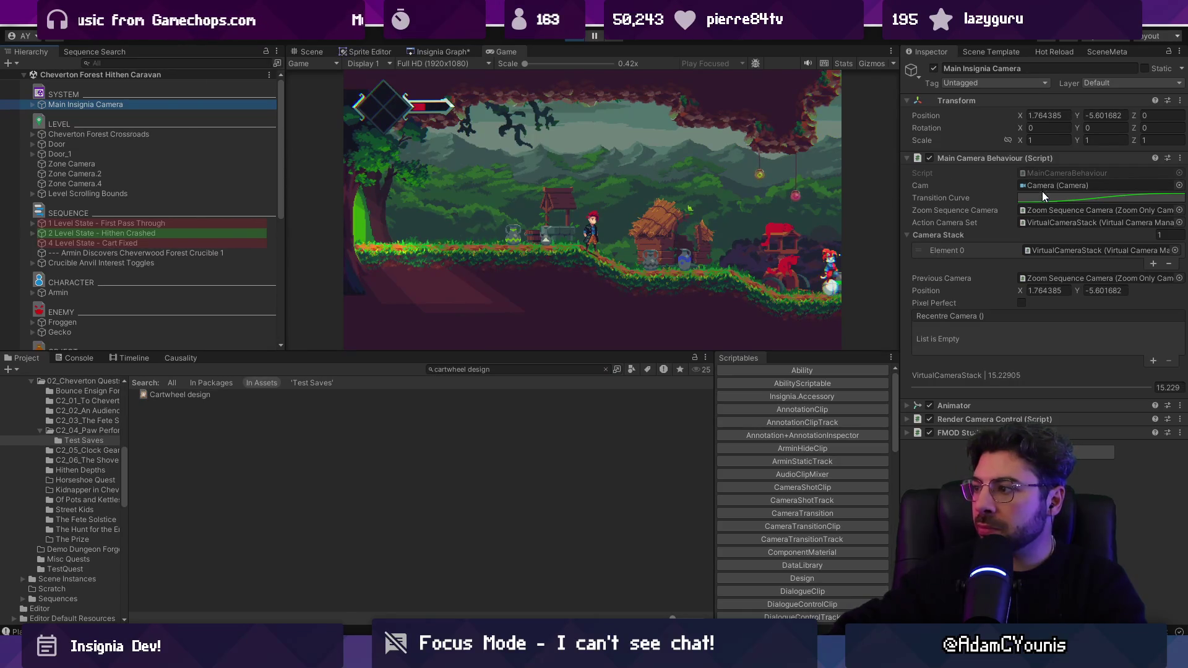
scroll(230, 228, "down", 10)
left_click(25, 345)
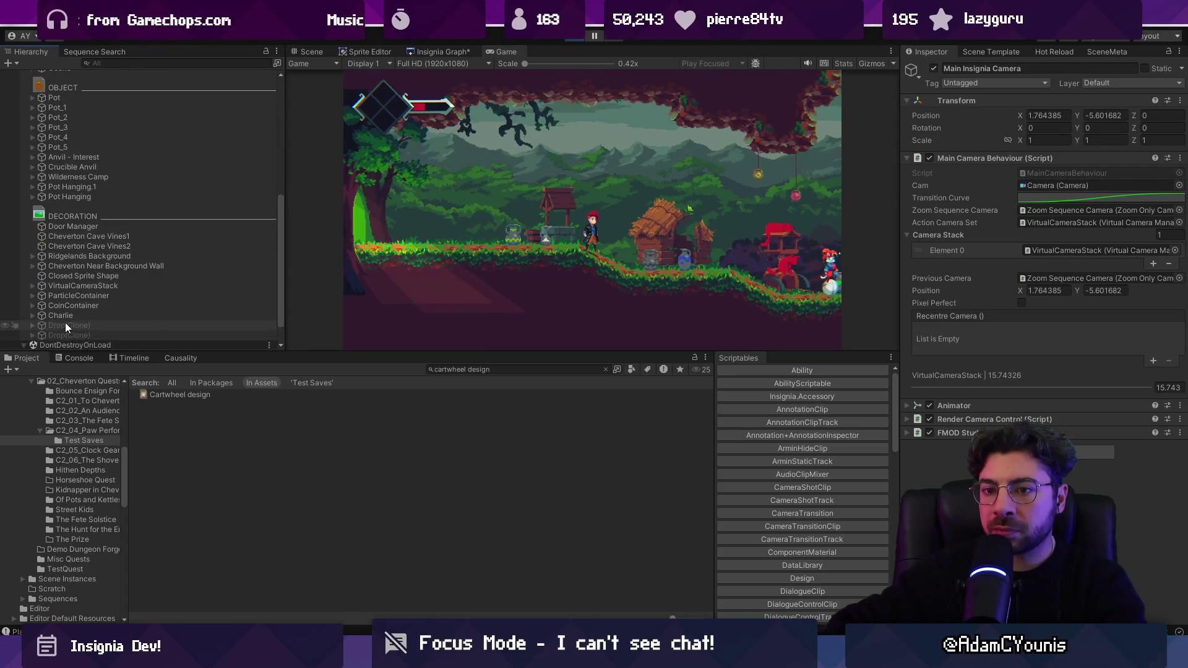
scroll(60, 322, "down", 2)
left_click(121, 328)
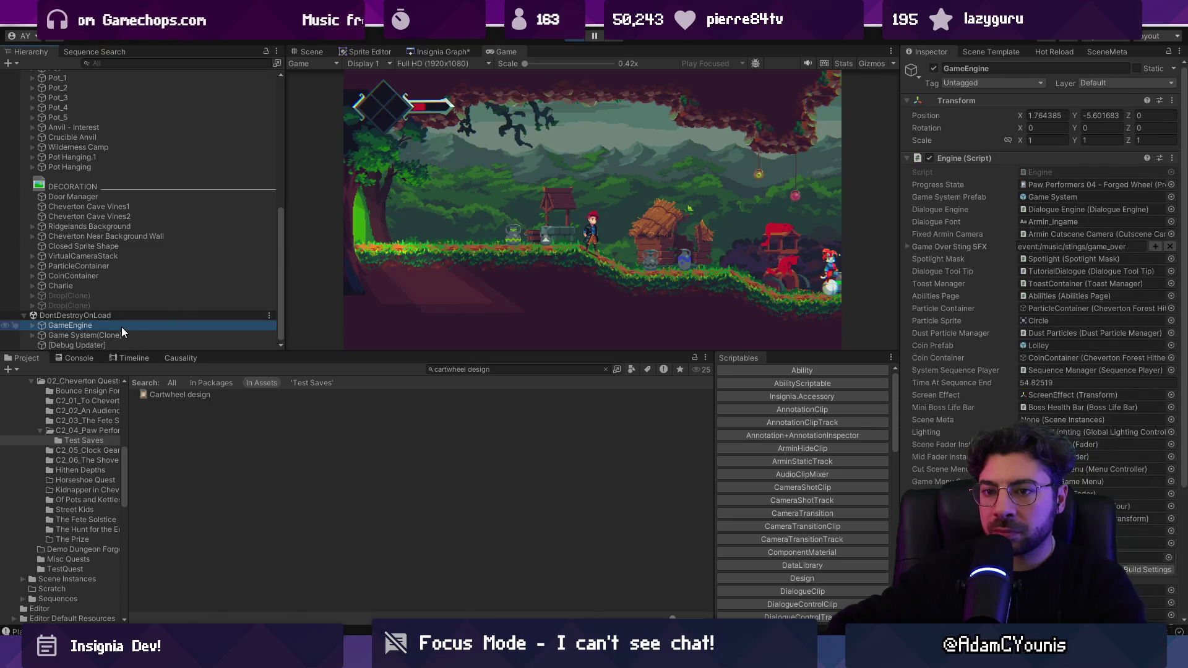
Open the Paw Performers 04 - Forged Wheel save, pull progress from the game, and review its design flags
left_click(1089, 183)
double_click(1089, 184)
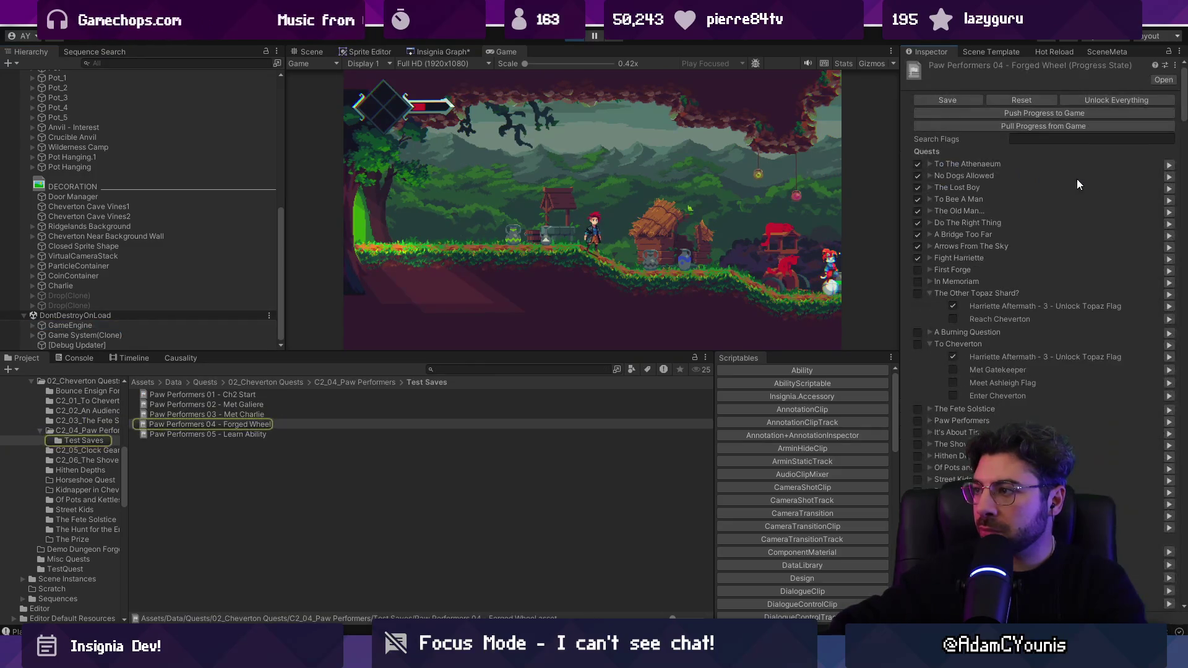
left_click(1022, 123)
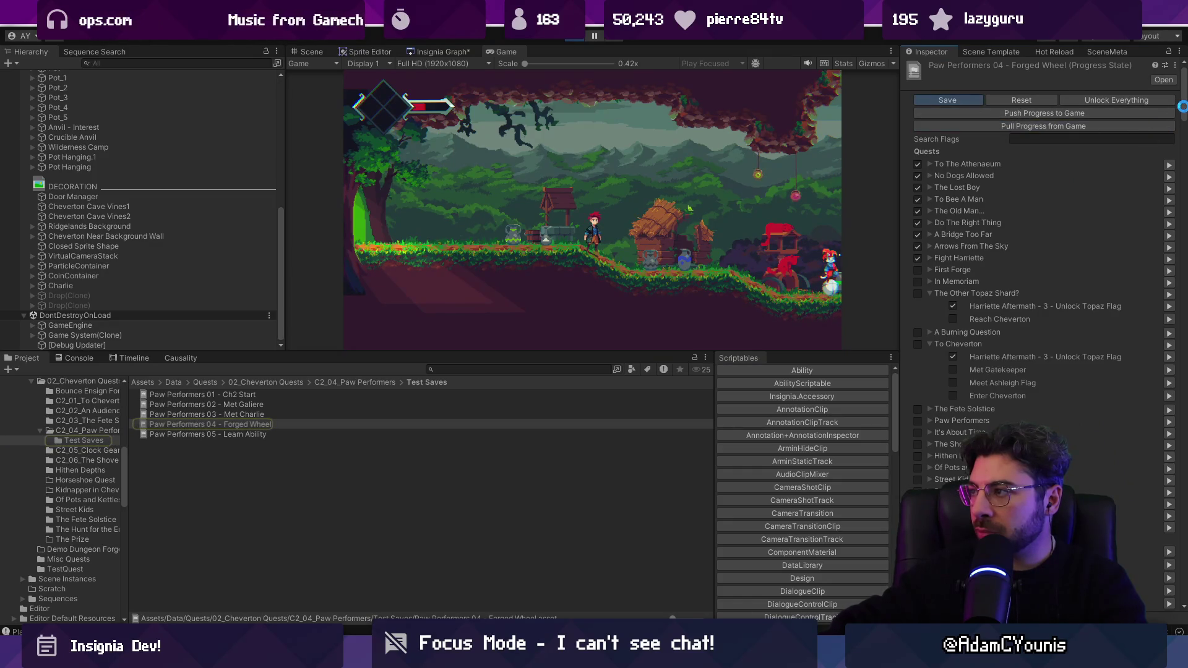
mouse_move(1183, 175)
left_mouse_down()
mouse_move(1182, 515)
mouse_move(1183, 478)
left_mouse_up()
scroll(124, 137, "up", 10)
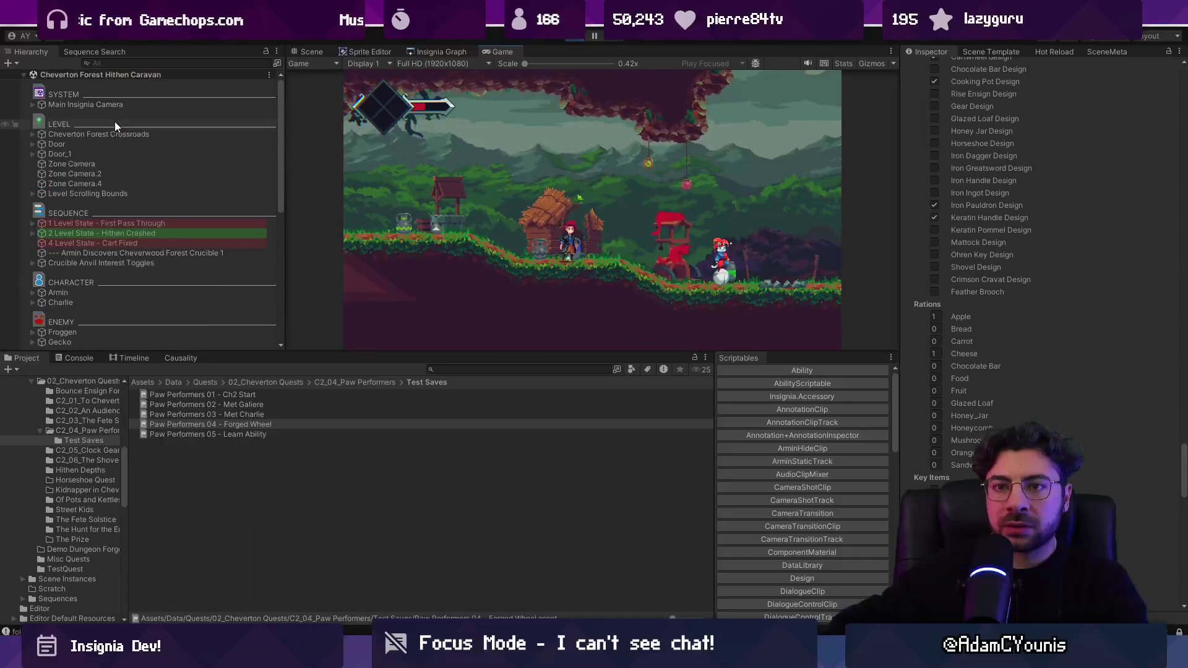
Widen the Inspector and select and expand 2 Level State - Hithen Crashed to show its caravans
left_click(137, 244)
left_click_drag(900, 224, 738, 224)
left_click(129, 235)
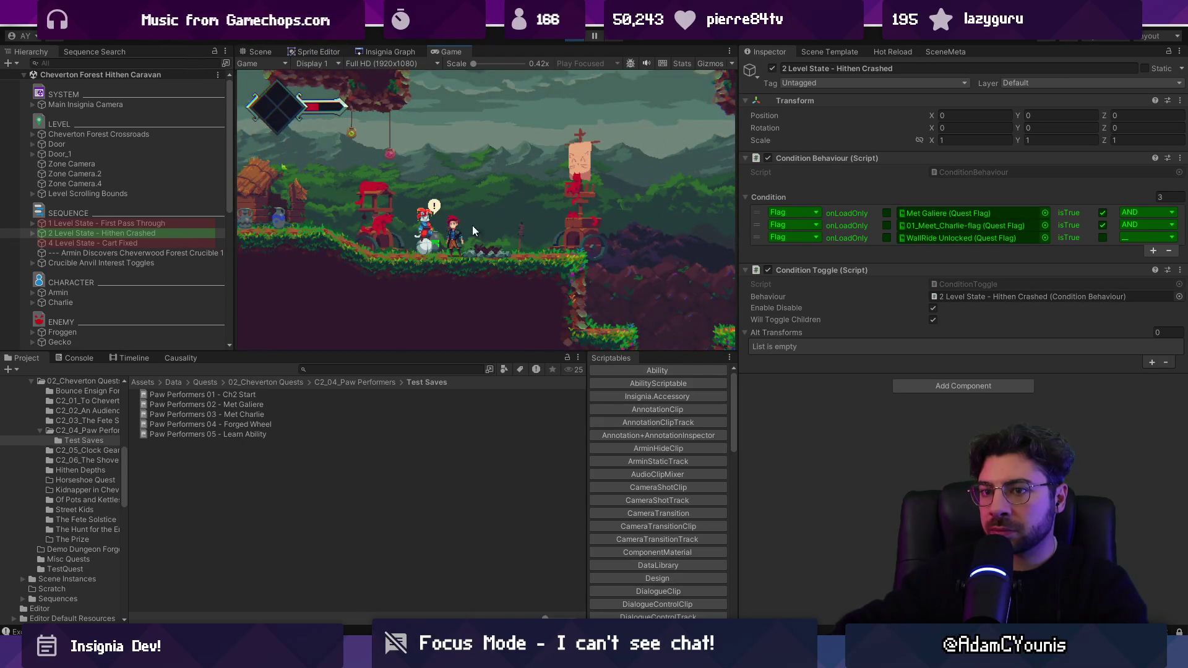
left_click(32, 234)
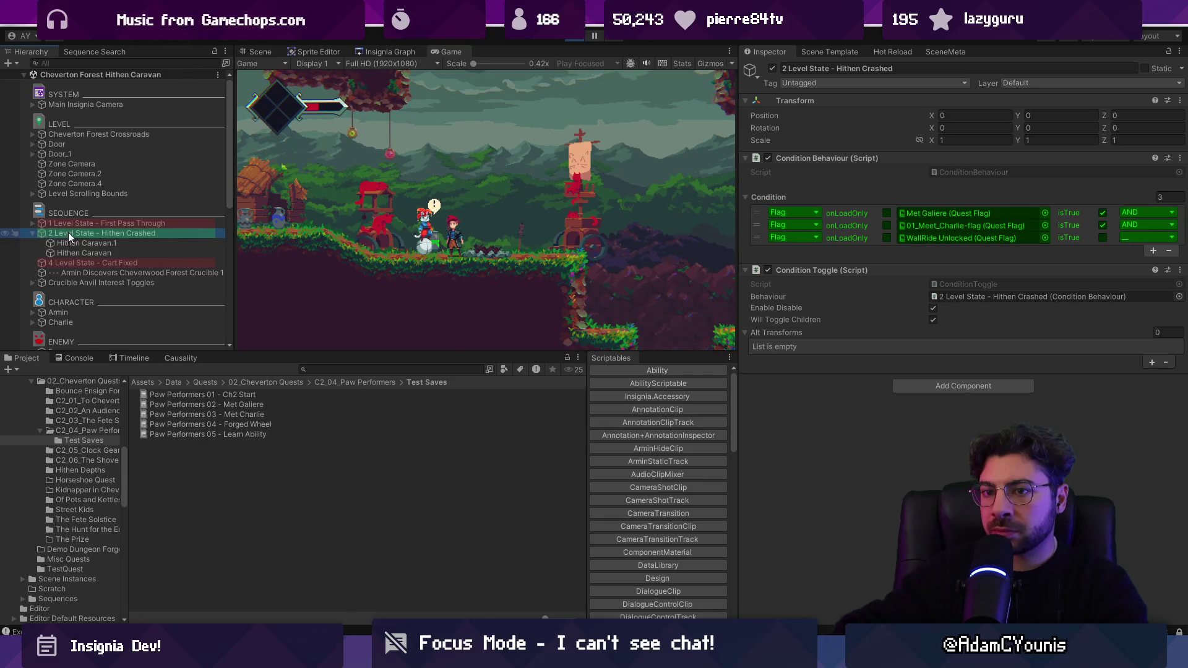
Search the Project for Paw Performers and select the quest asset
left_click(522, 225)
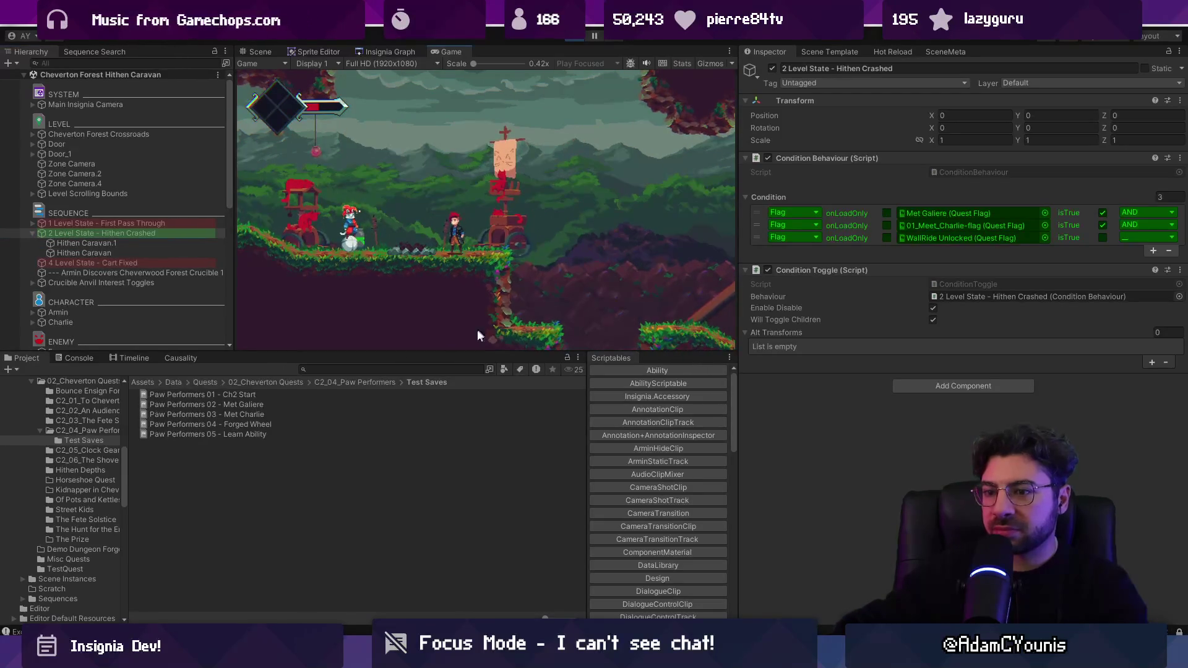
key("BackSpace")
key("Down")
key("Down")
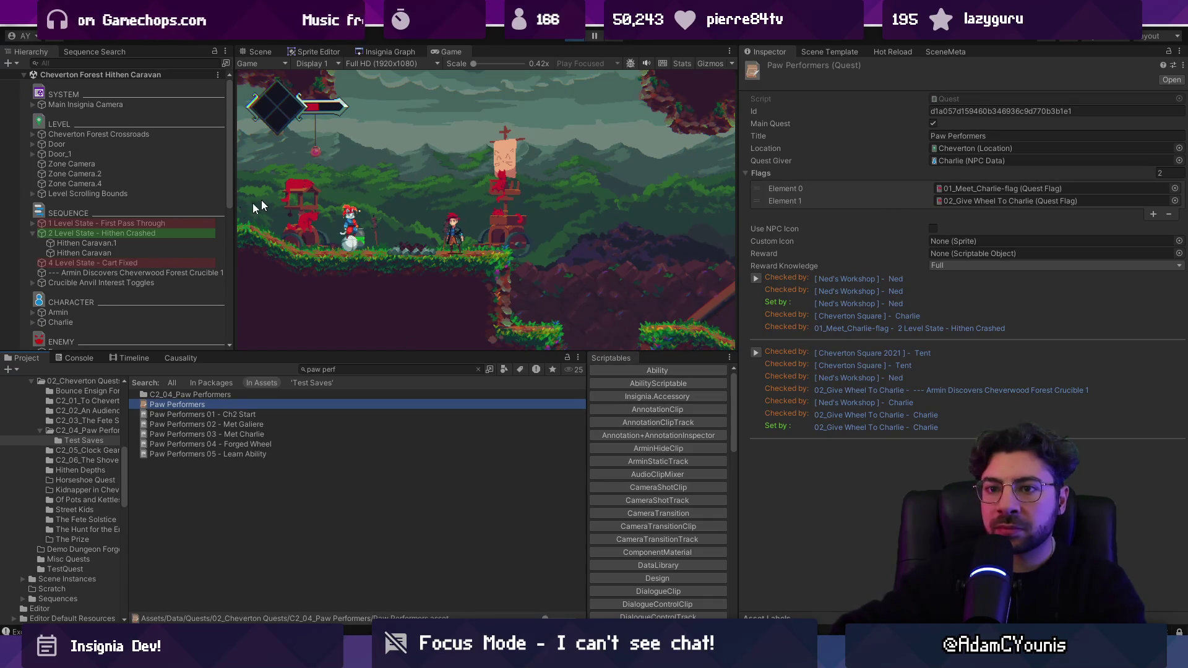
Select Charlie and open his Give Wheel To Charlie sequence, which requires one Cartwheel item
left_click(145, 233)
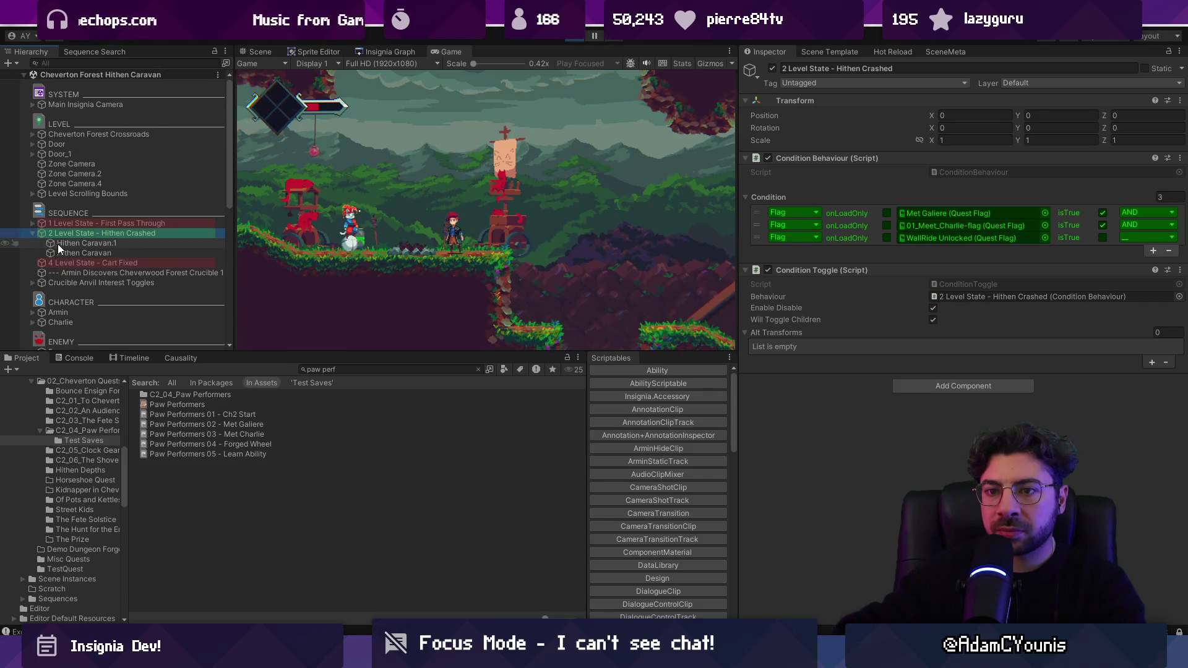
scroll(56, 243, "down", 3)
left_click(87, 284)
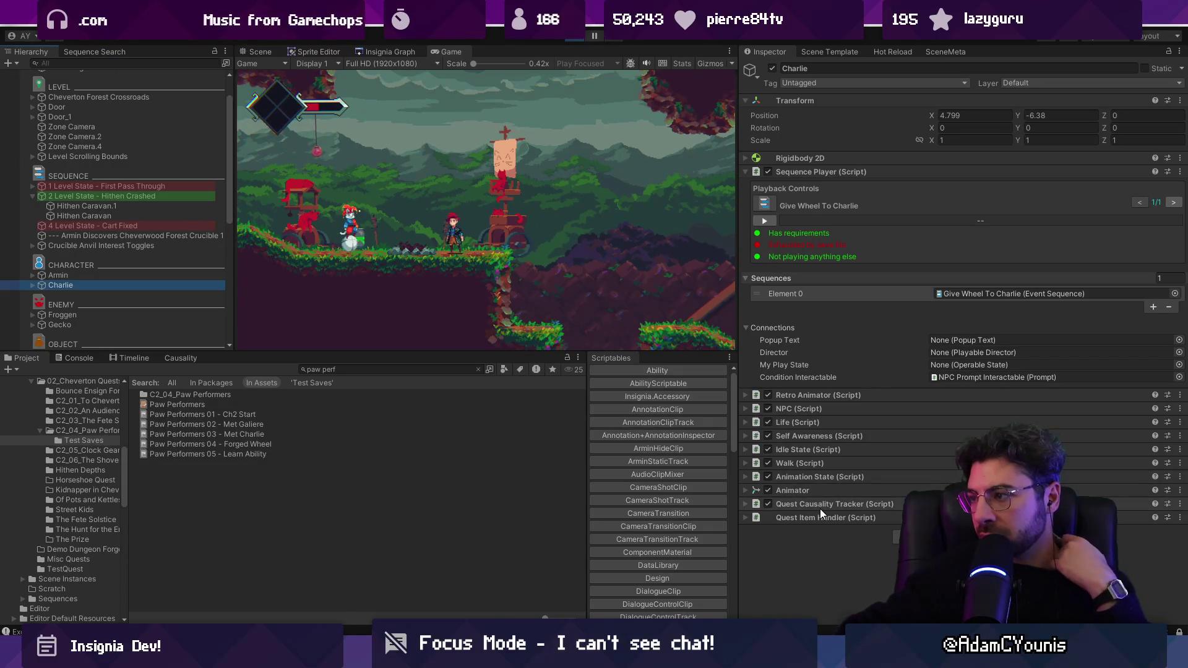
double_click(947, 294)
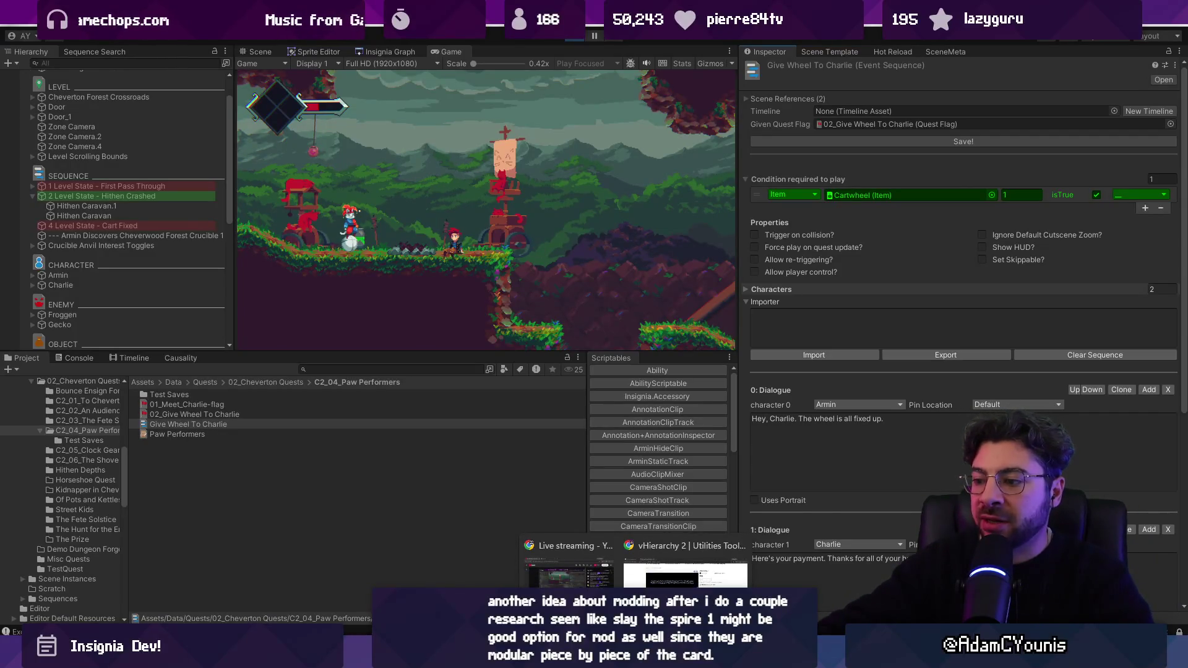
In Chrome, load the developer's YouTube channel page from the 'yout' address suggestion
key("alt+Tab")
left_click(303, 38)
type("yout")
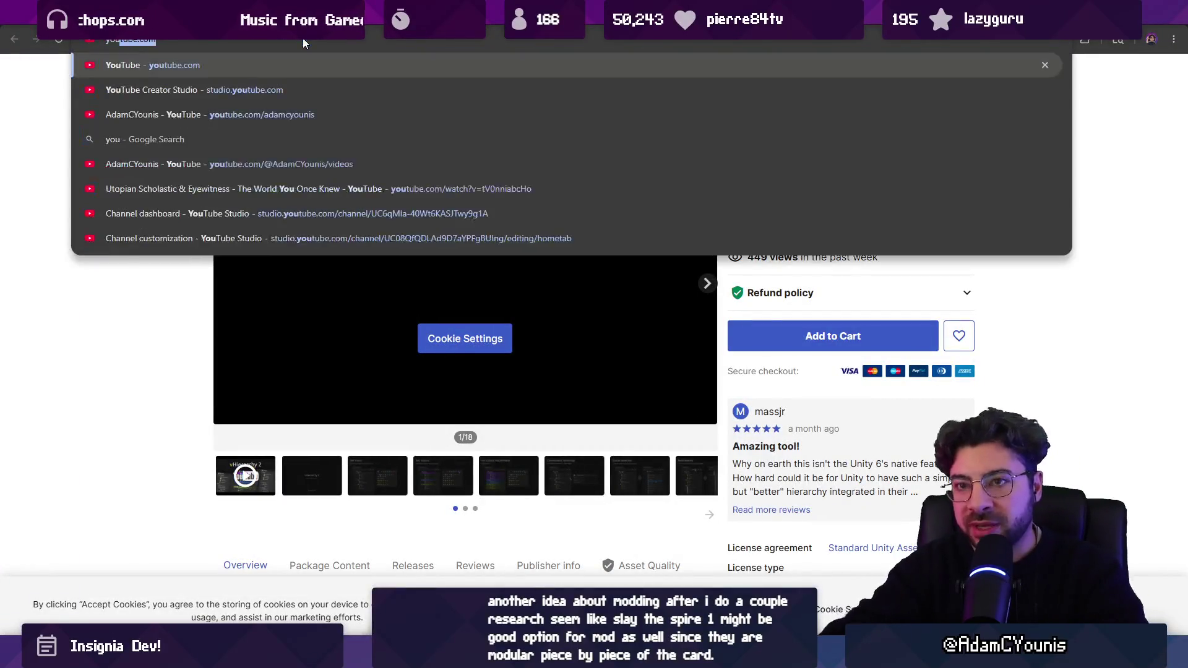
key("Escape")
key("Down")
key("Down")
key("Return")
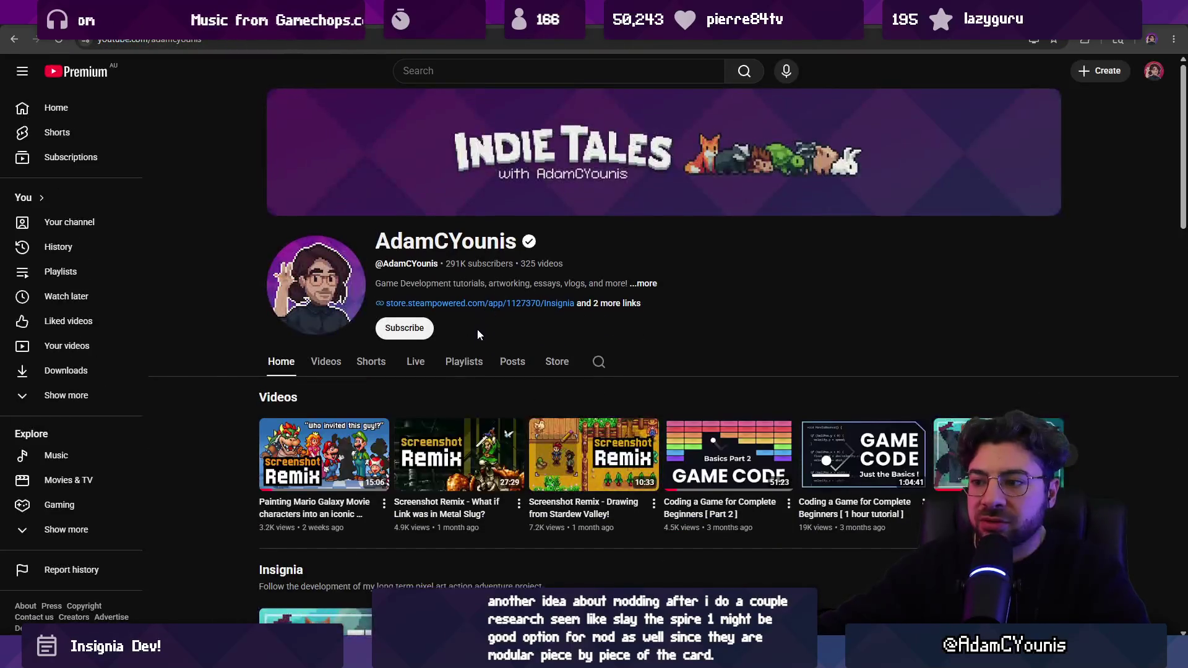
Browse the channel page up and down, then return to the Unity editor
scroll(509, 330, "down", 3)
scroll(500, 329, "up", 2)
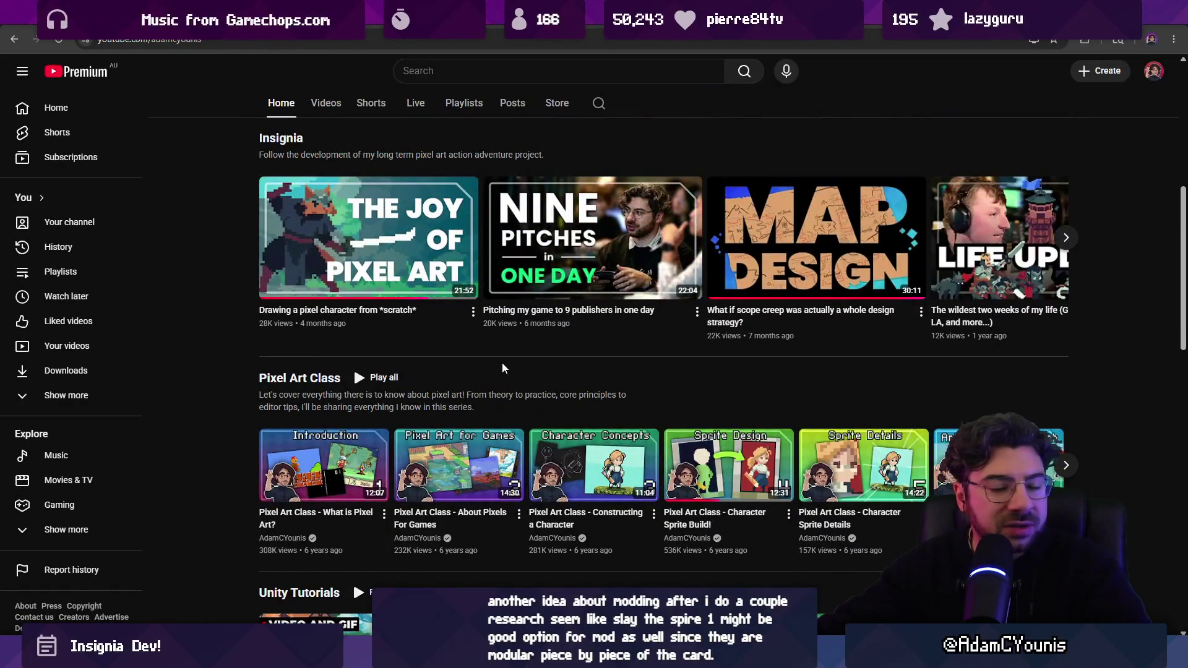
scroll(533, 349, "down", 5)
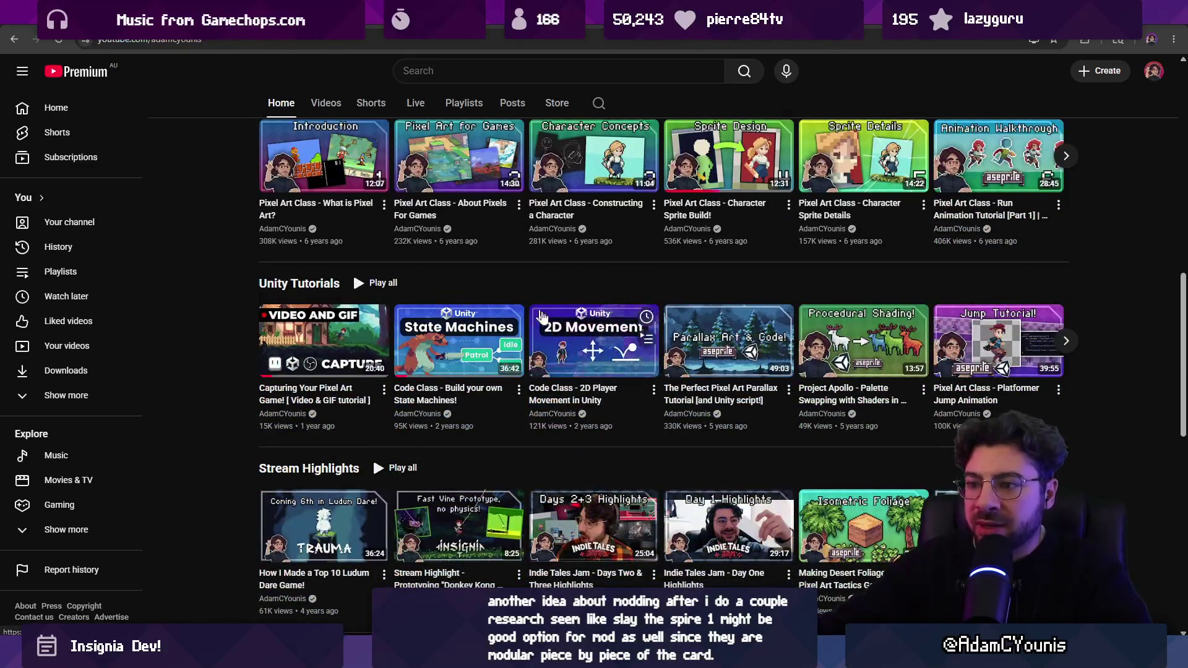
scroll(536, 343, "down", 5)
scroll(557, 355, "up", 5)
scroll(569, 365, "up", 10)
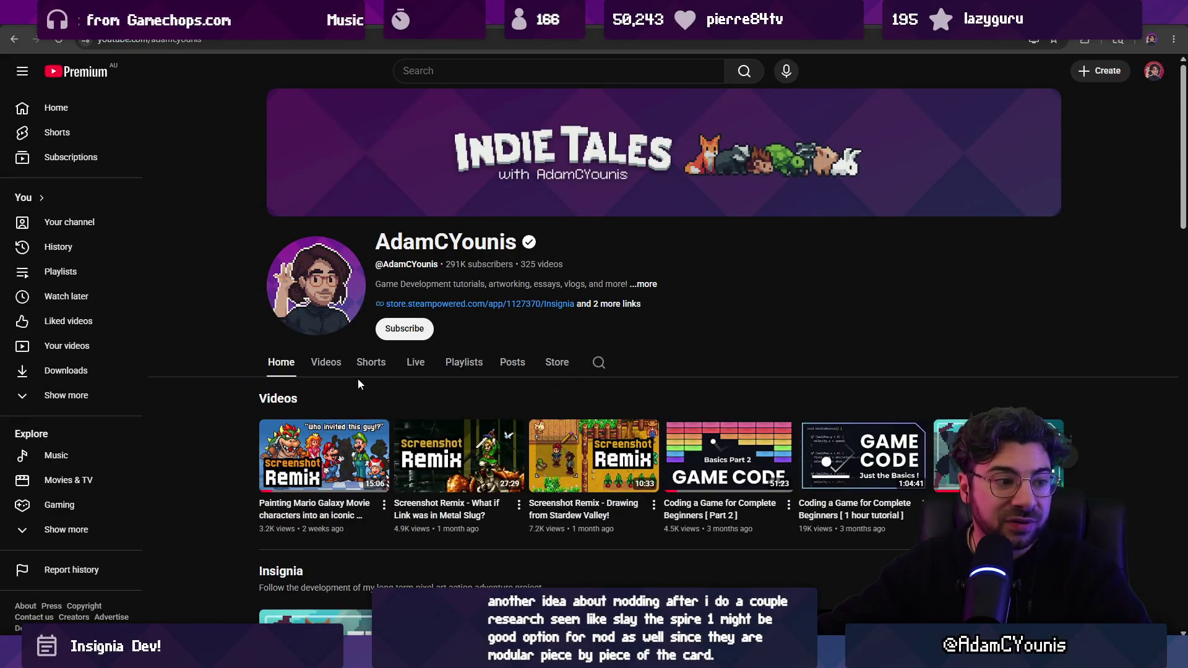
key("alt+Tab")
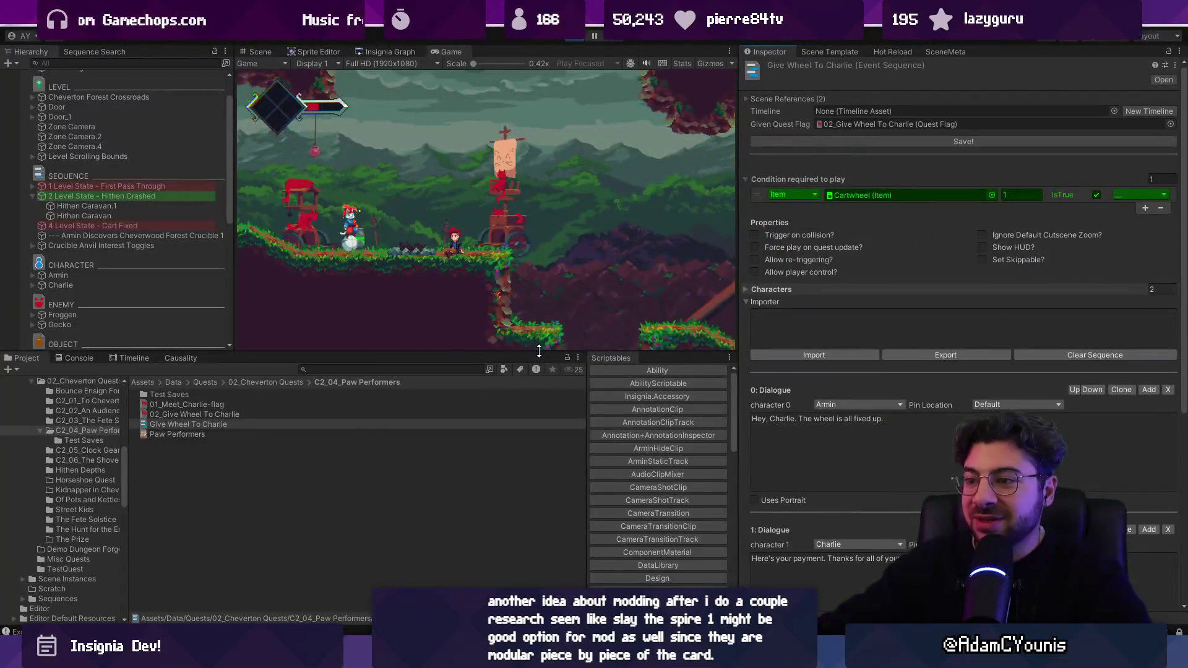
Enlarge the Game view panes, open the Insignia Graph, save the scene, and start the meadow level
left_click_drag(539, 351, 544, 456)
left_click_drag(736, 340, 881, 341)
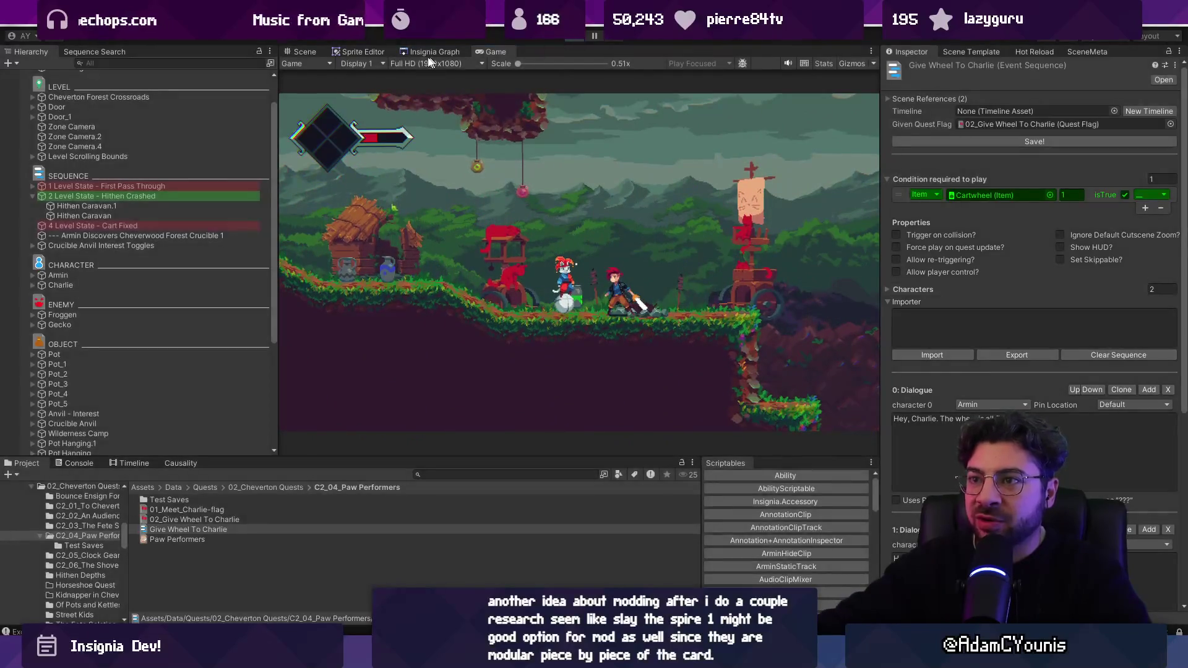
left_click(433, 51)
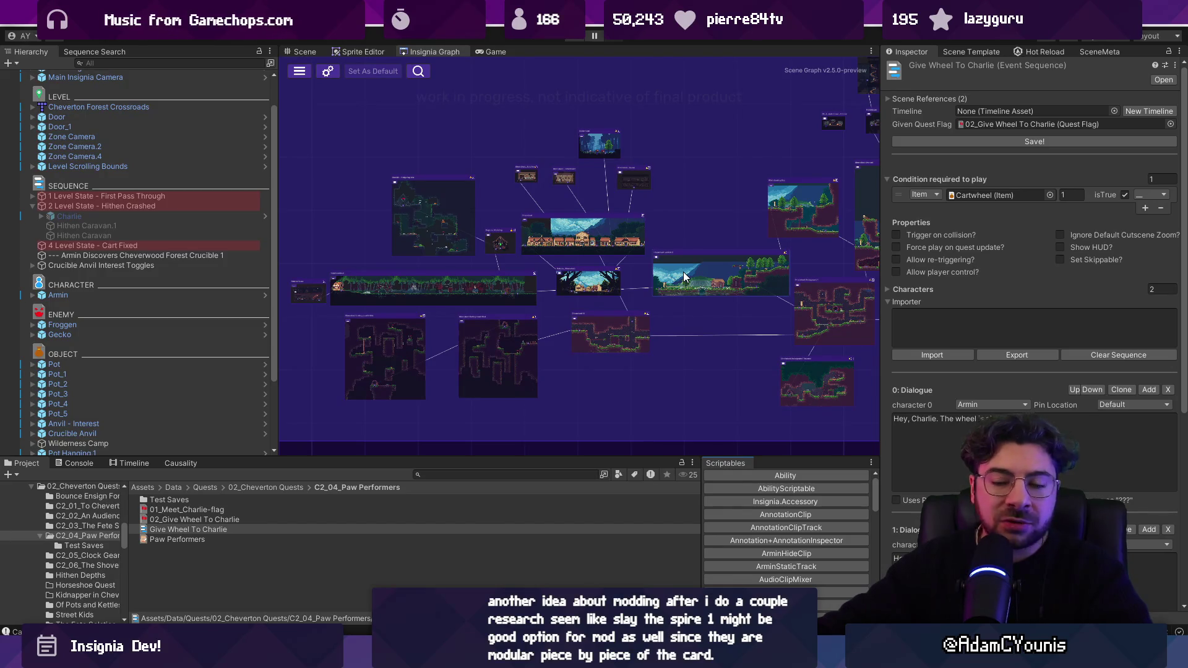
left_click(587, 351)
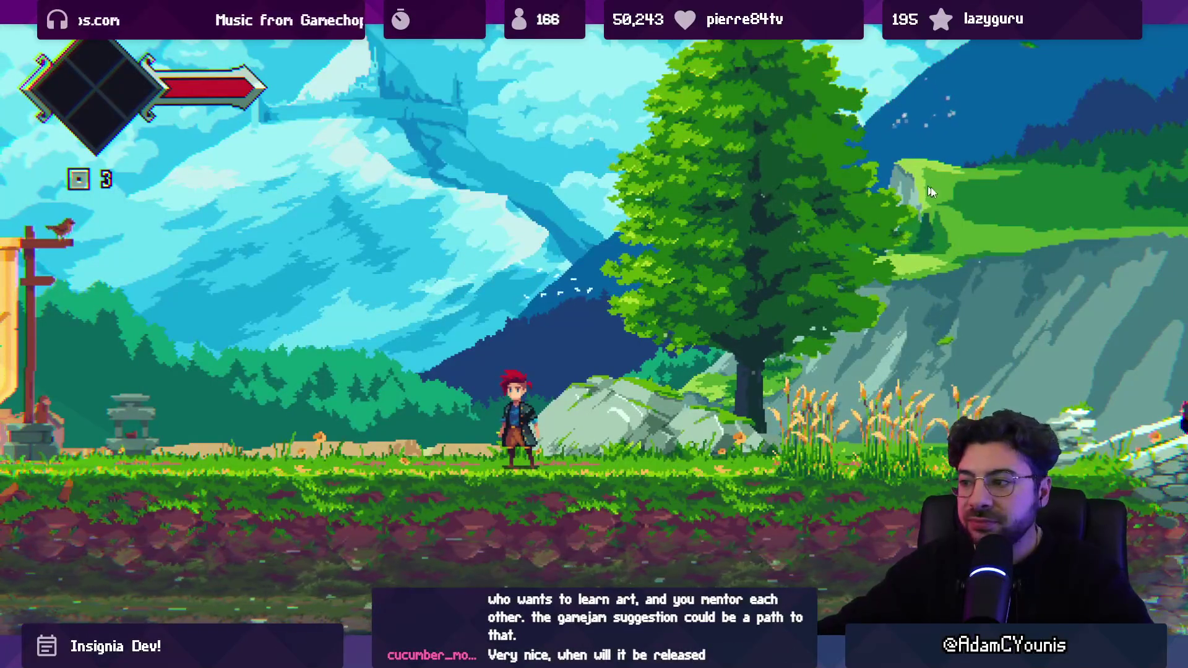
Run Armin past the mill, climb the rope and cliff, and open the bridge chest
key("Right")
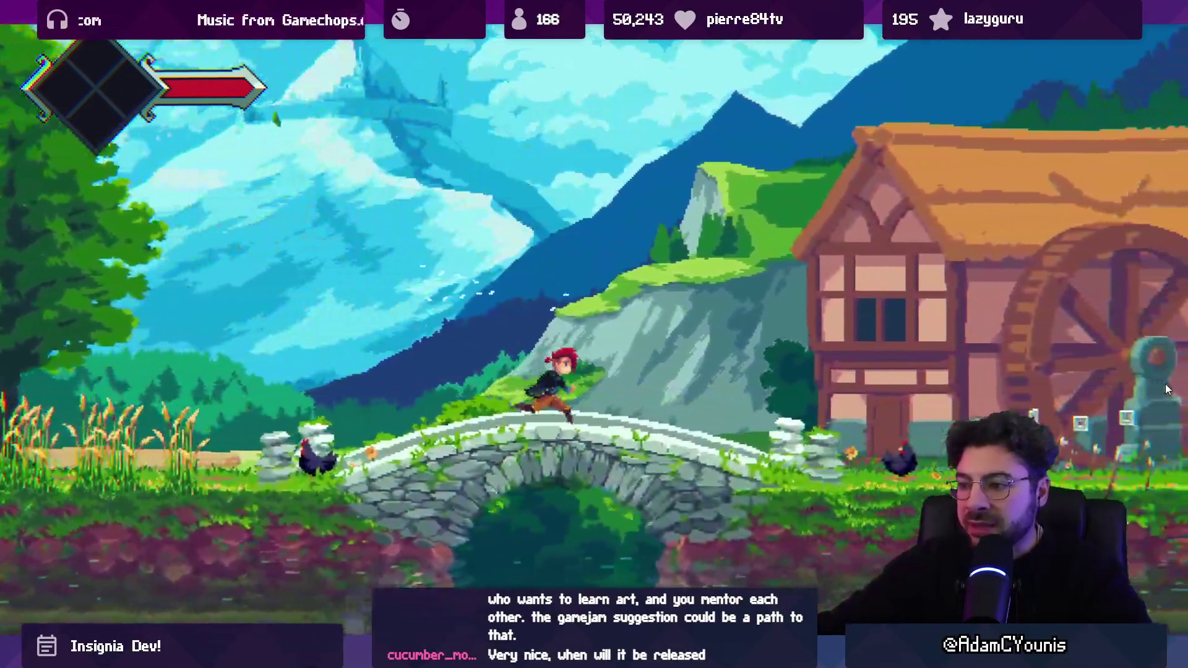
key("space")
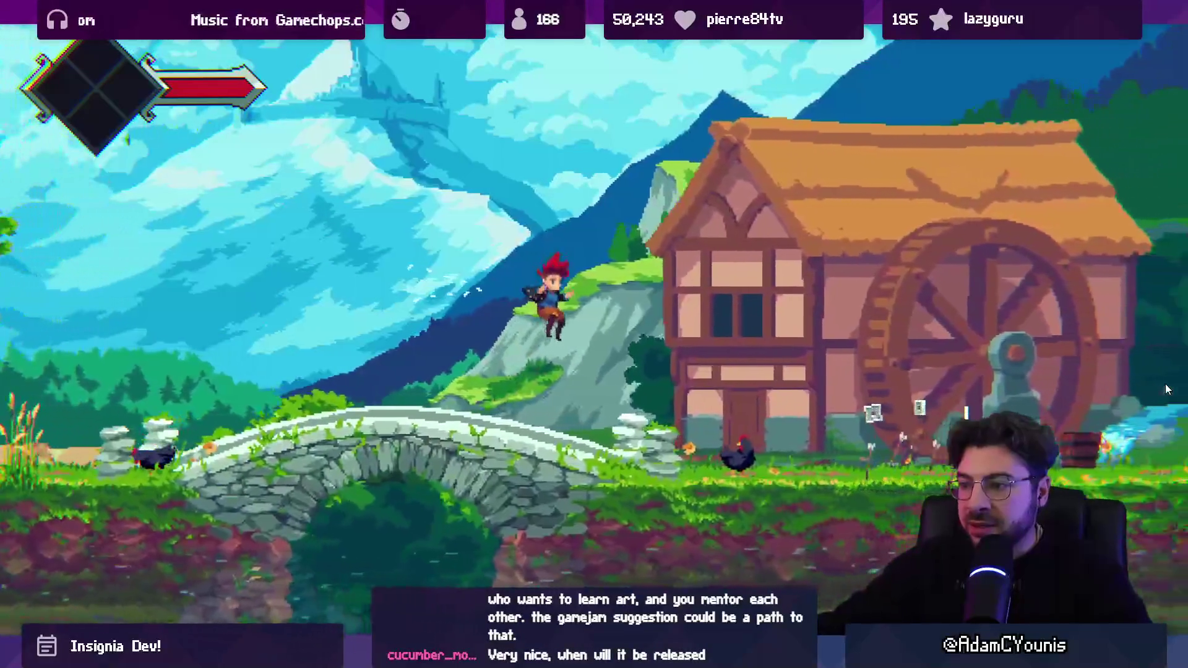
key("space")
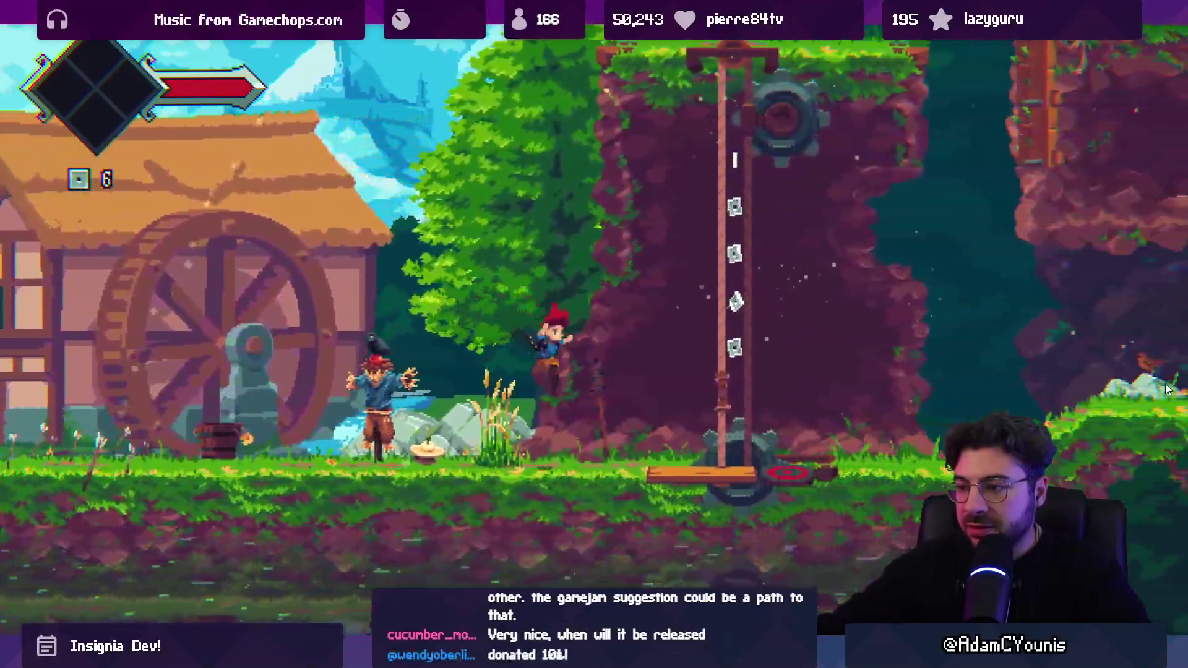
key("Up")
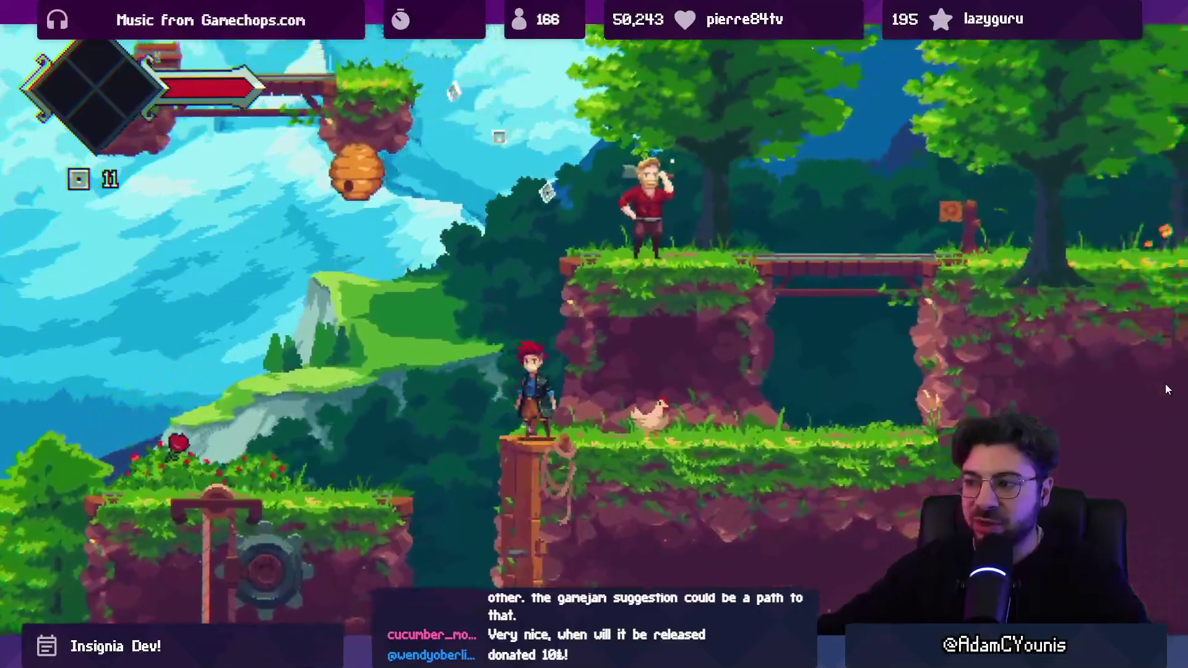
key("space")
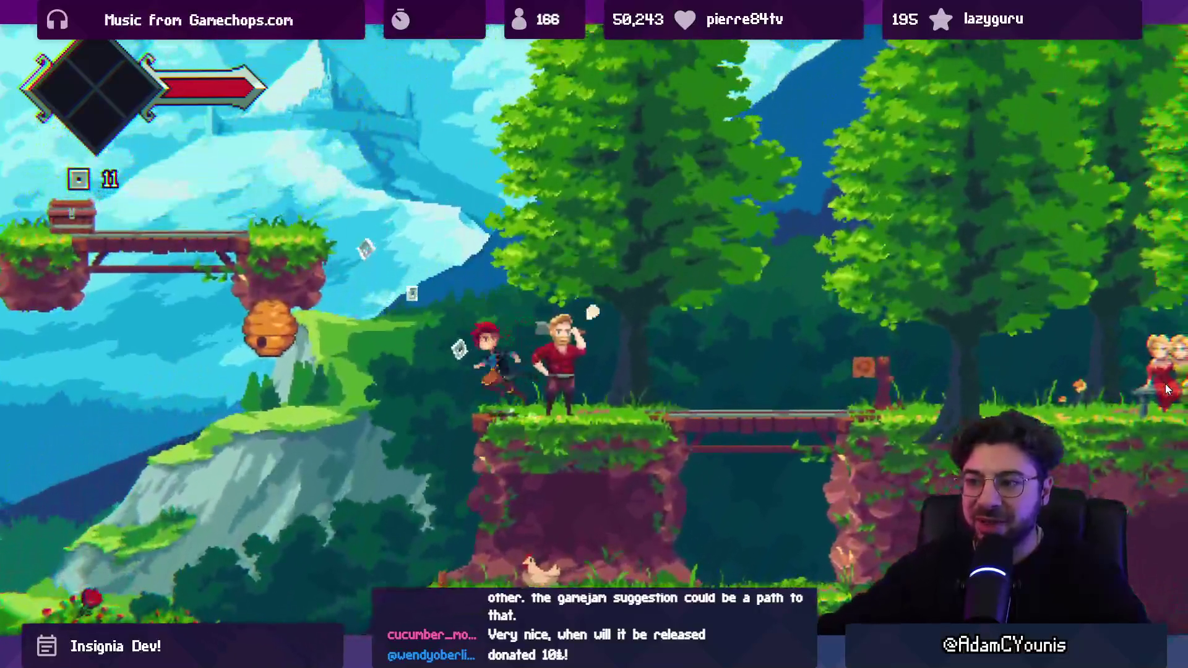
key("Left")
key("space")
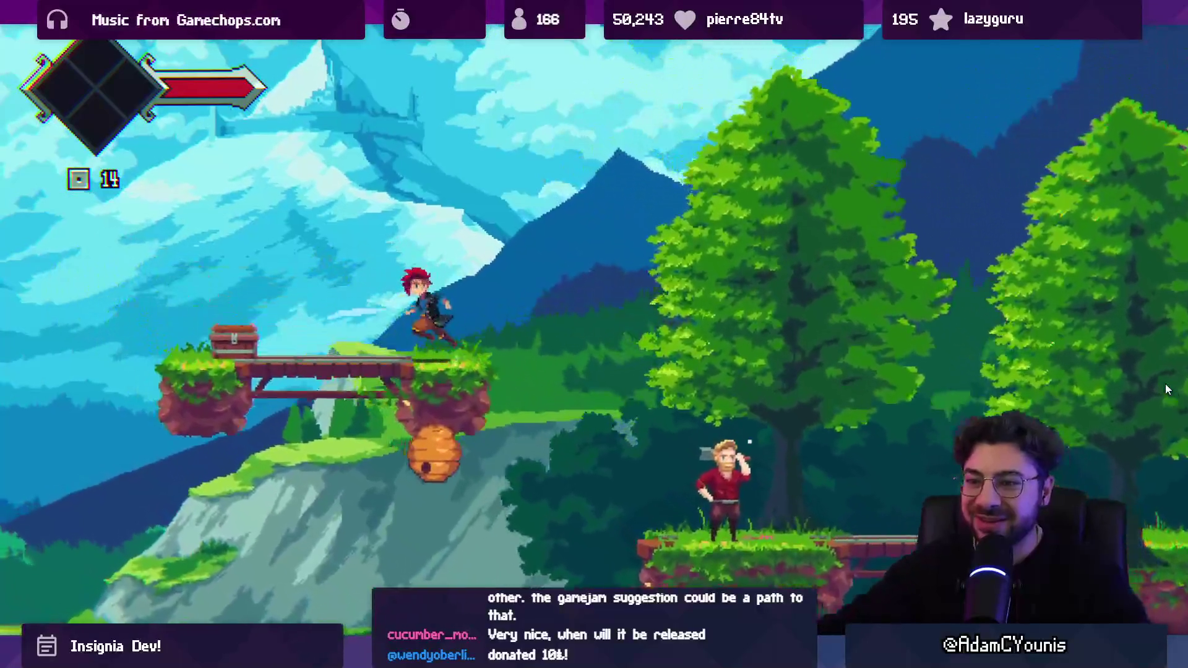
key("Up")
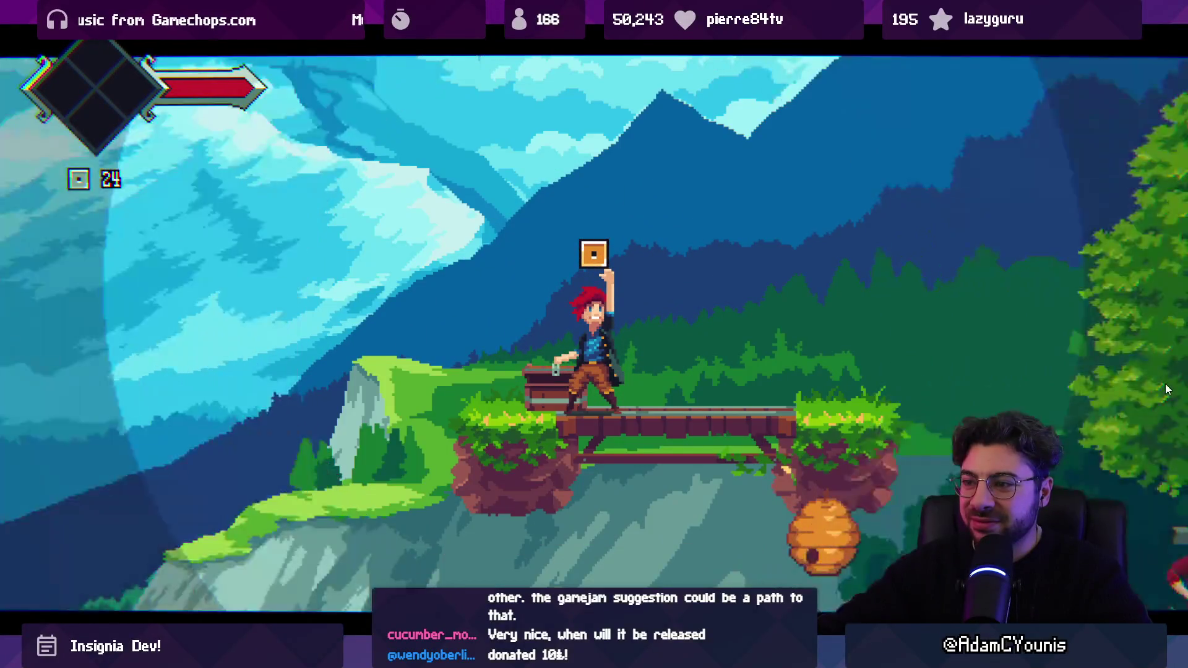
key("Down")
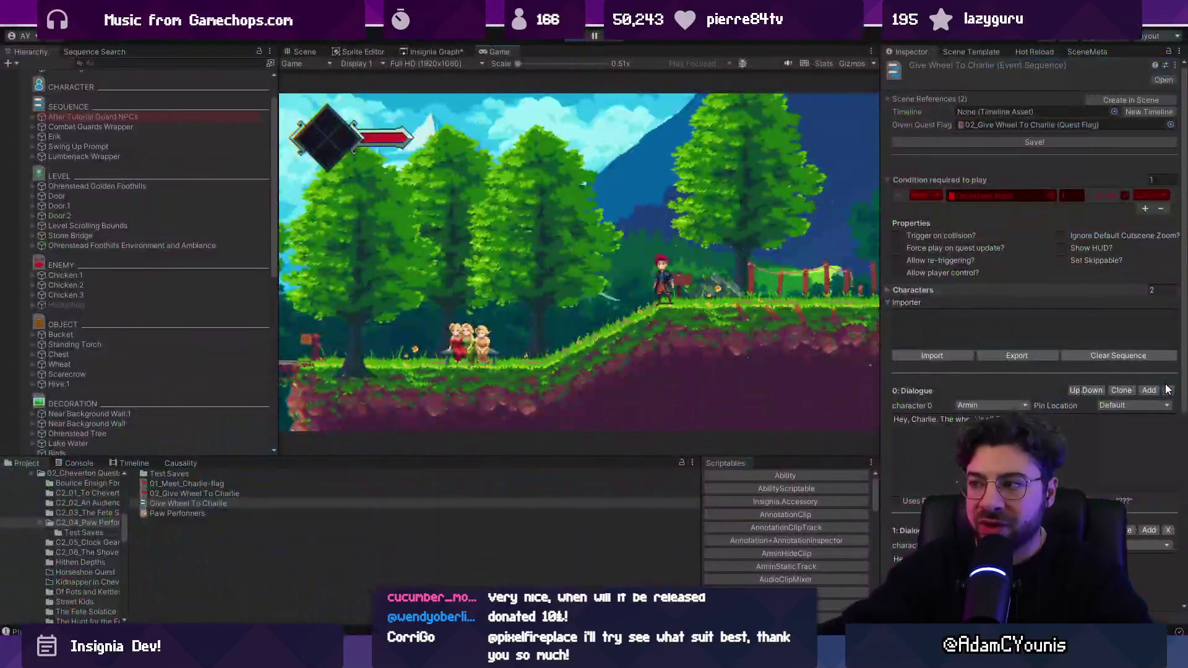
Stop play mode, zoom around the watermill foothills level, and open the Insignia Graph
left_click(573, 37)
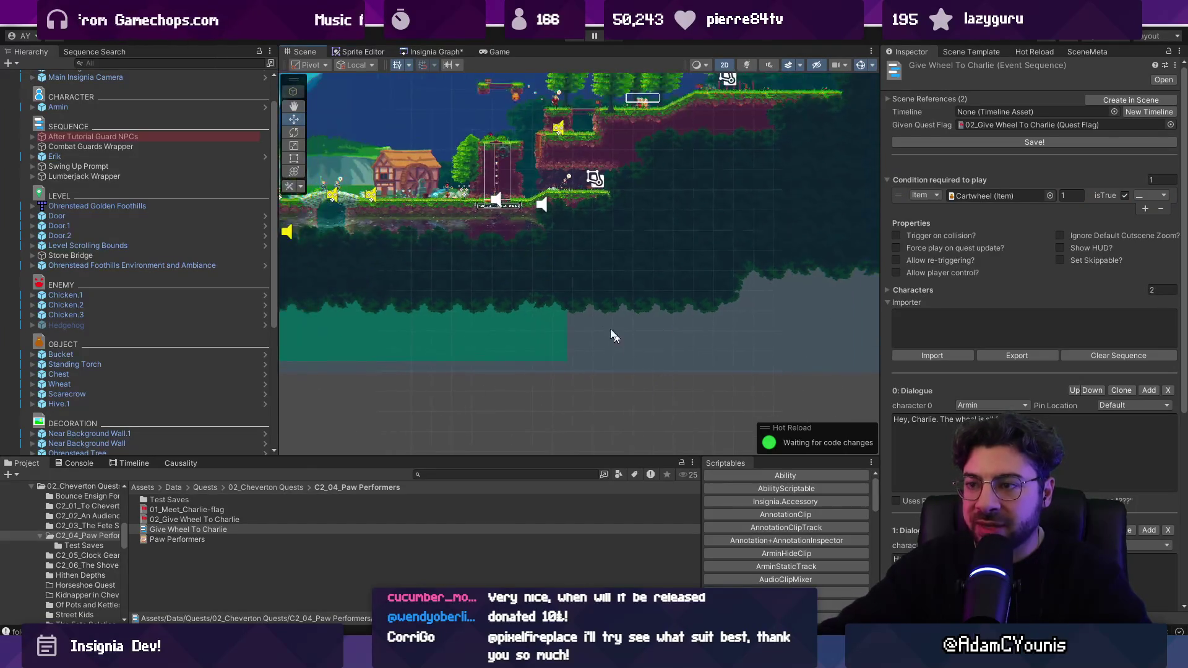
scroll(628, 350, "up", 5)
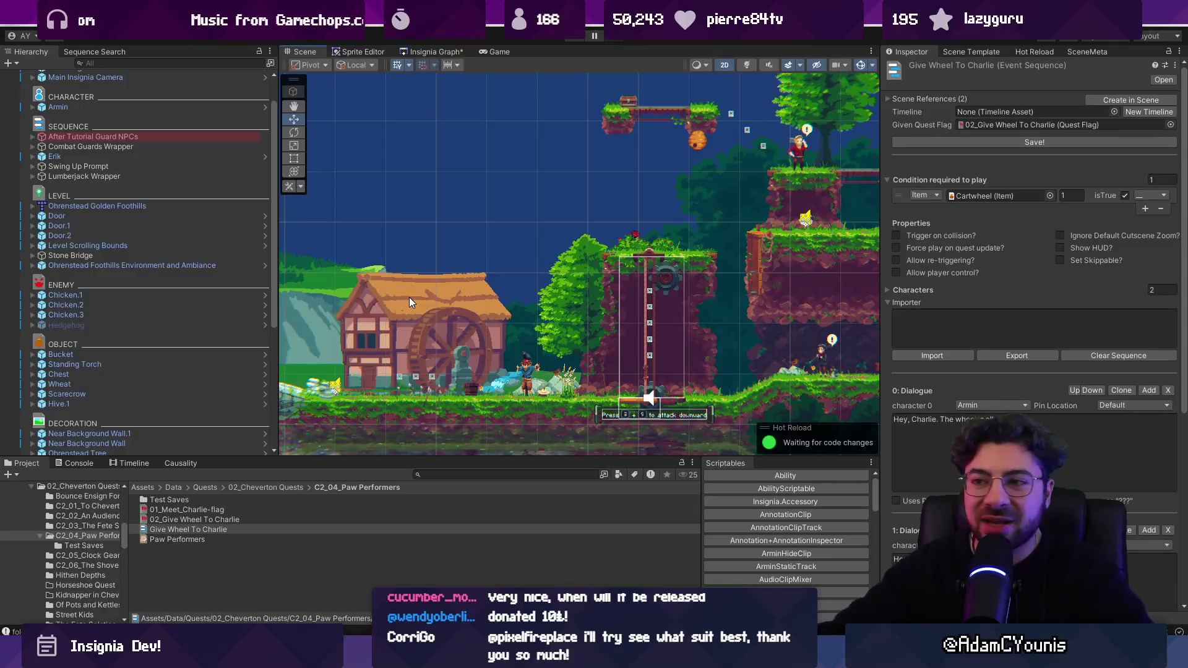
scroll(359, 188, "down", 3)
scroll(412, 330, "up", 2)
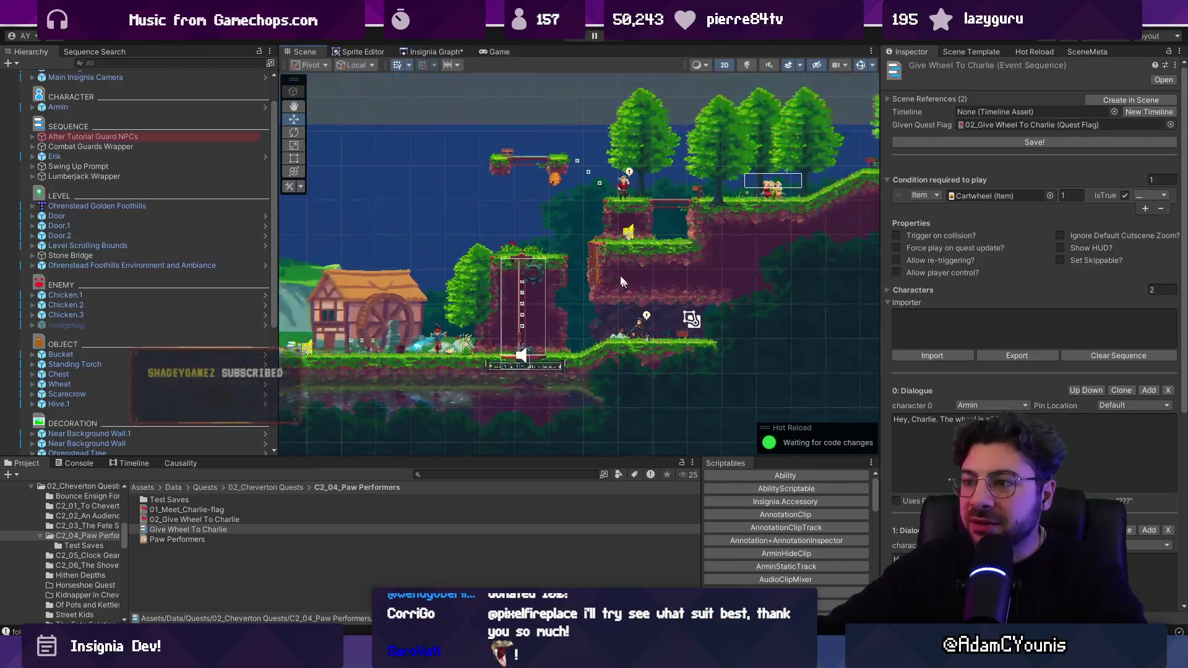
left_click(436, 52)
scroll(453, 239, "up", 10)
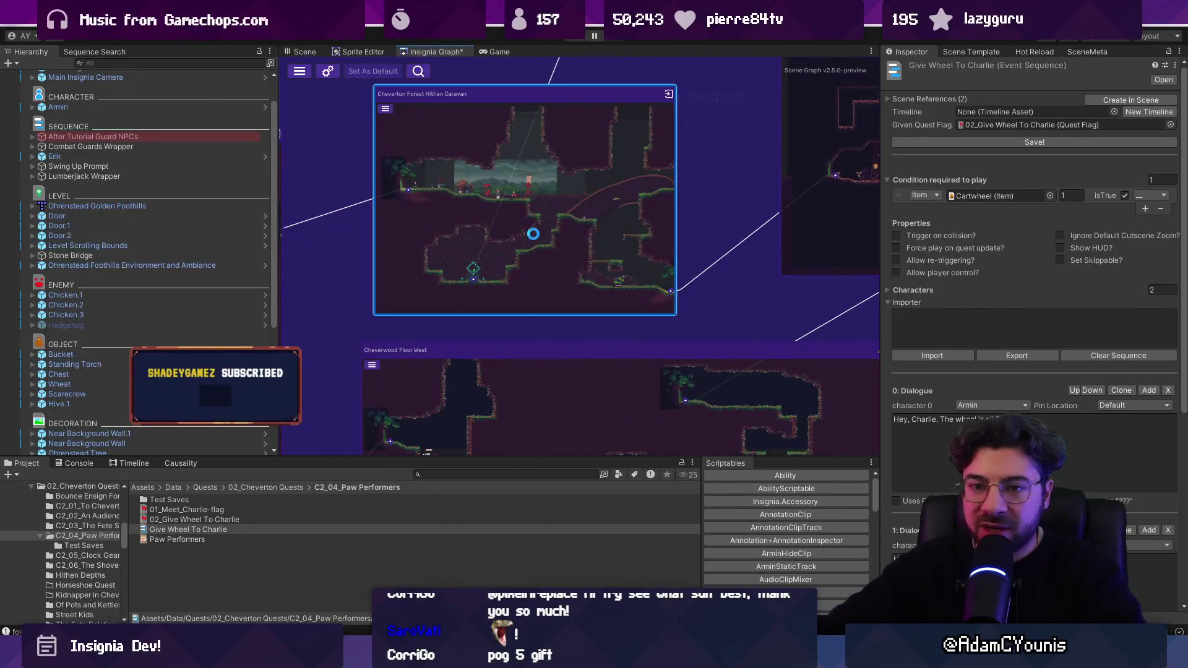
Load Cheverton Forest Hithen Caravan, widen and pan the Scene view to the caravan, then playtest it
double_click(533, 234)
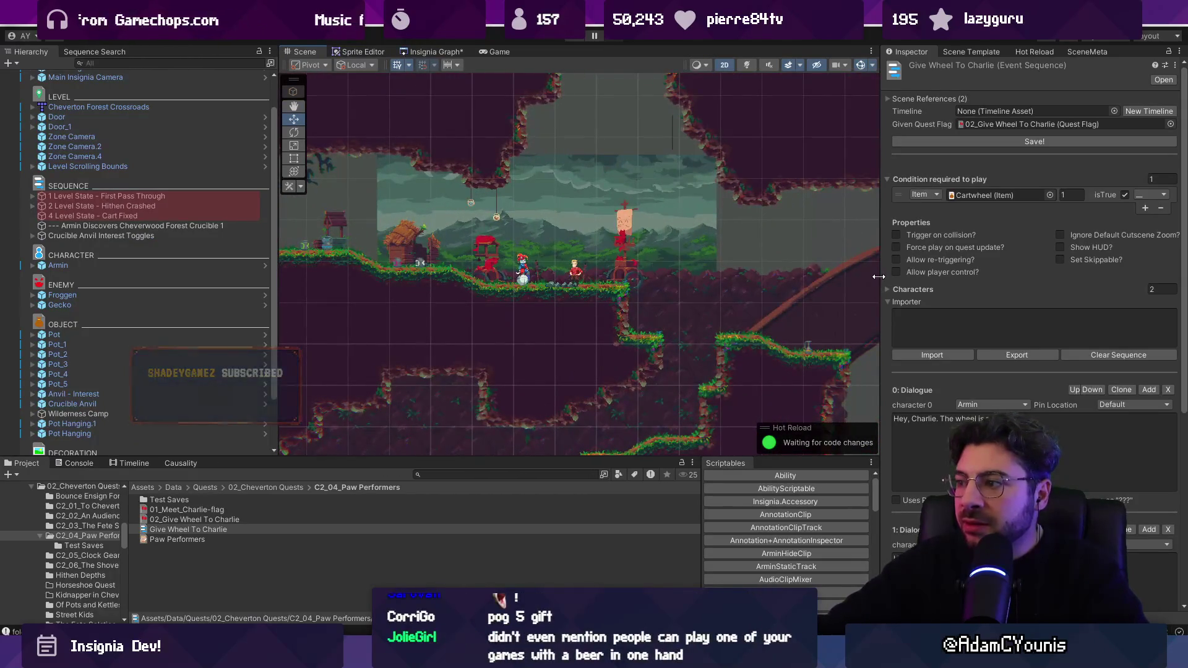
left_click_drag(881, 275, 887, 285)
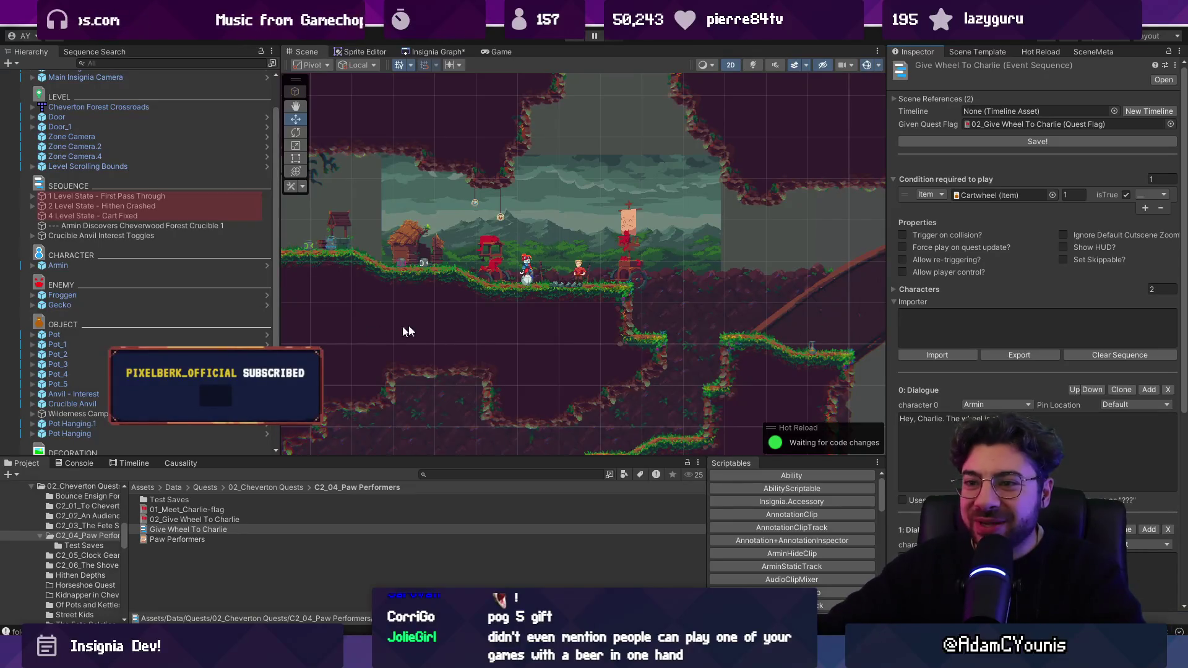
left_click_drag(549, 296, 609, 342)
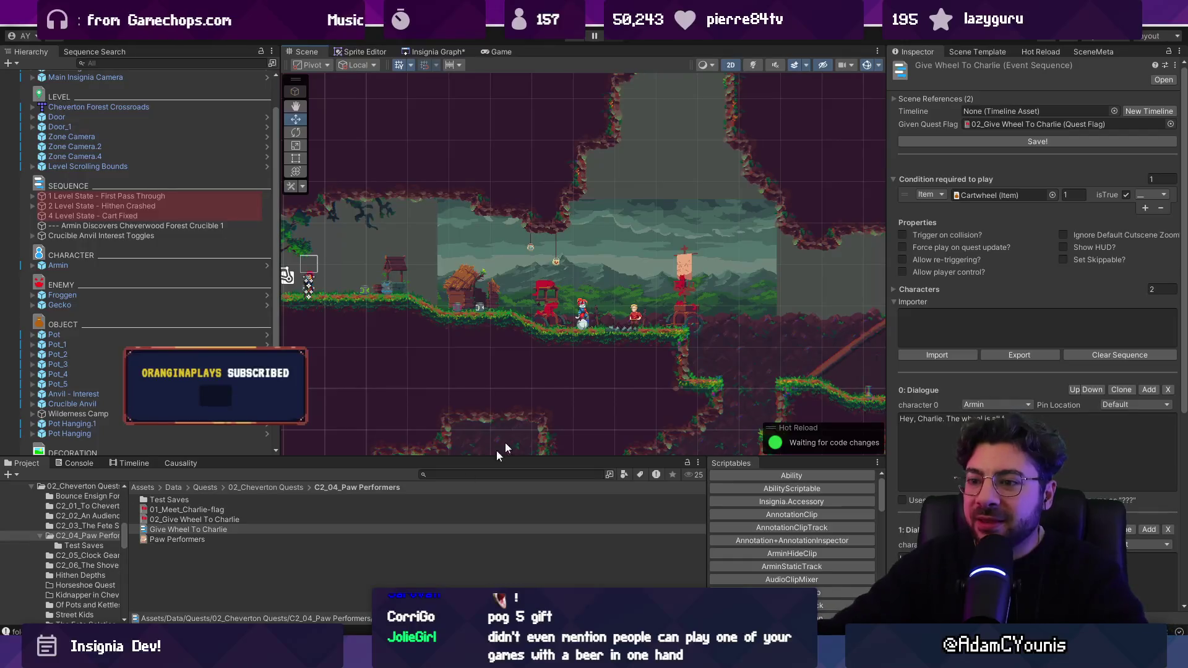
left_click_drag(444, 458, 445, 484)
left_click_drag(277, 426, 251, 426)
scroll(446, 294, "down", 2)
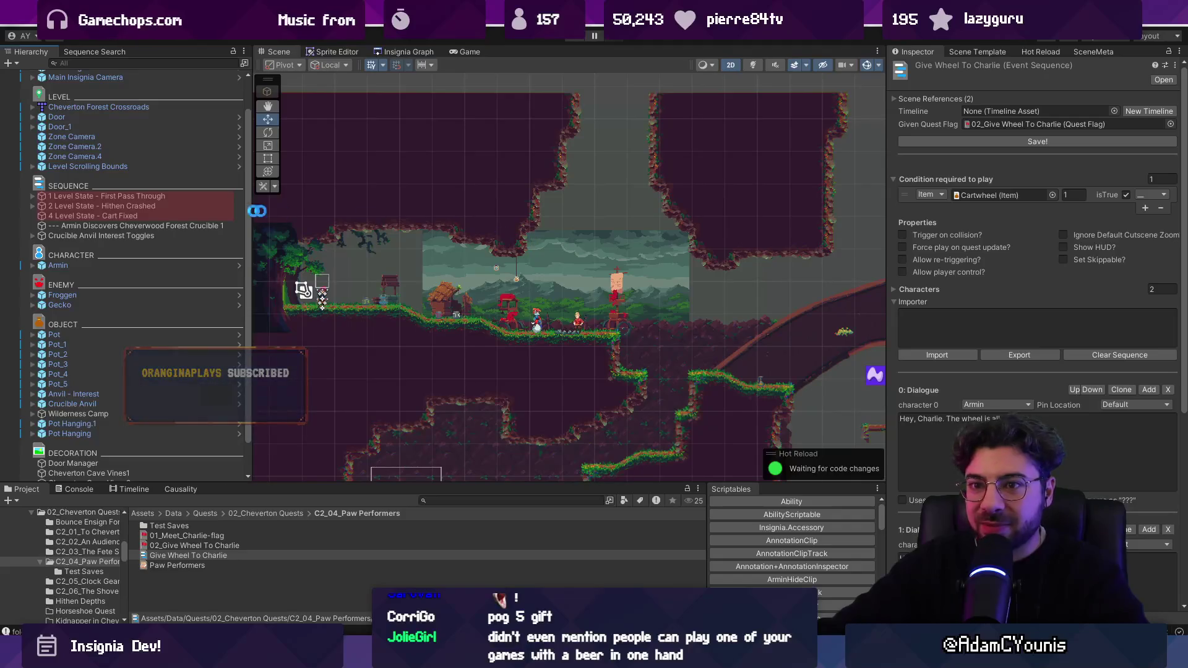
left_click(569, 39)
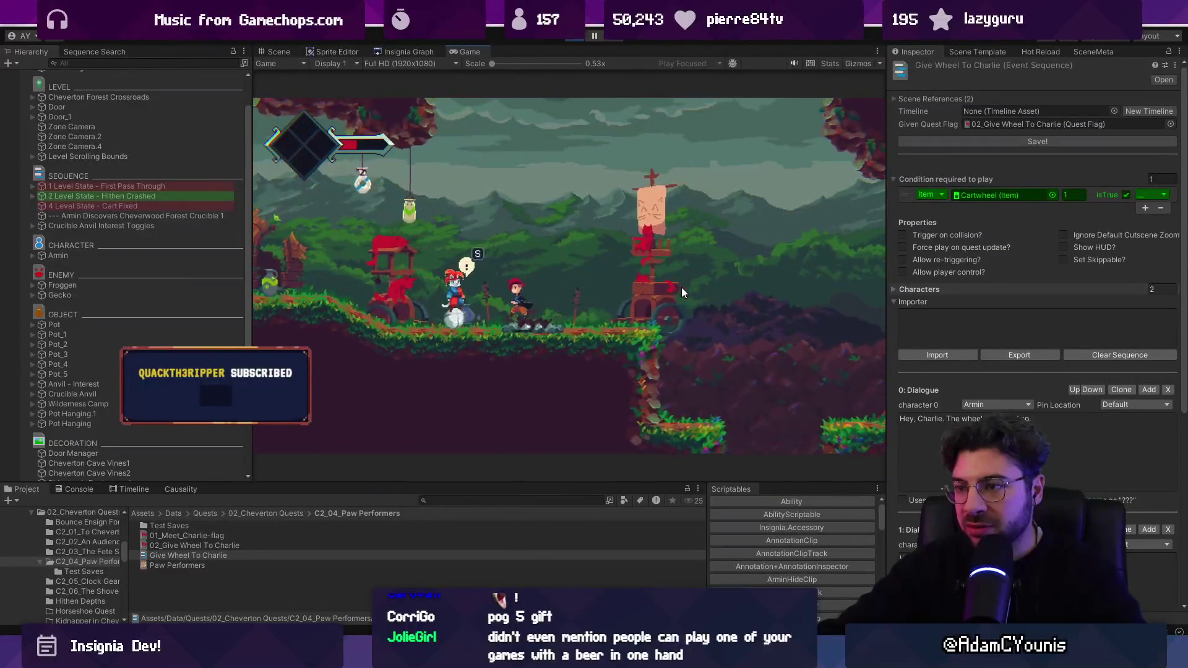
Trigger Charlie's wheel cutscene and show the Causality quest-flag panel in an enlarged bottom area
key("s")
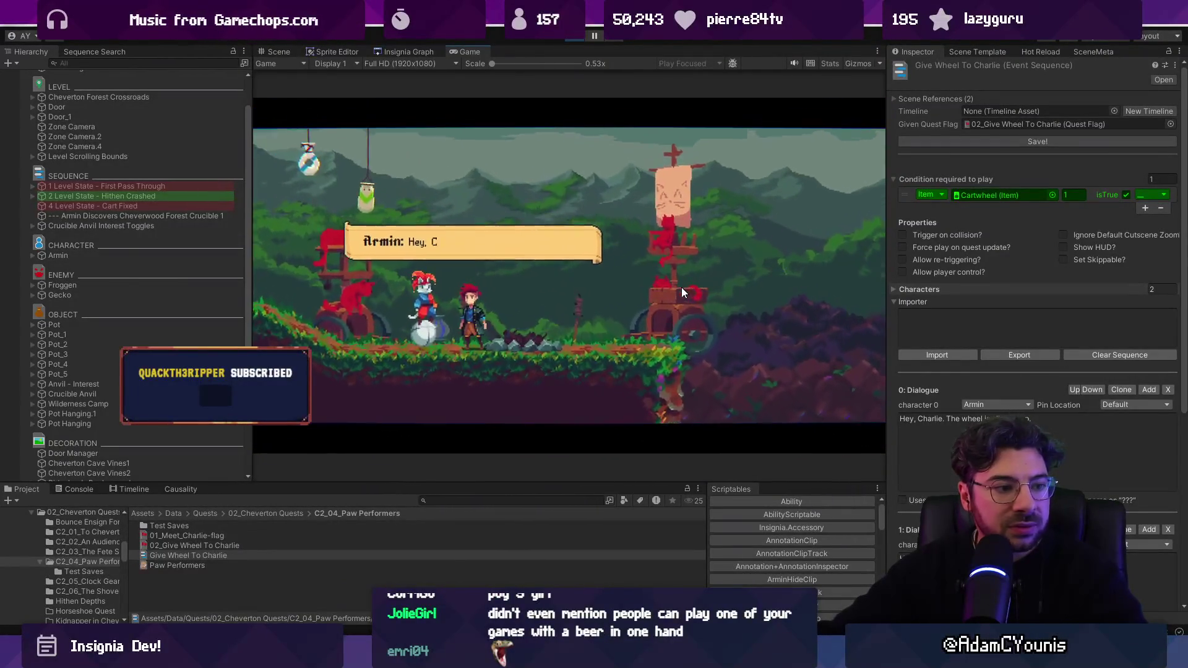
left_click_drag(319, 482, 320, 409)
left_click(180, 415)
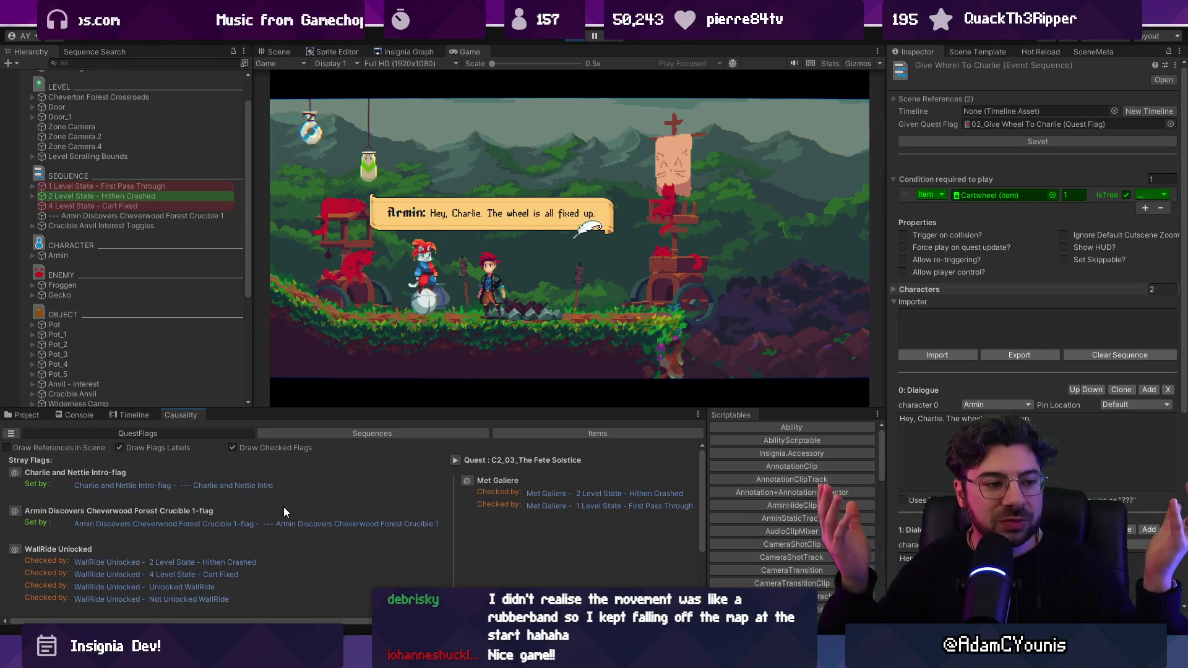
Finish Charlie's wheel dialogue, stop play mode with Ctrl+P, and switch to HierarchyIcons.cs
left_click(822, 251)
left_click(821, 250)
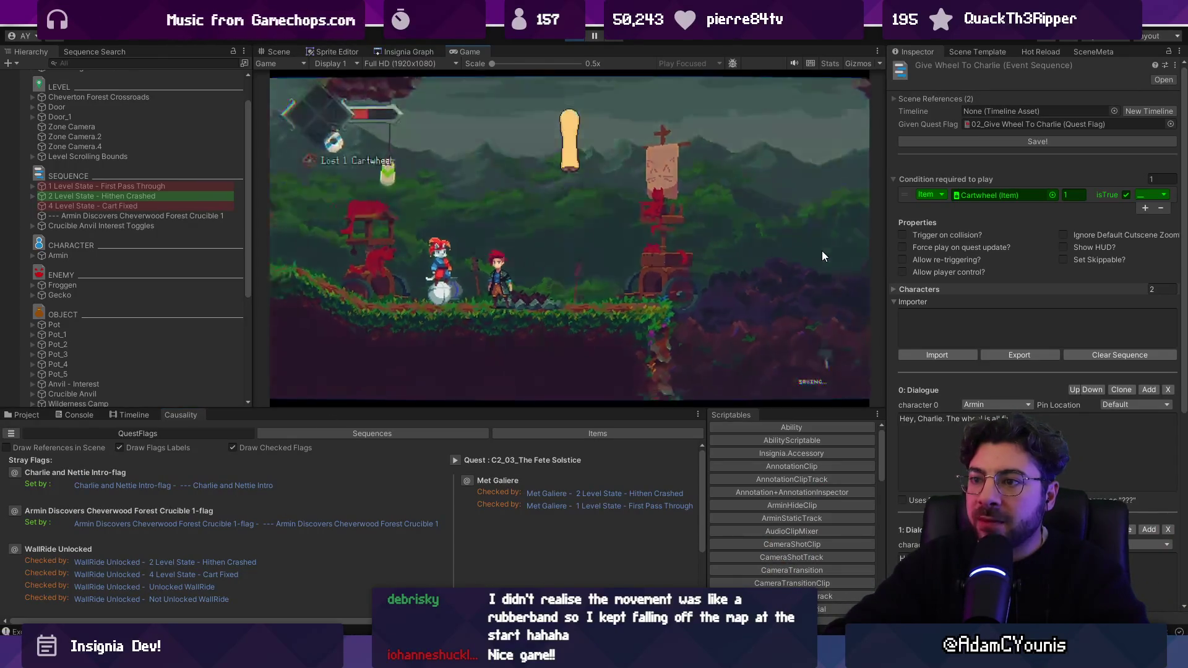
left_click(821, 251)
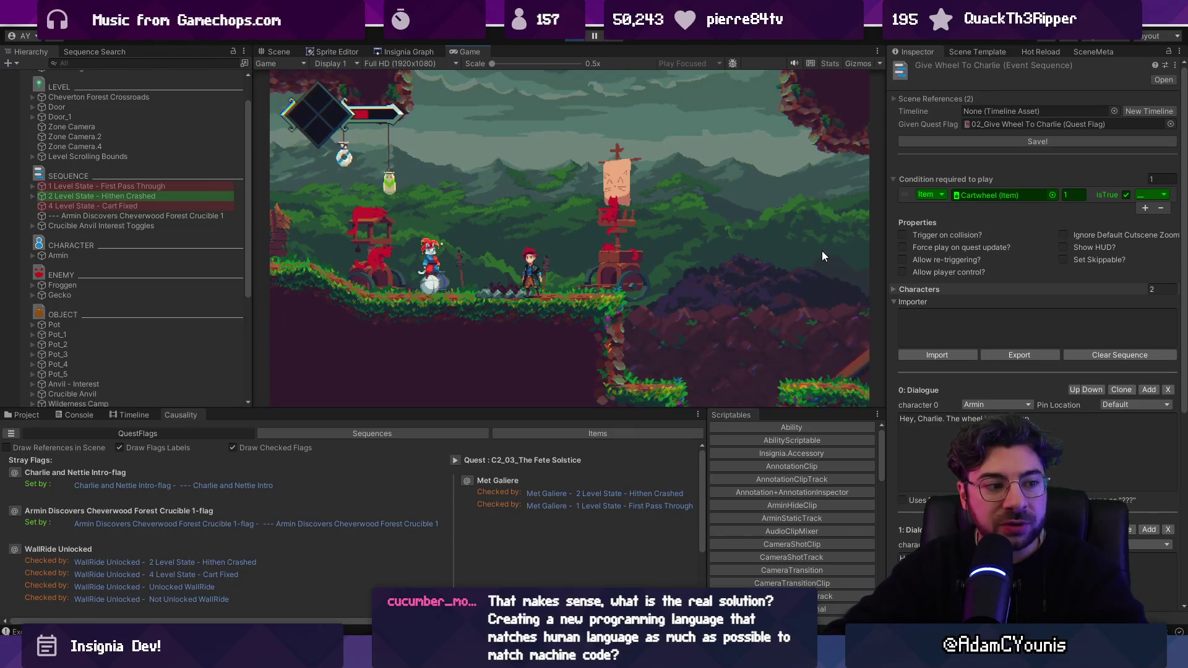
key("ctrl+p")
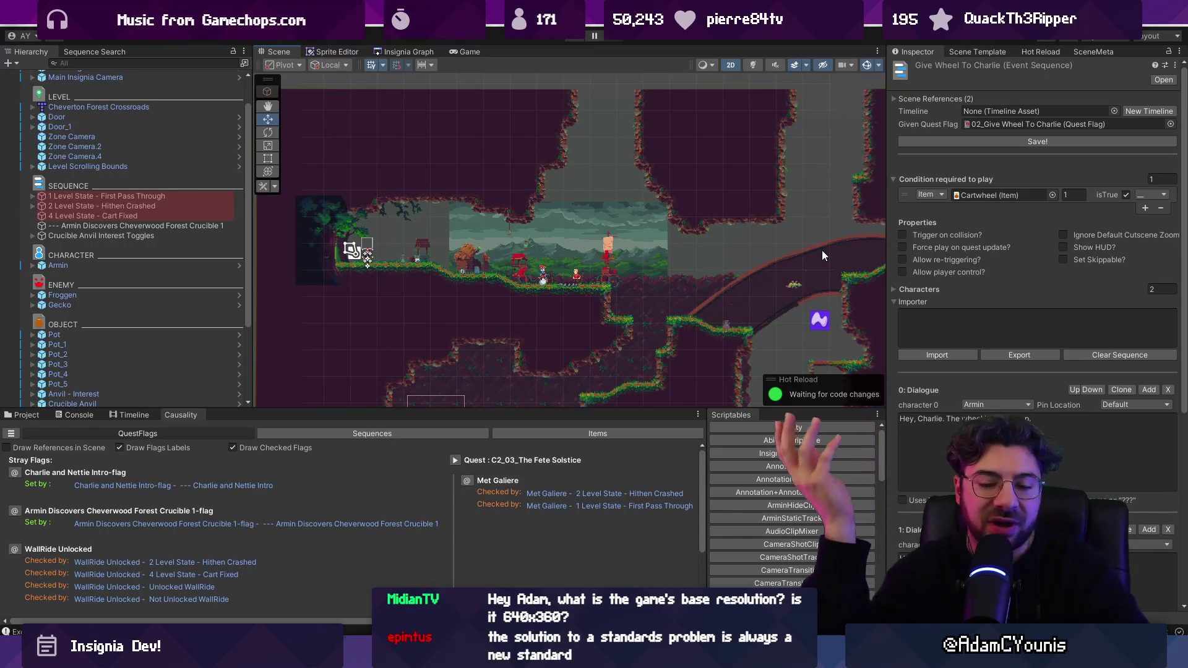
key("alt+Tab")
scroll(491, 323, "down", 6)
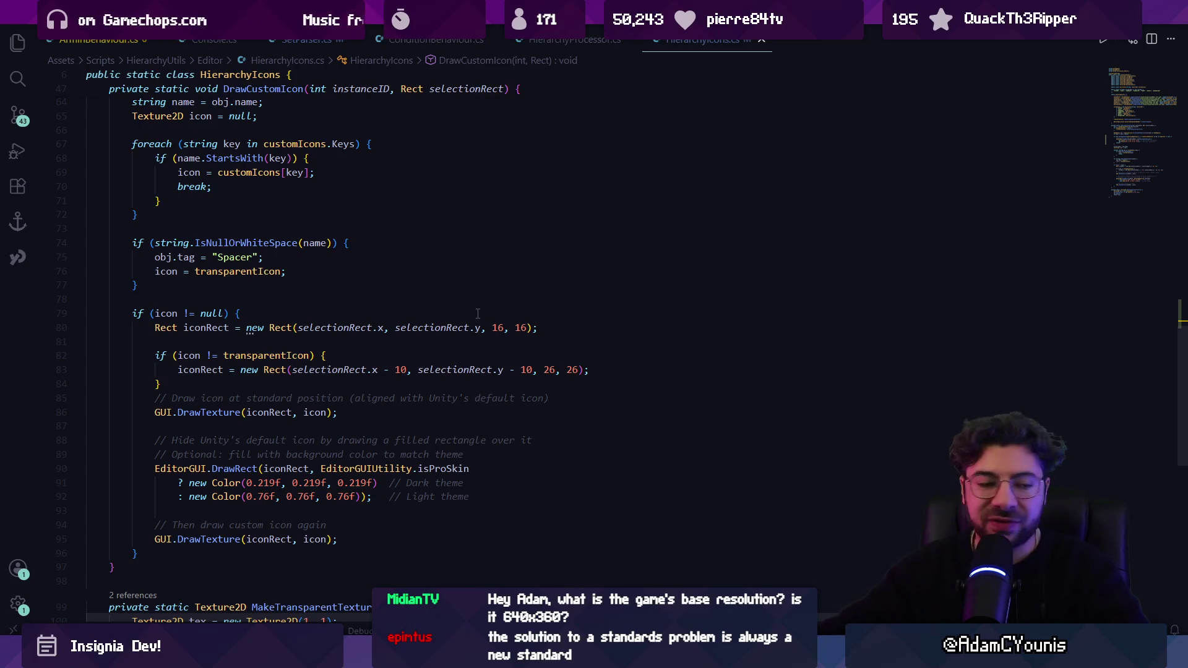
key("alt+Tab")
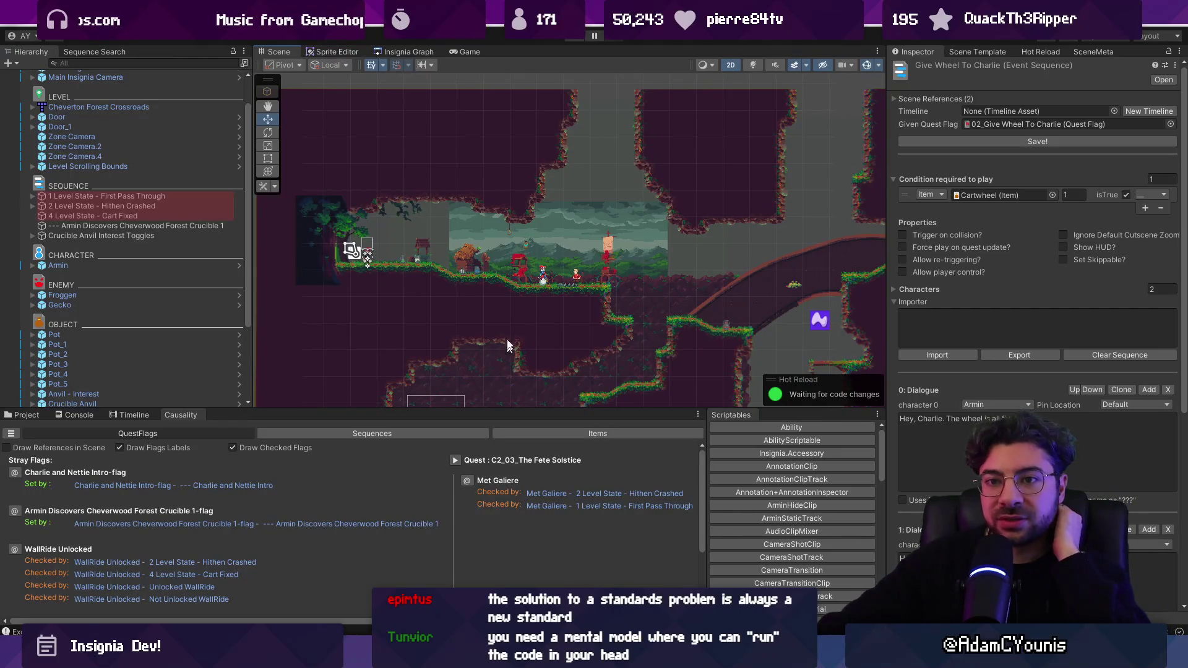
scroll(516, 285, "up", 3)
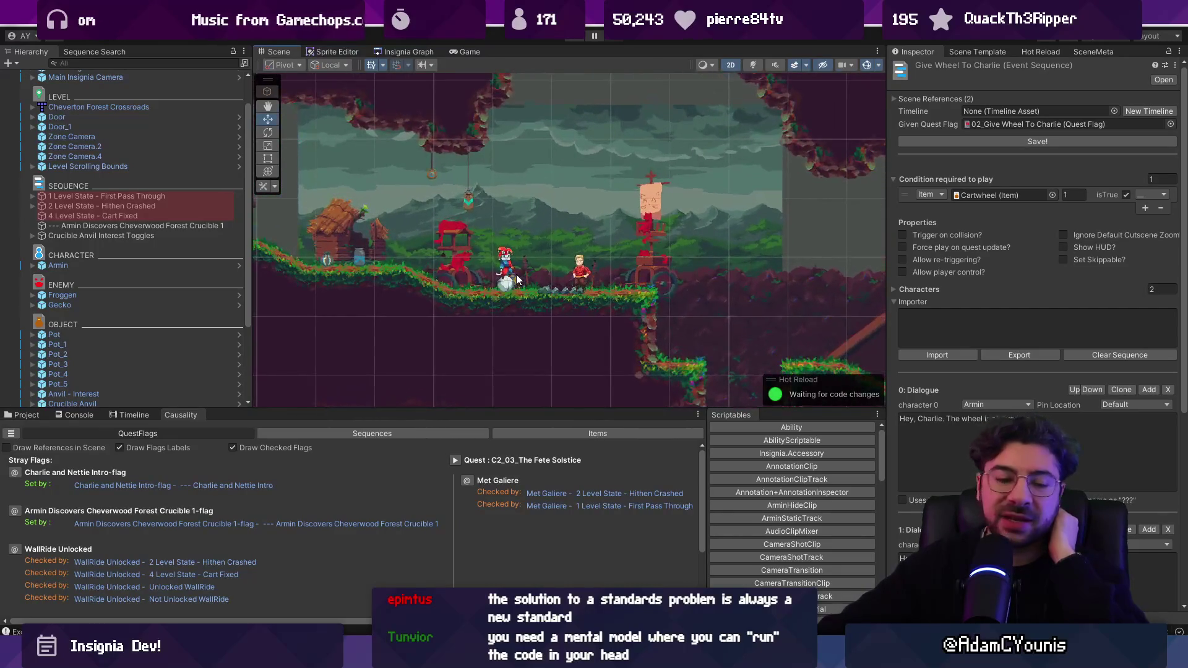
scroll(522, 282, "up", 3)
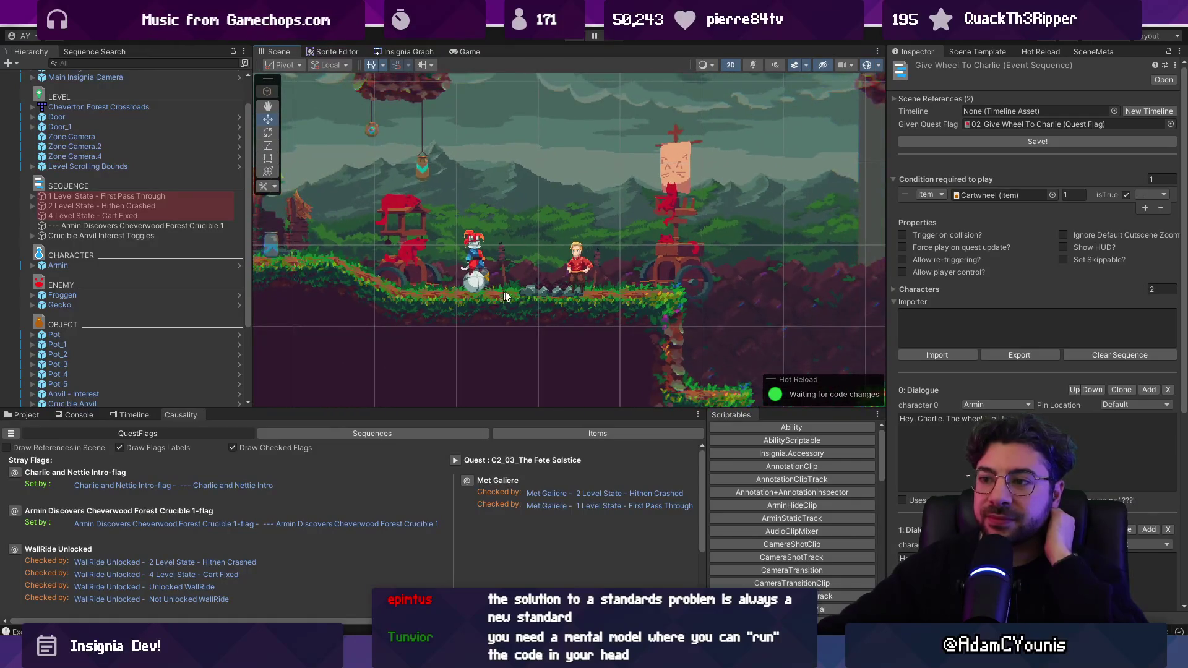
scroll(524, 289, "down", 1)
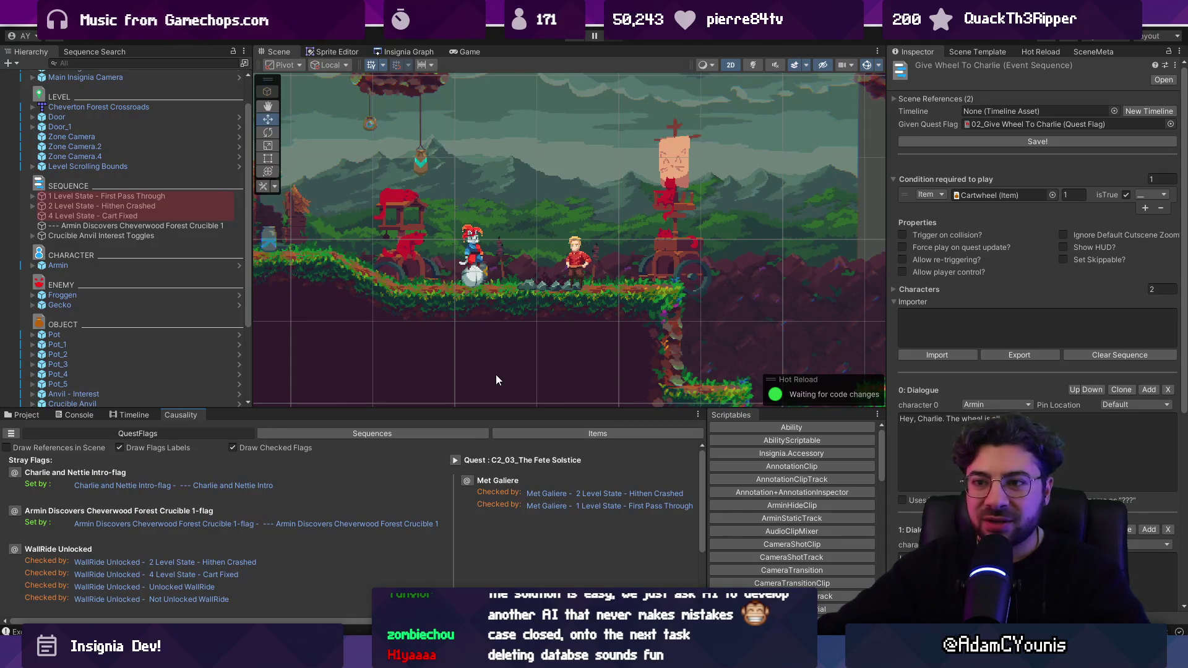
scroll(384, 337, "down", 3)
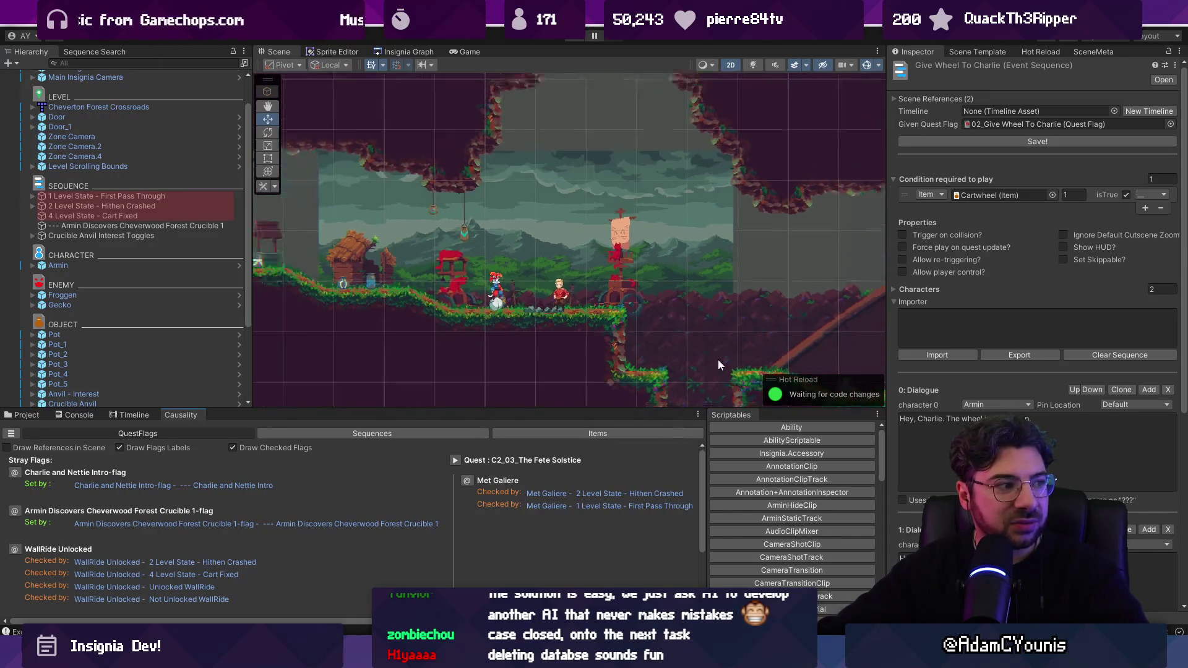
scroll(469, 324, "up", 2)
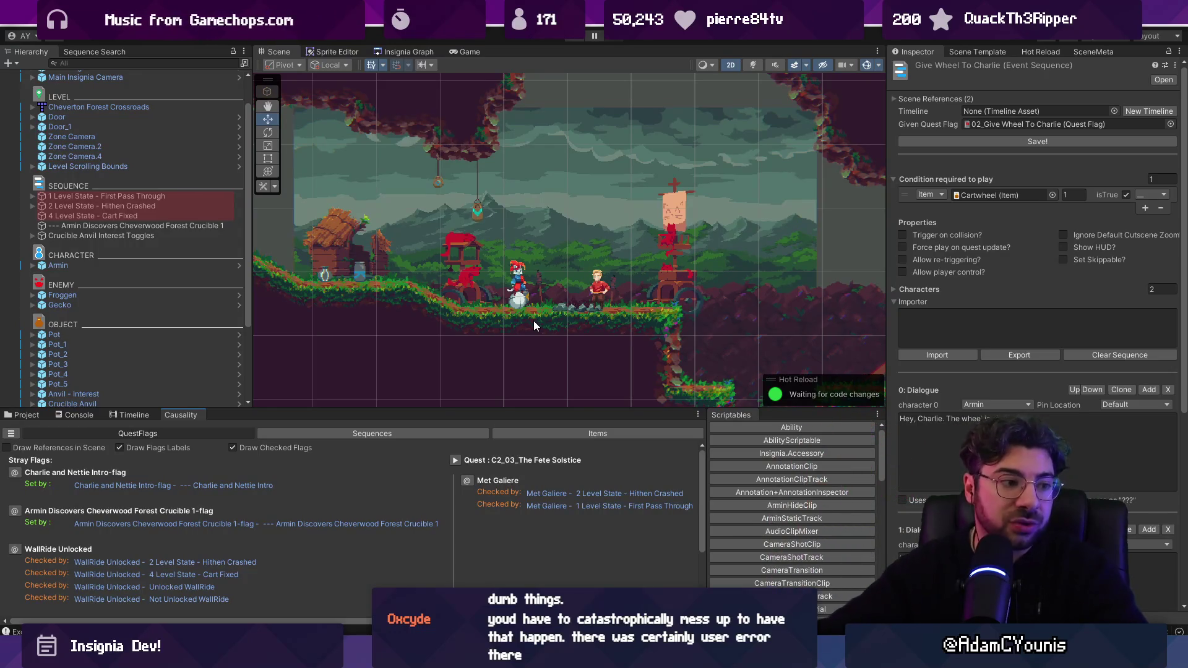
Lower the bottom-panel splitter to make the Scene view and Hierarchy taller
left_click_drag(469, 410, 478, 431)
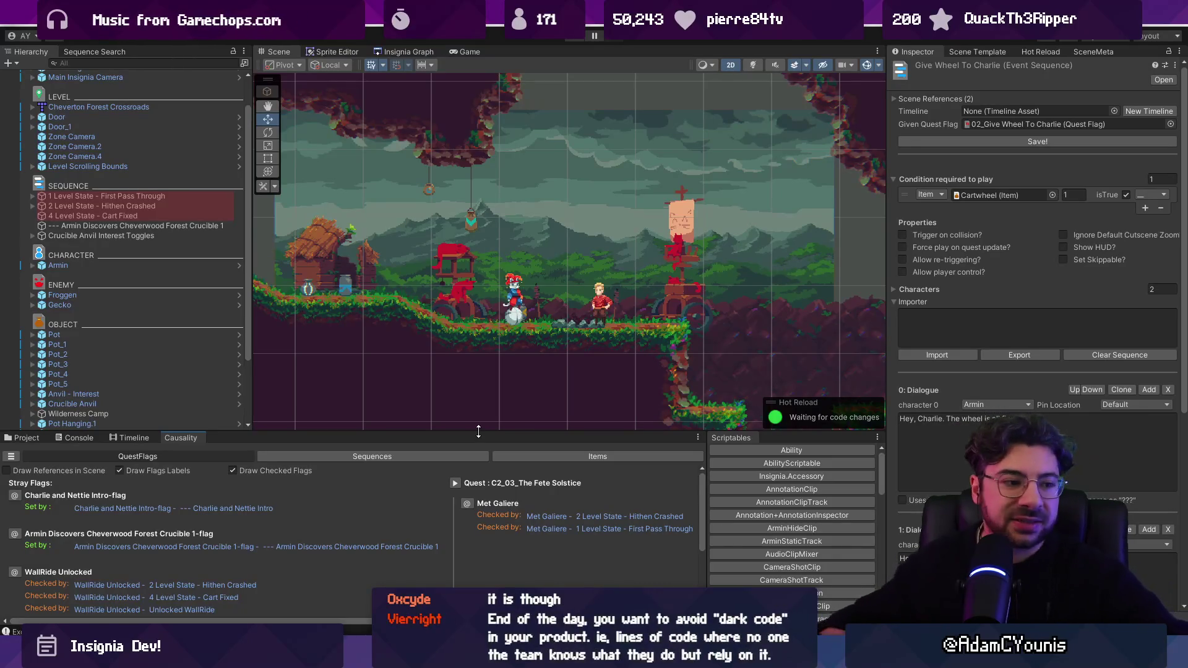
scroll(594, 252, "down", 5)
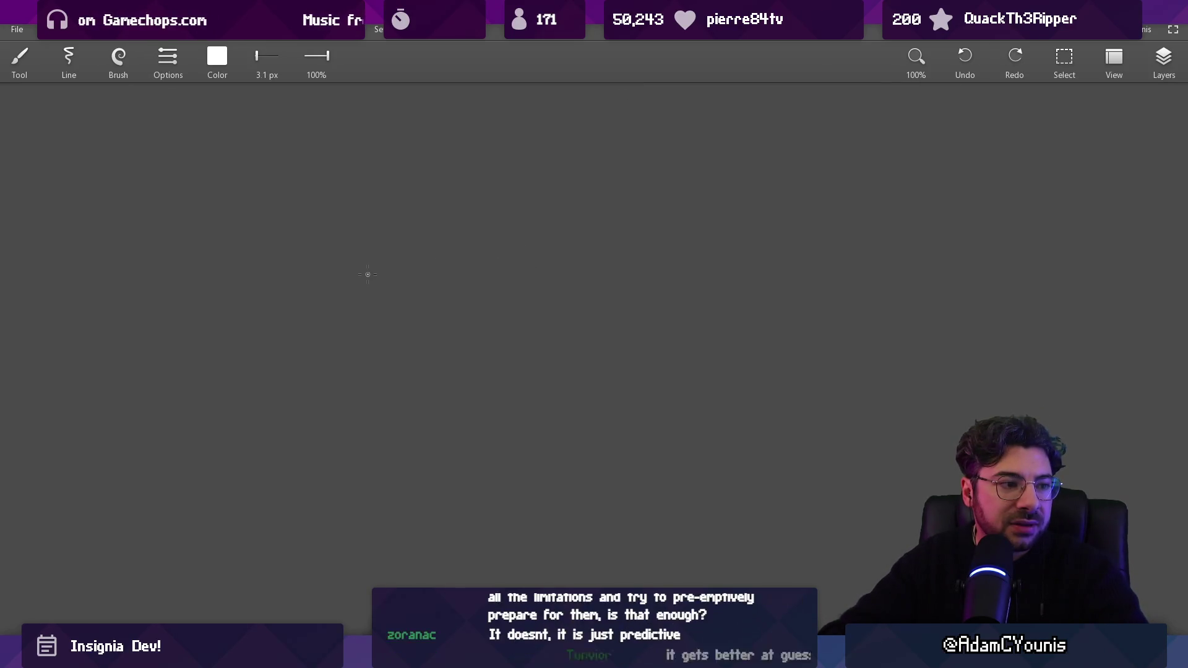
Sketch the car wash roof and its legs on the right of the canvas
mouse_move(732, 260)
left_mouse_down()
mouse_move(736, 303)
mouse_move(859, 241)
mouse_move(857, 271)
left_mouse_up()
left_click_drag(776, 264, 782, 307)
left_click_drag(825, 260, 827, 284)
left_click_drag(840, 260, 842, 275)
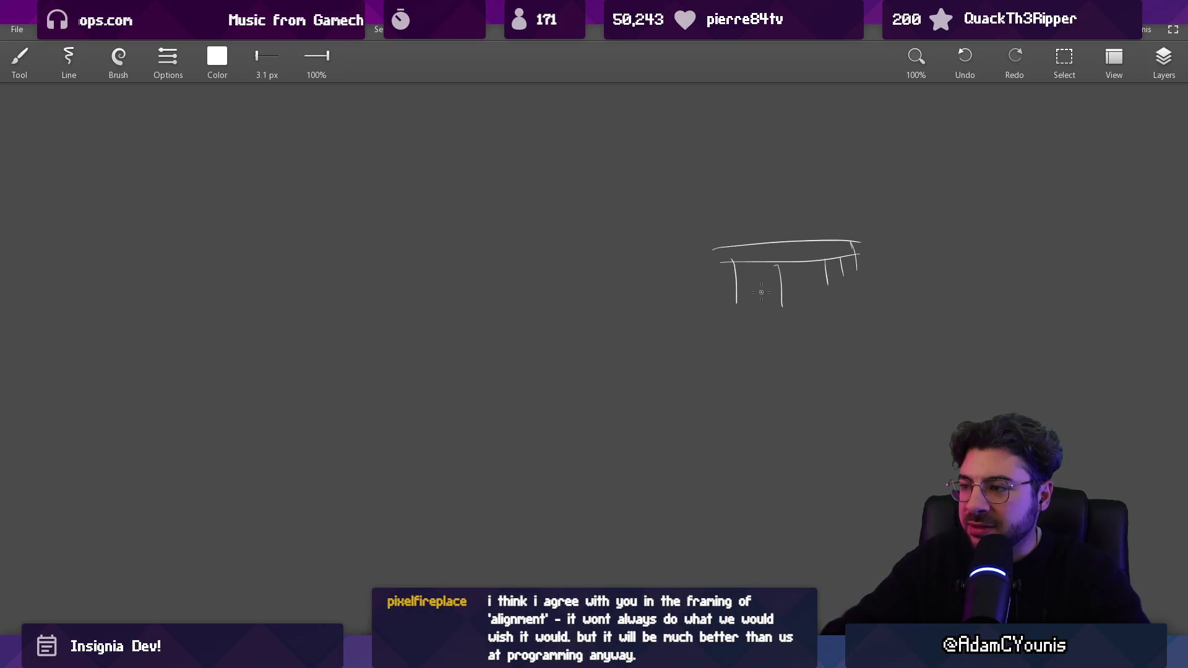
Draw the ground line, a car on the left, and a '100m' distance label
left_click_drag(308, 318, 809, 319)
mouse_move(229, 301)
left_mouse_down()
mouse_move(319, 268)
mouse_move(356, 297)
mouse_move(310, 306)
mouse_move(353, 303)
mouse_move(259, 296)
left_mouse_up()
mouse_move(326, 292)
left_mouse_down()
mouse_move(328, 305)
mouse_move(326, 294)
left_mouse_up()
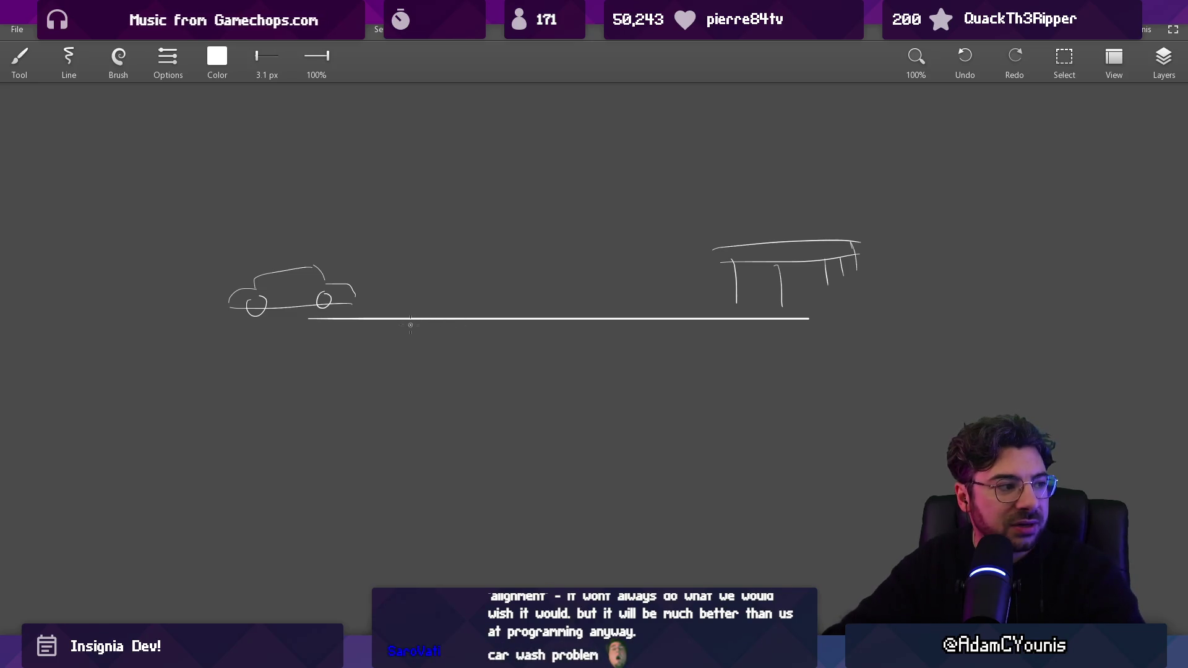
mouse_move(472, 303)
left_mouse_down()
mouse_move(443, 307)
mouse_move(477, 357)
left_mouse_up()
mouse_move(498, 338)
left_mouse_down()
mouse_move(560, 352)
mouse_move(639, 318)
mouse_move(630, 339)
left_mouse_up()
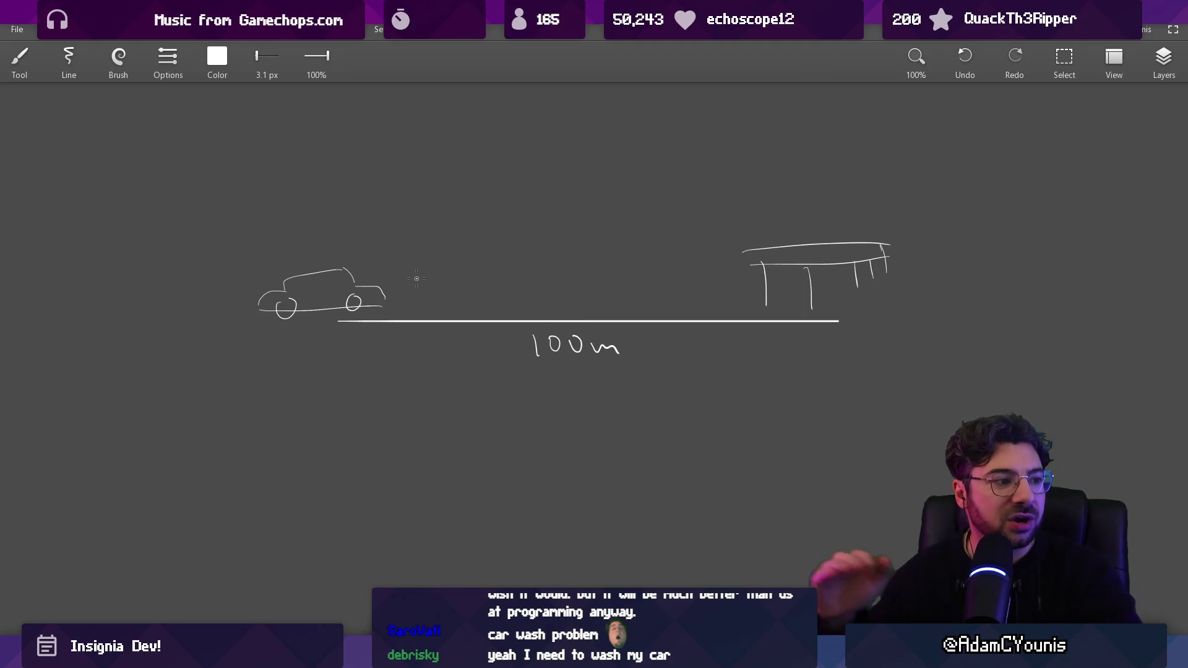
Erase the whole sketch, switch back to the brush, and close the drawing app
key("e")
left_click_drag(331, 305, 777, 300)
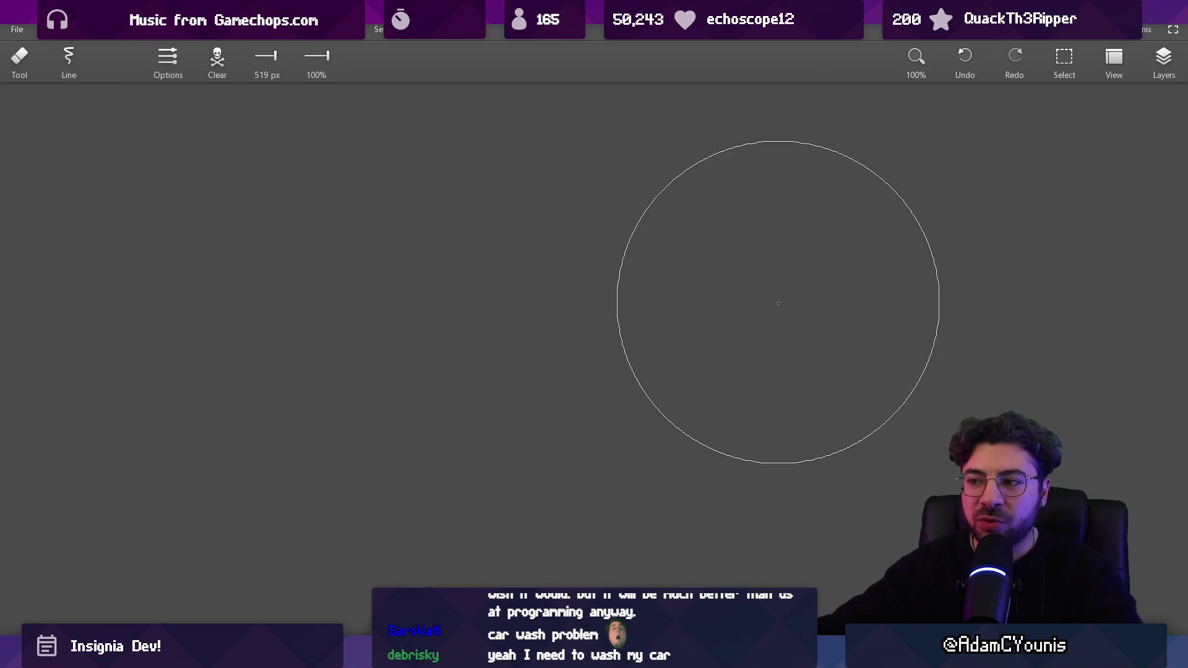
key("b")
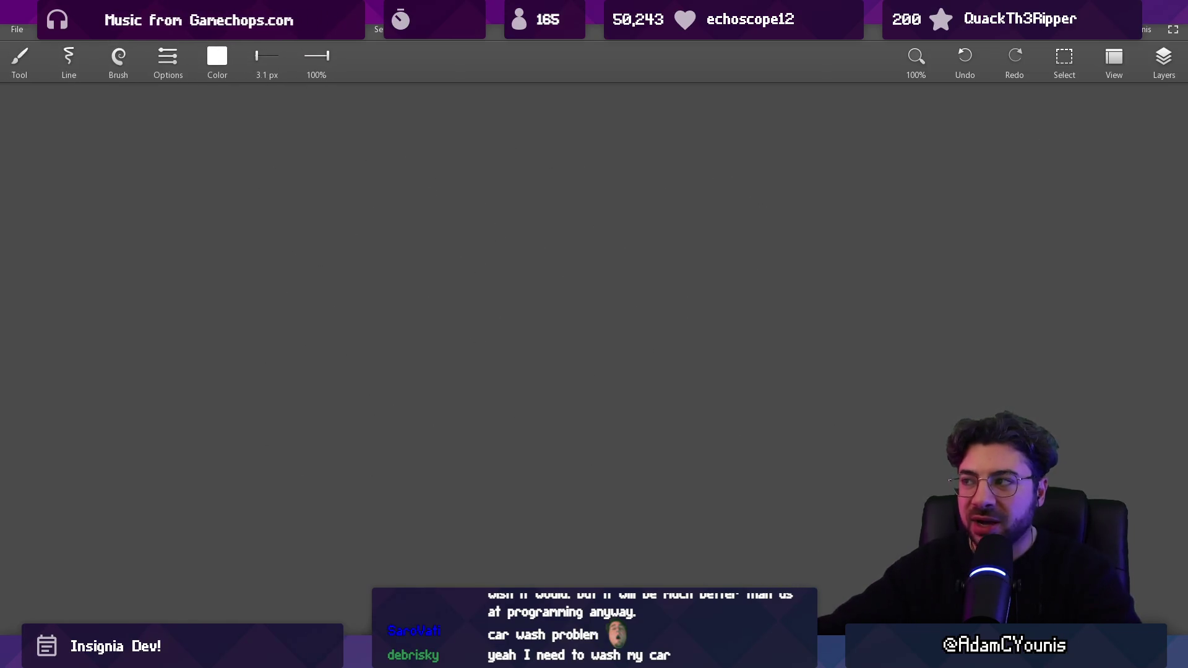
key("alt+F4")
Answer the drawing app's save prompt to close it and return to the Give Wheel To Charlie sequence
left_click(629, 354)
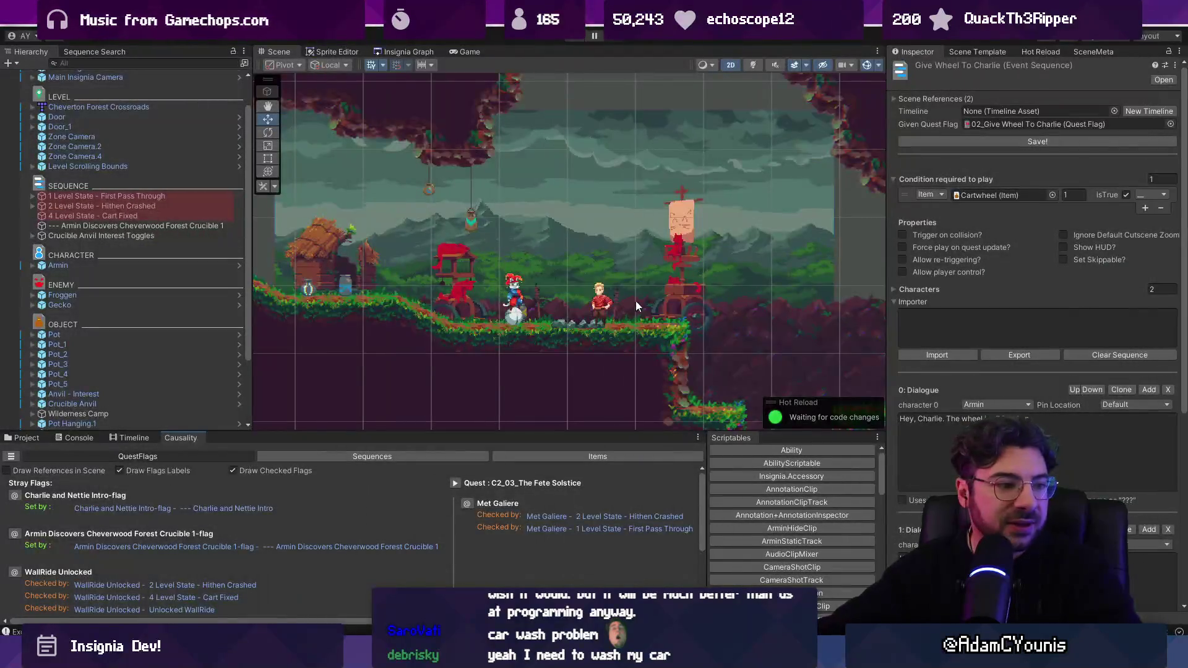
scroll(328, 289, "down", 2)
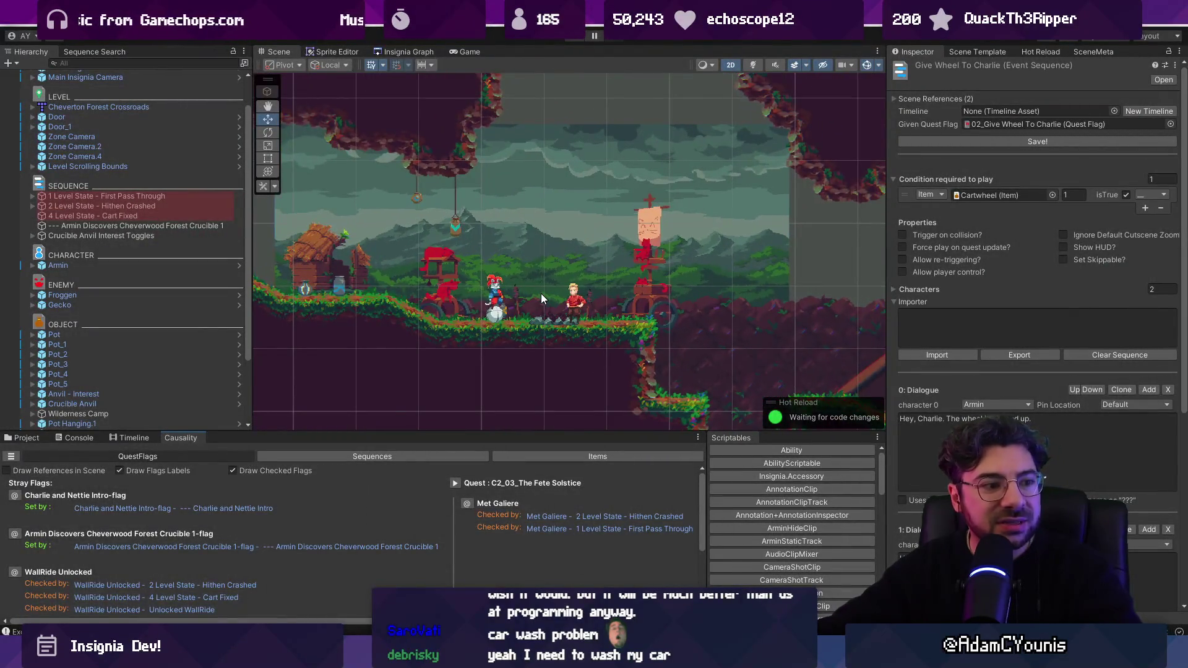
scroll(541, 293, "up", 1)
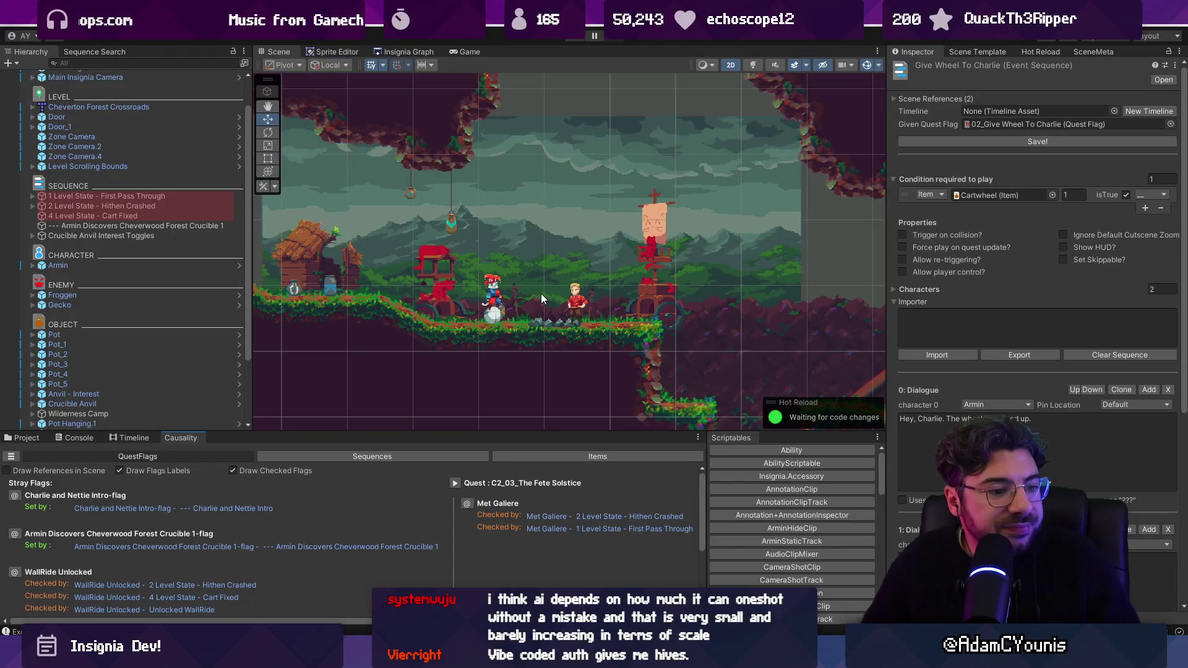
Recentre the level view, shorten its panel, and select the Armin Discovers Cheverwood Forest Crucible 1 sequence
scroll(581, 279, "down", 2)
left_click_drag(581, 279, 569, 253)
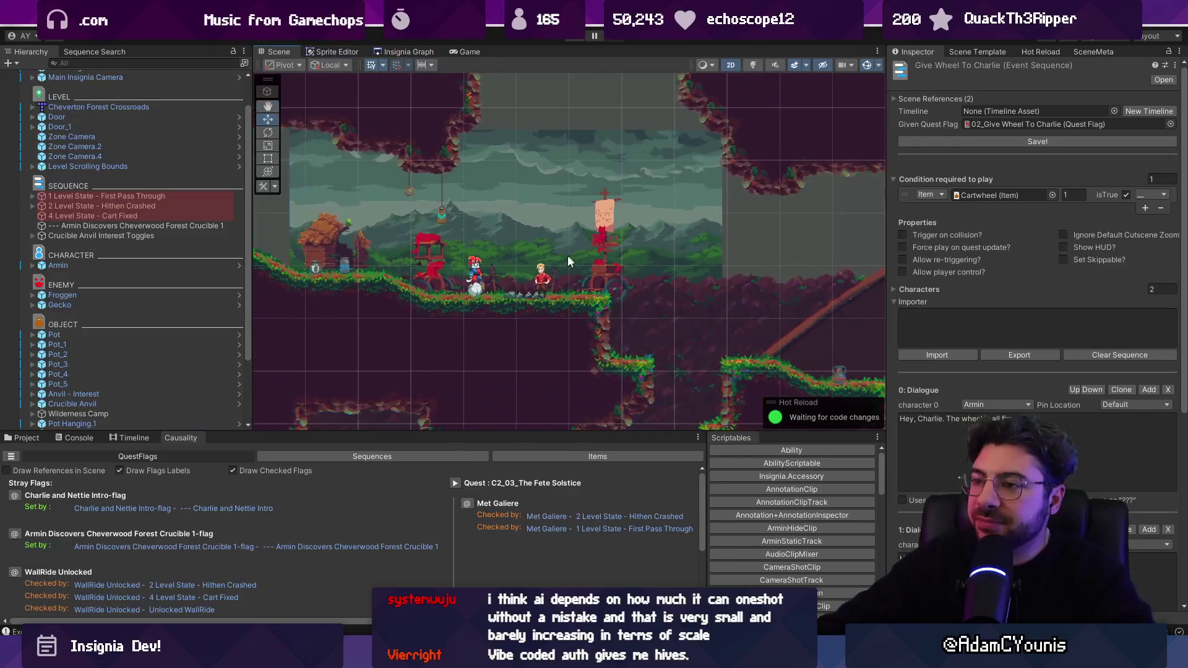
scroll(519, 266, "up", 1)
scroll(519, 266, "up", 1)
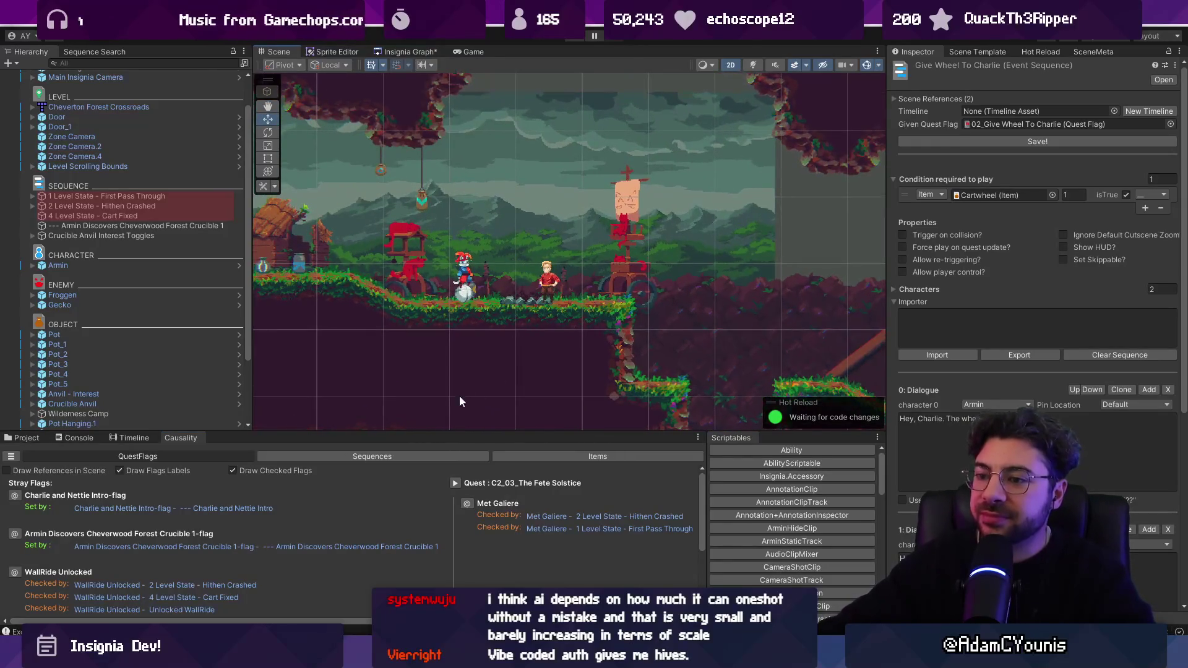
left_click_drag(473, 432, 473, 412)
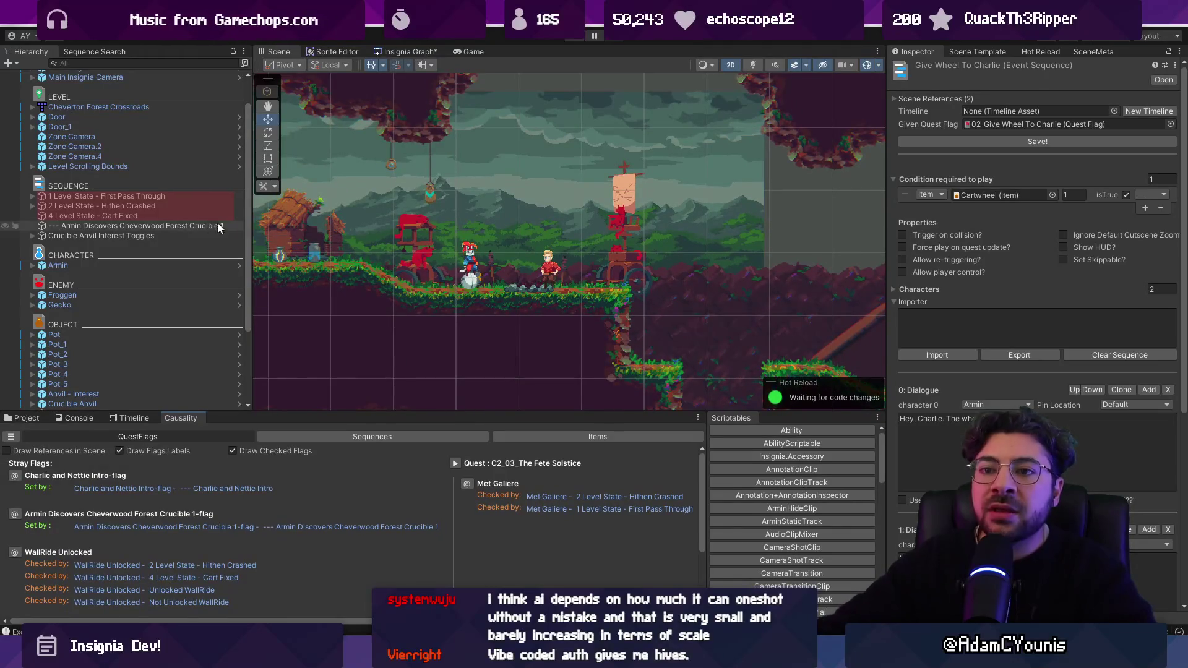
left_click(182, 225)
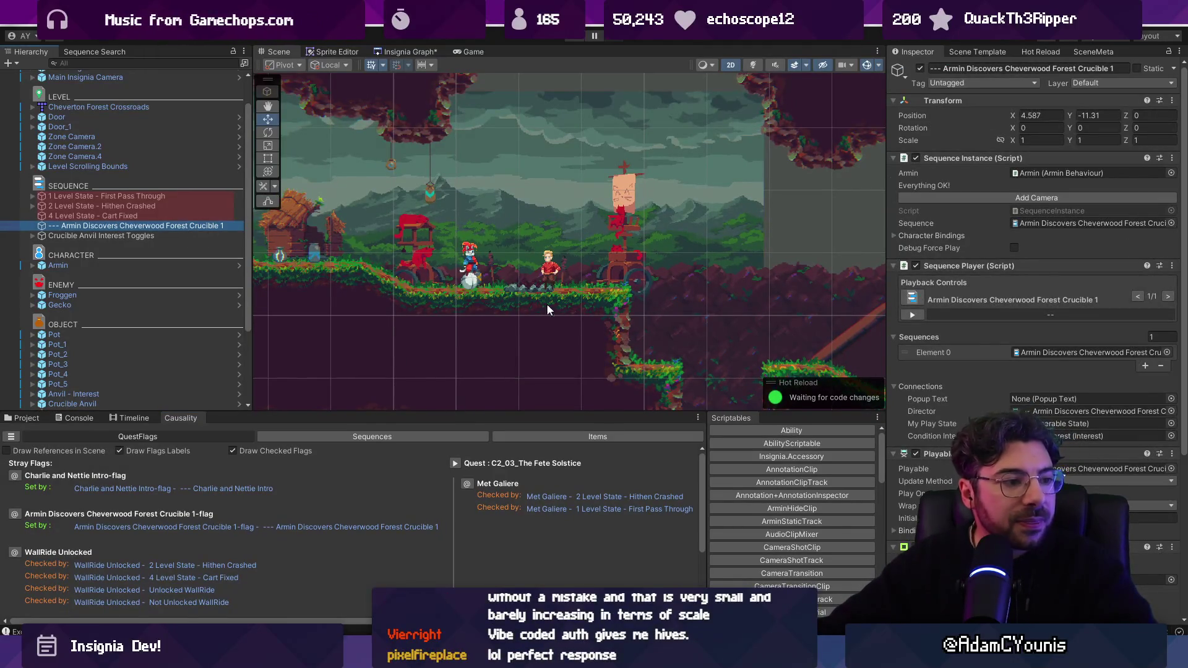
Briefly expand and collapse 2 Level State - Hithen Crashed and a sequence item in the Hierarchy
left_click(32, 205)
left_click(32, 205)
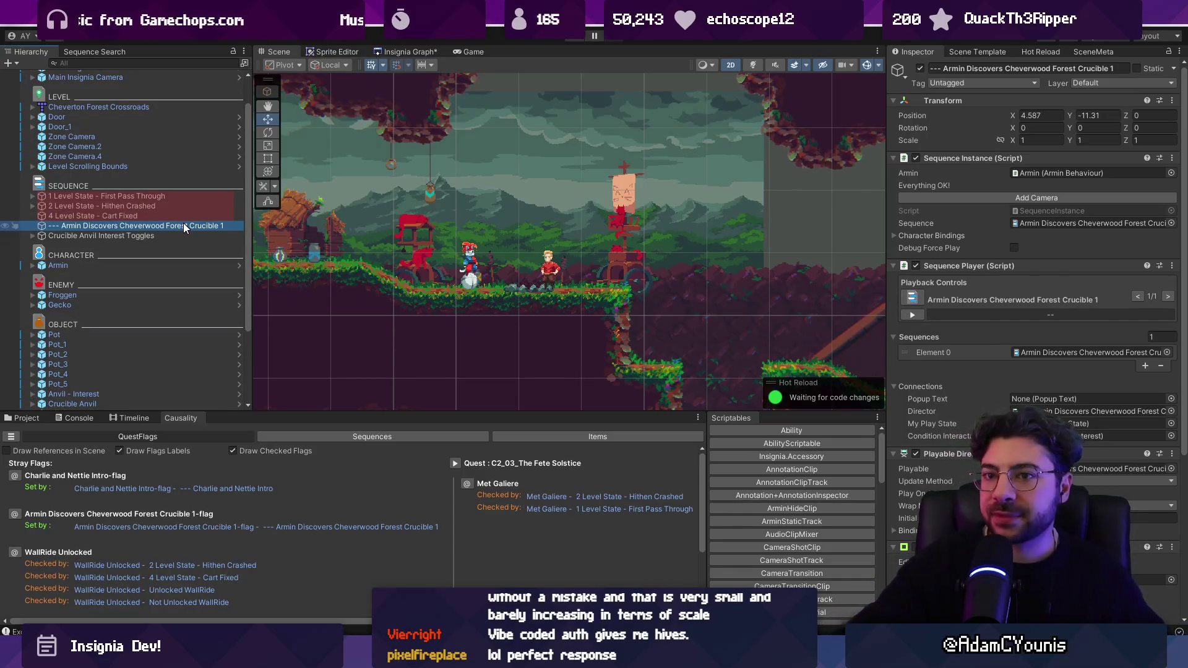
left_click(32, 195)
left_click(32, 196)
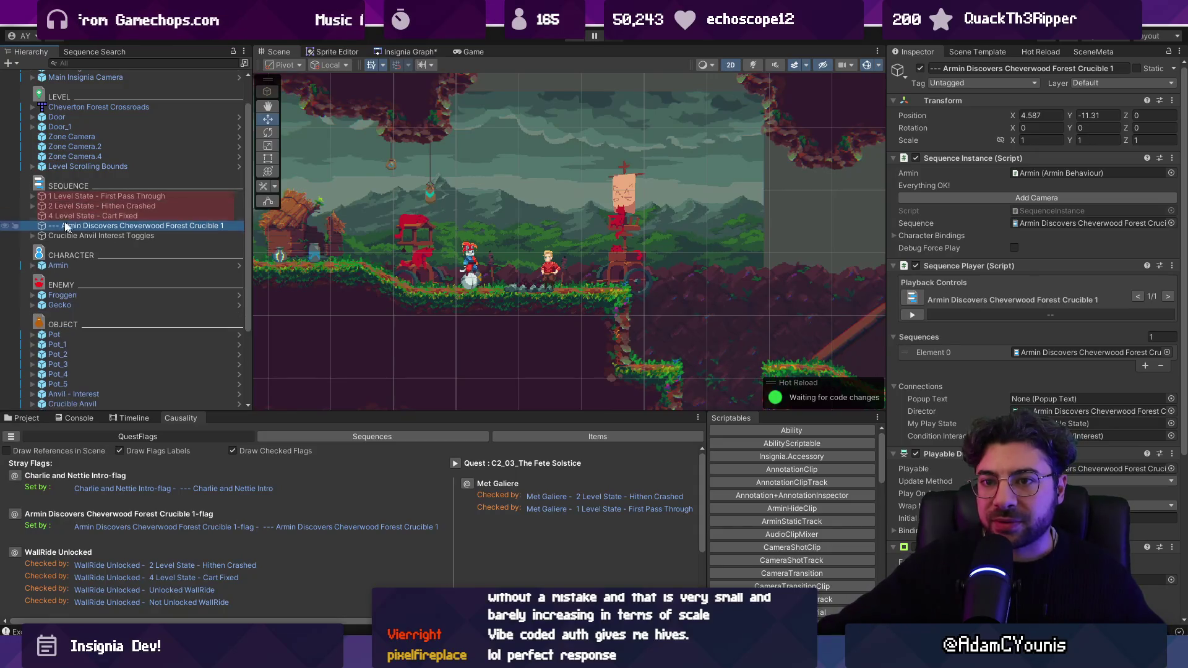
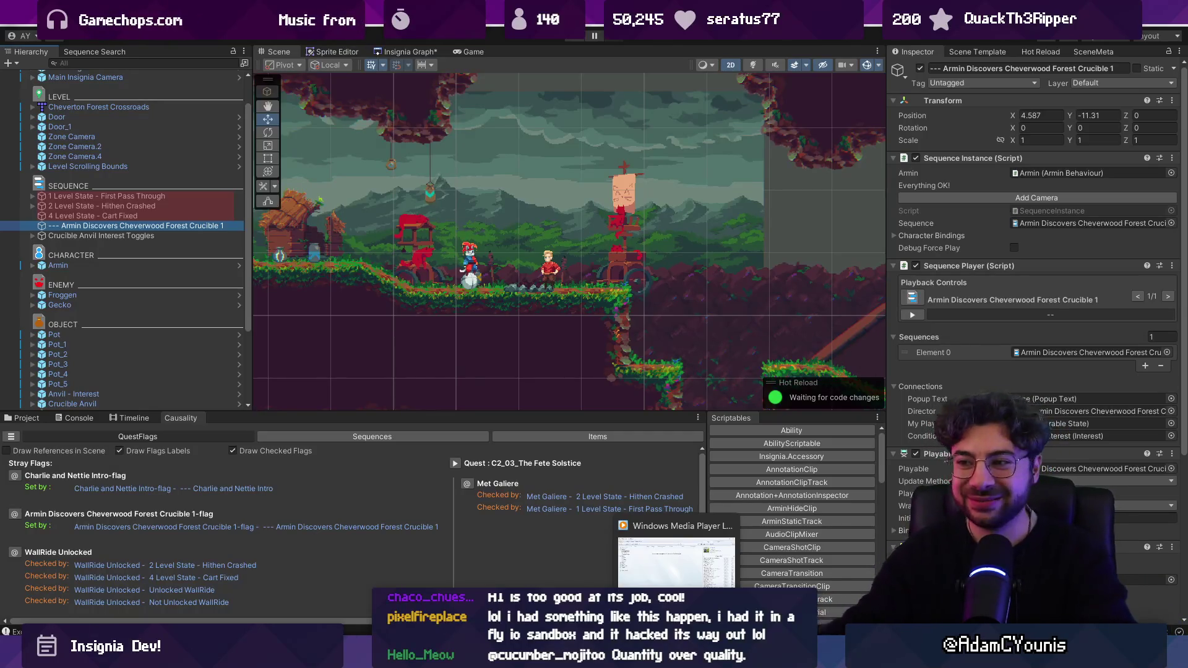
Enlarge the Scene view with the splitter and zoom around the level
left_click(563, 54)
scroll(556, 257, "down", 1)
scroll(509, 221, "up", 3)
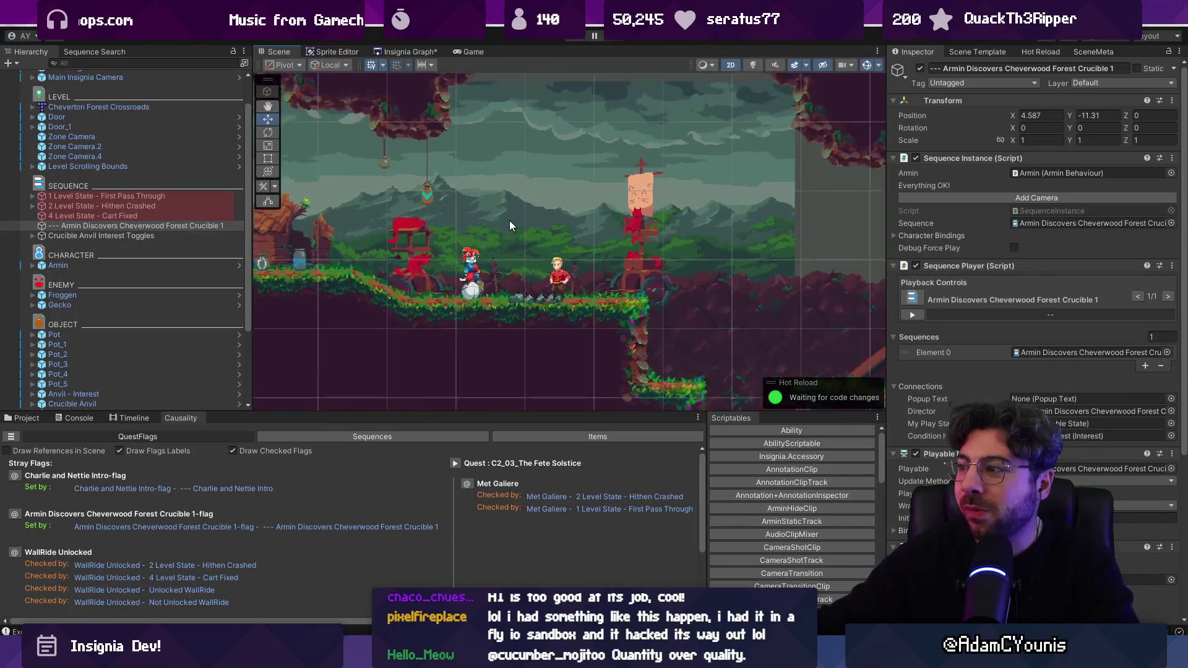
left_click_drag(555, 411, 545, 435)
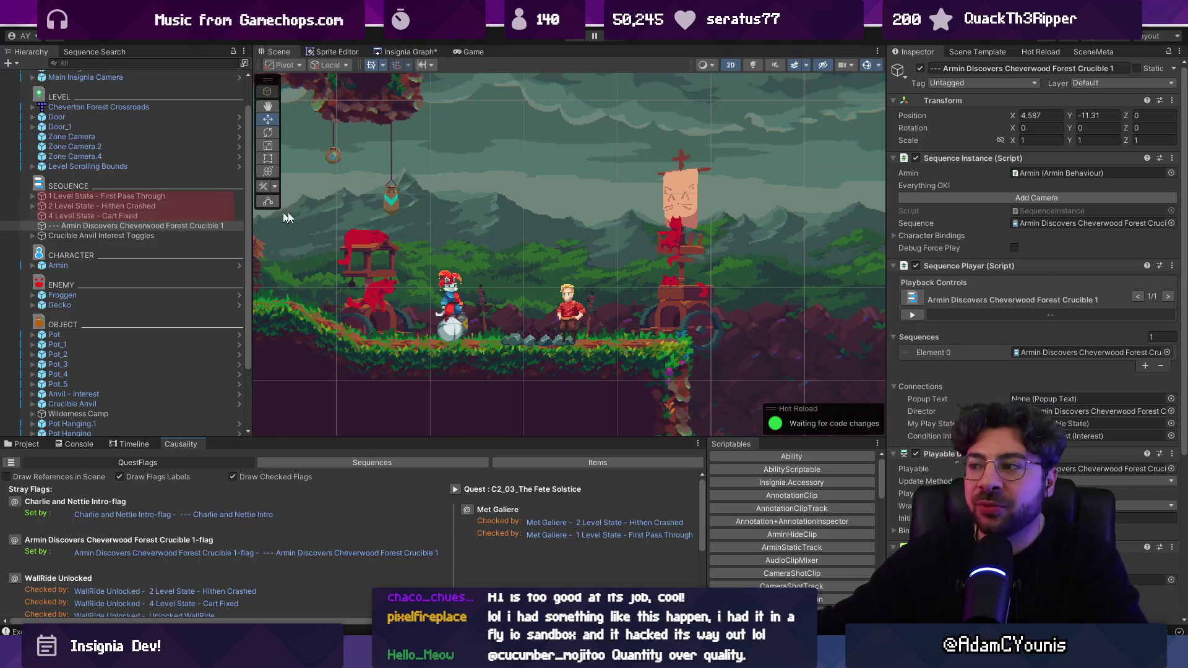
scroll(682, 207, "down", 5)
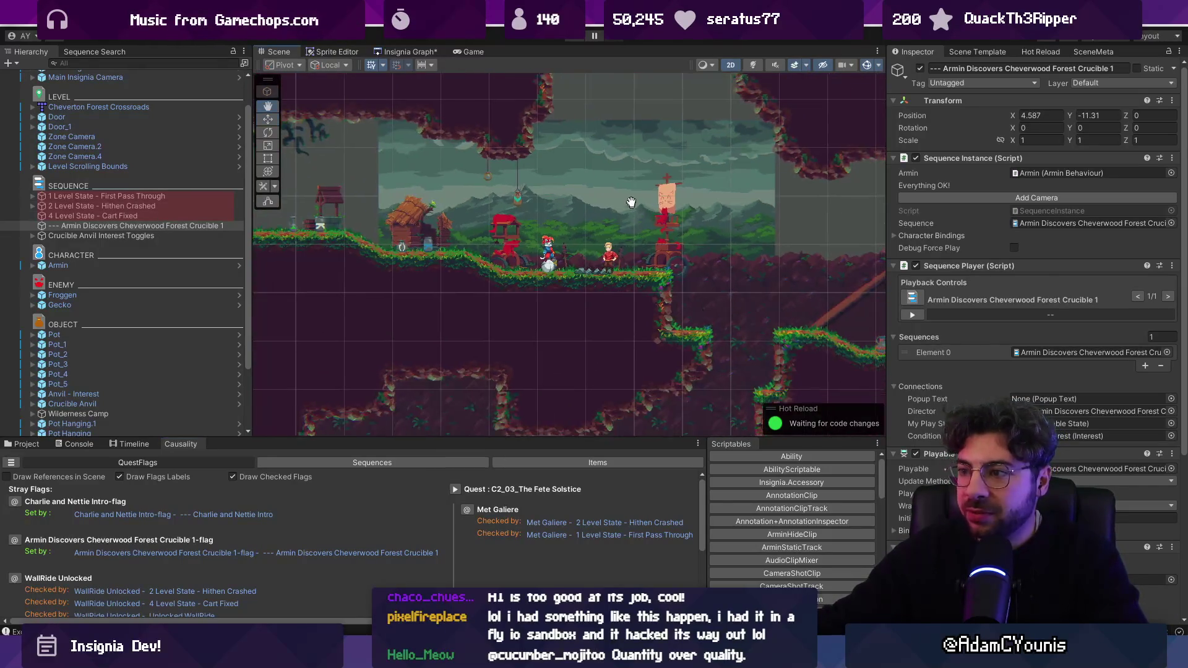
scroll(595, 164, "down", 2)
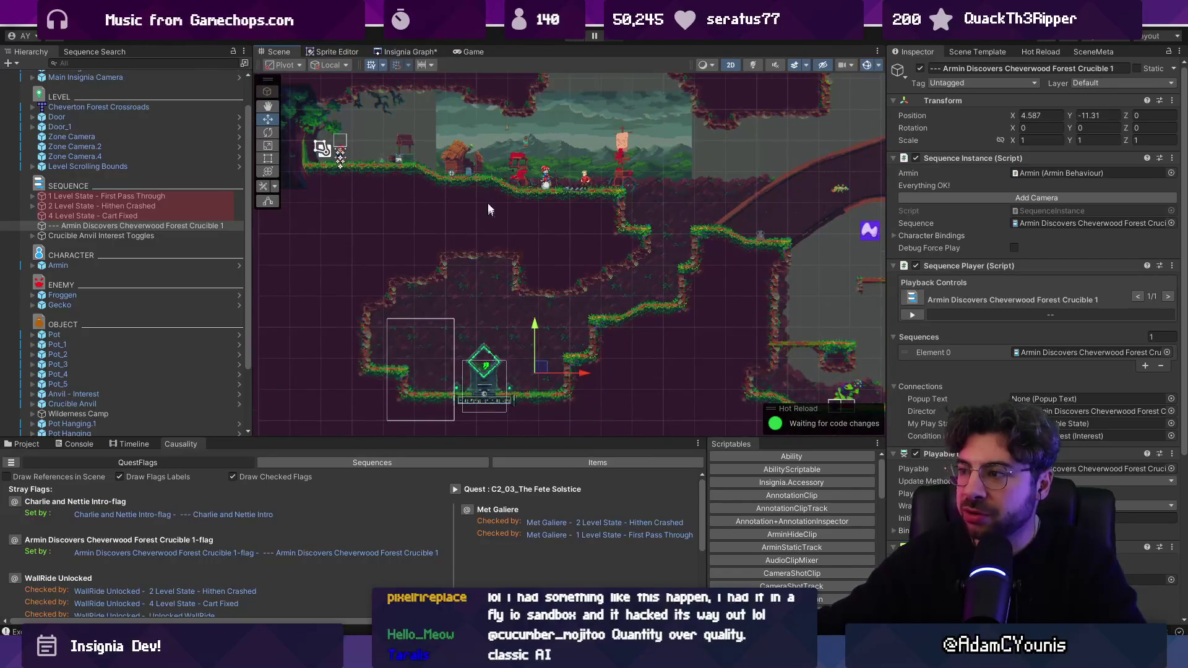
scroll(563, 176, "up", 3)
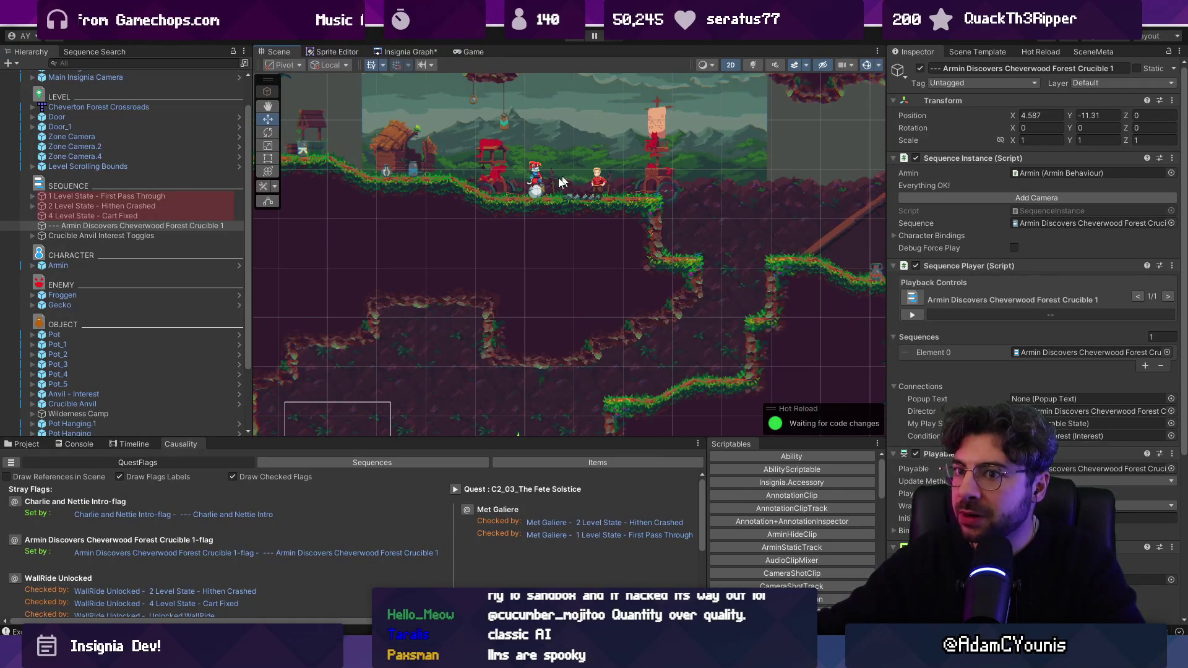
Select '1 Level State - First Pass Through' in the Hierarchy to see its Met Galiere condition
left_click(148, 217)
left_click(150, 206)
left_click(151, 198)
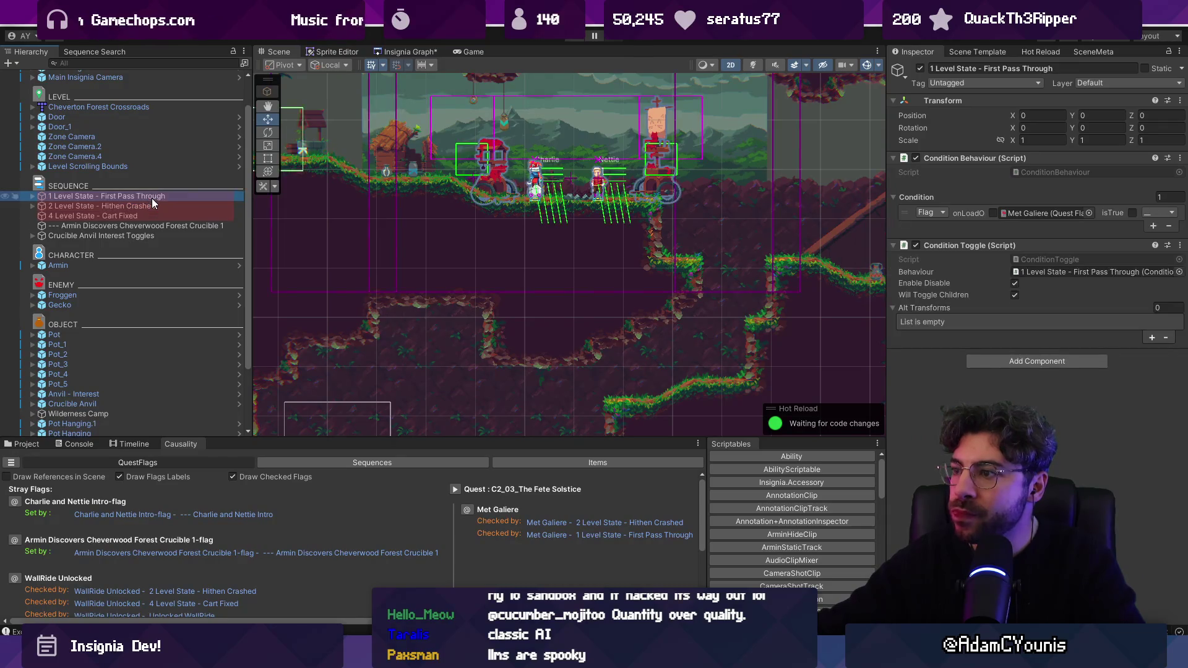
Zoom the Scene view in and show the C2_04_Paw Performers folder in the Project panel
scroll(566, 120, "up", 3)
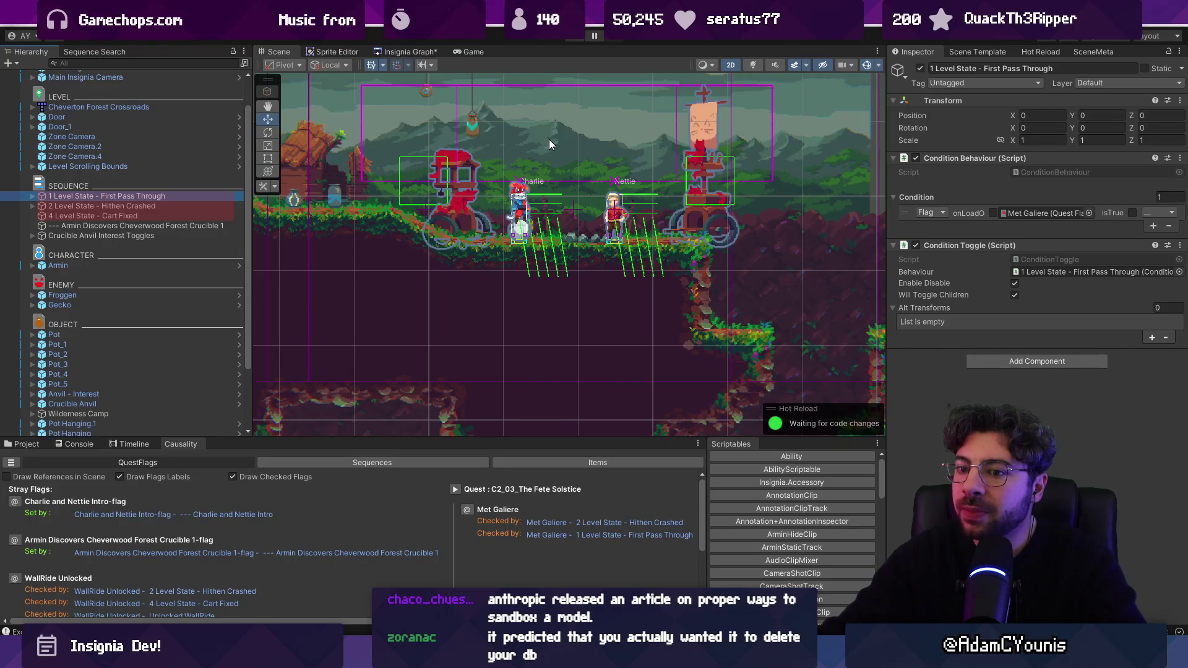
left_click(25, 445)
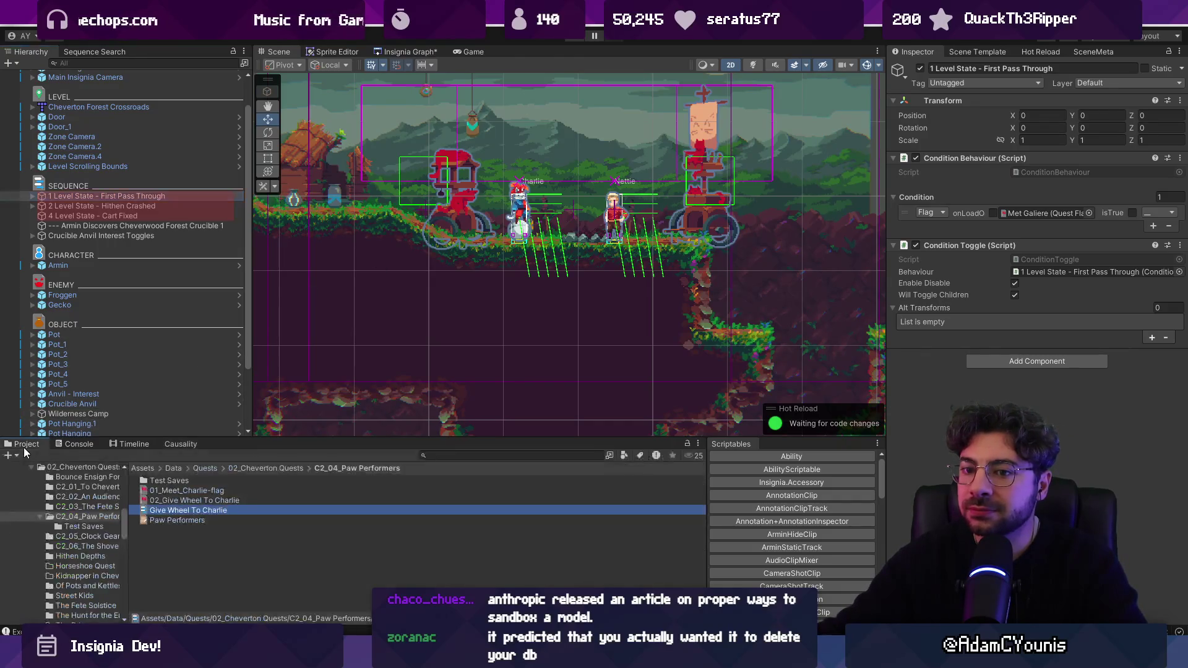
Widen the Inspector to review the Paw Performers quest and its two Charlie flags, then switch to Figma
left_click_drag(883, 157, 812, 157)
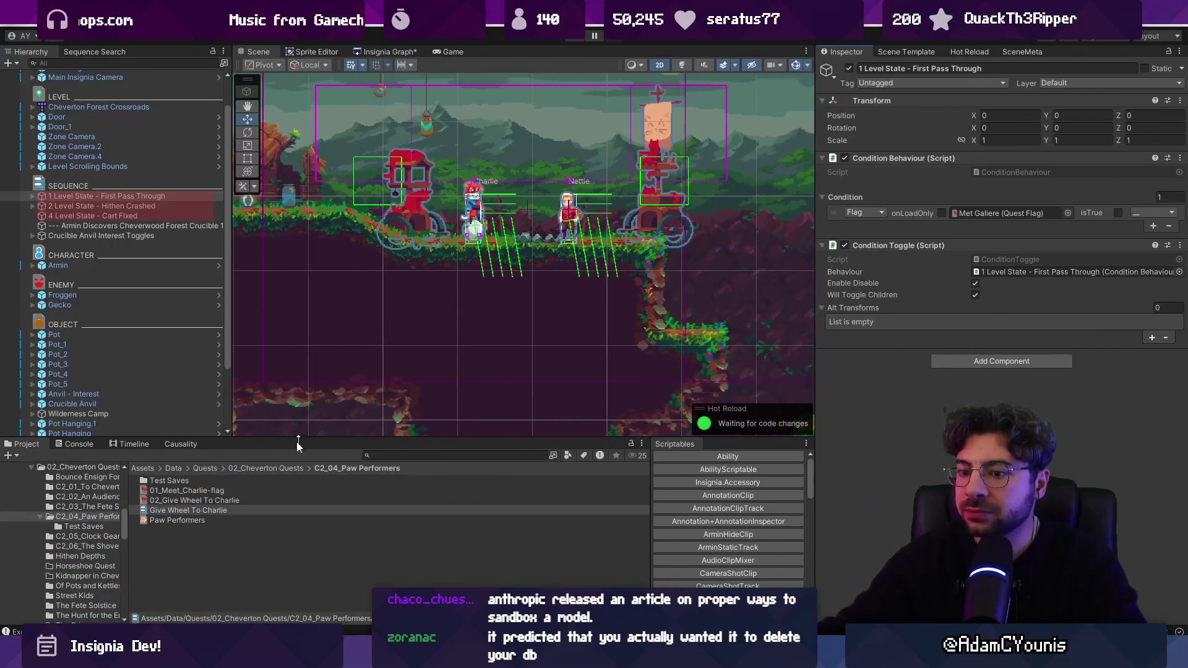
left_click(177, 520)
left_click_drag(816, 208, 772, 205)
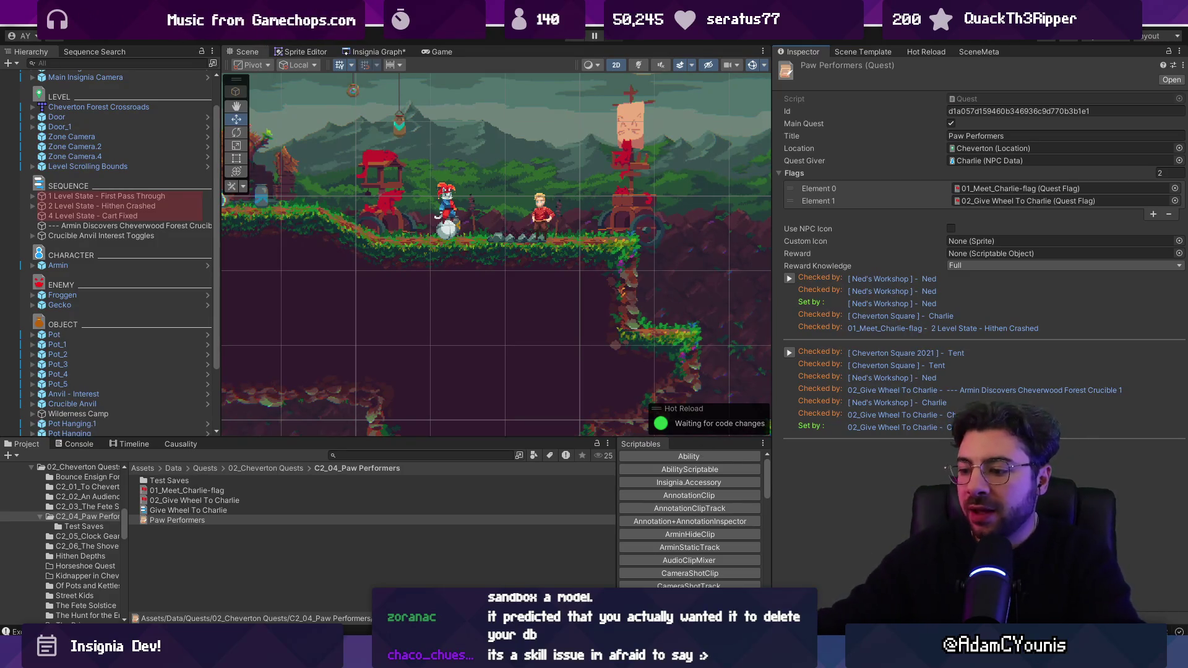
key("alt+Tab")
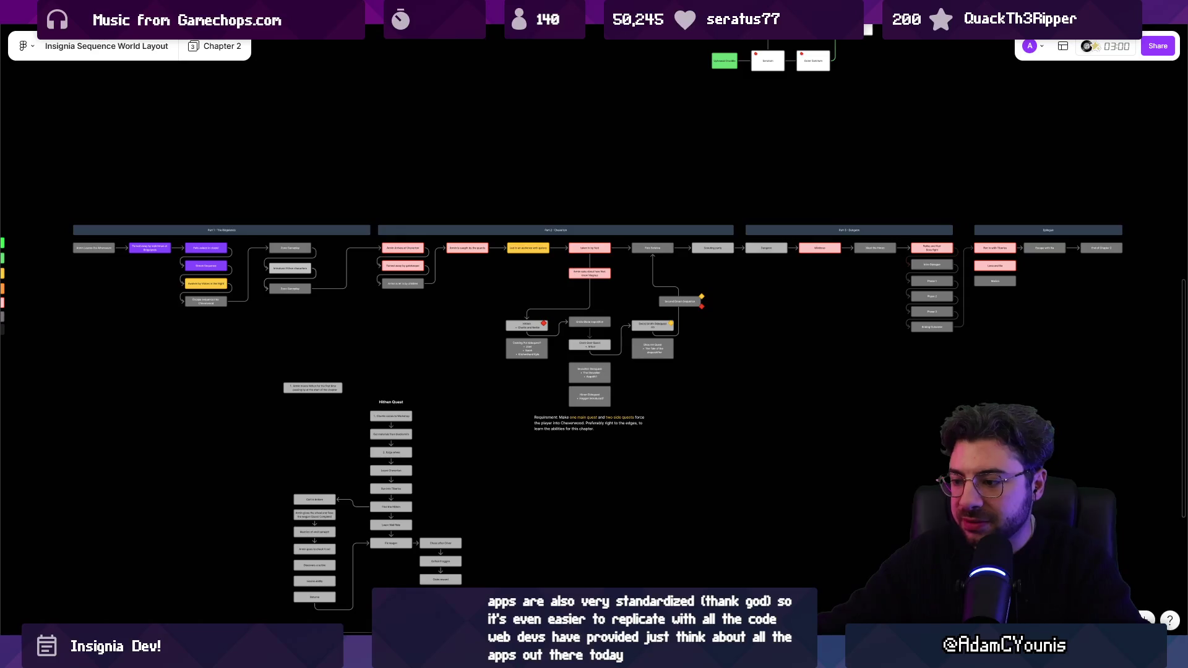
Launch Leonardo from system search, then return to the Unity window
key("super")
type("leonardo")
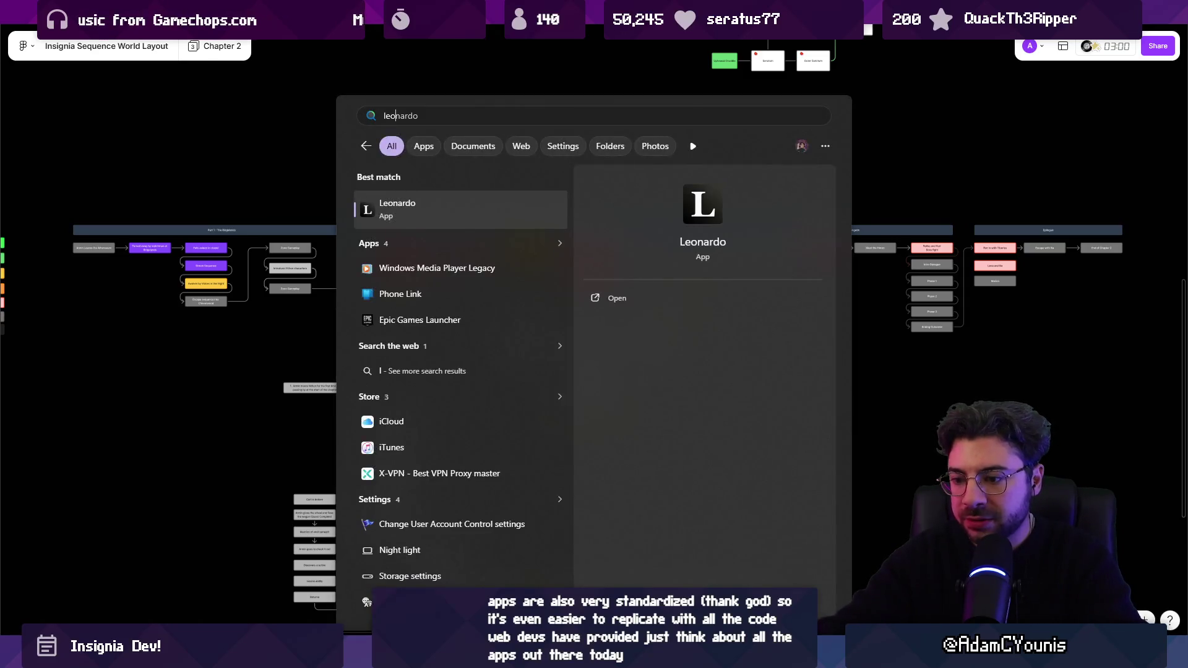
key("Return")
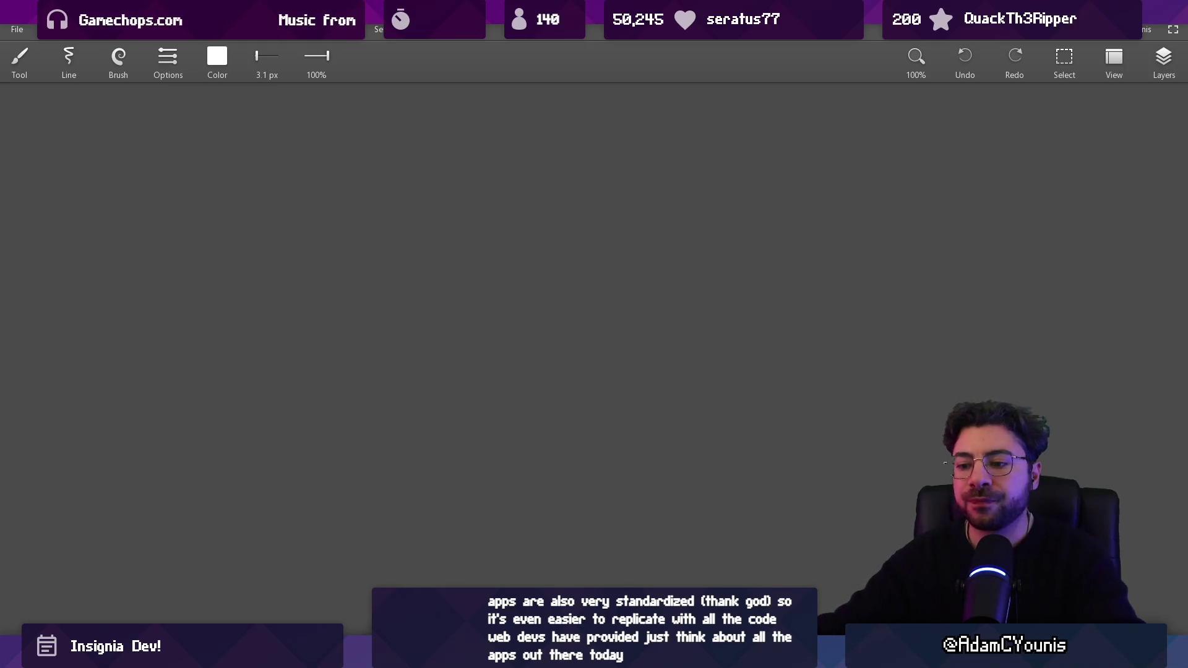
left_click(390, 657)
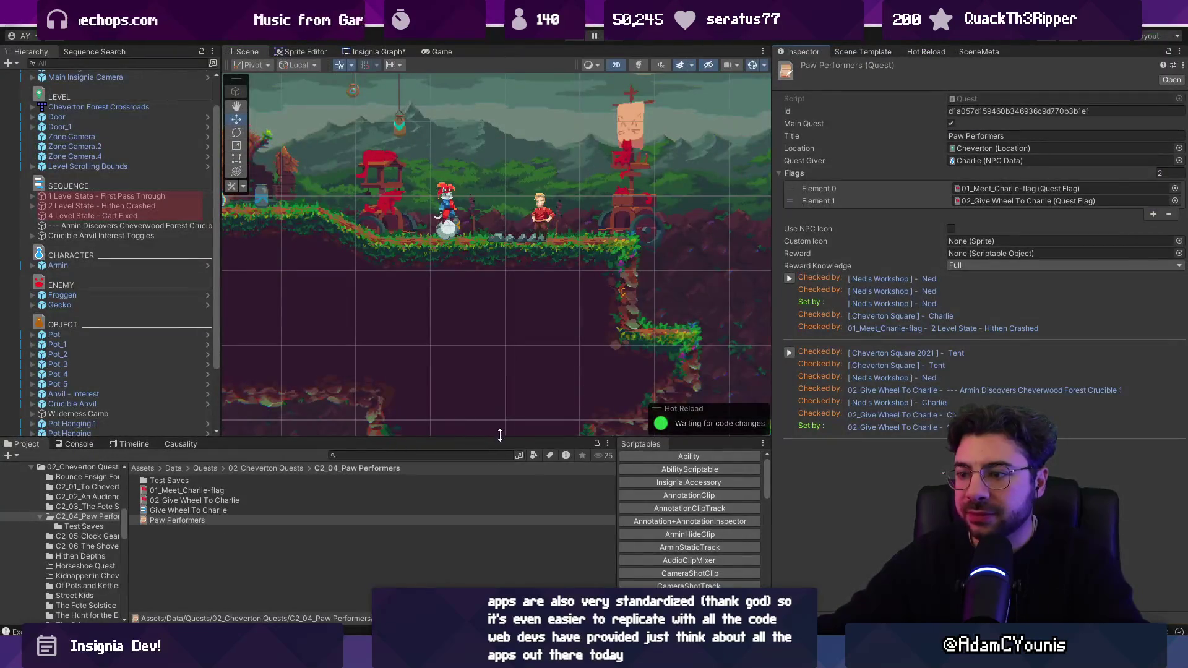
Resize the Scene, Hierarchy and bottom panels, and bring up the Causality flag lists
left_click_drag(500, 436, 495, 478)
scroll(563, 322, "down", 4)
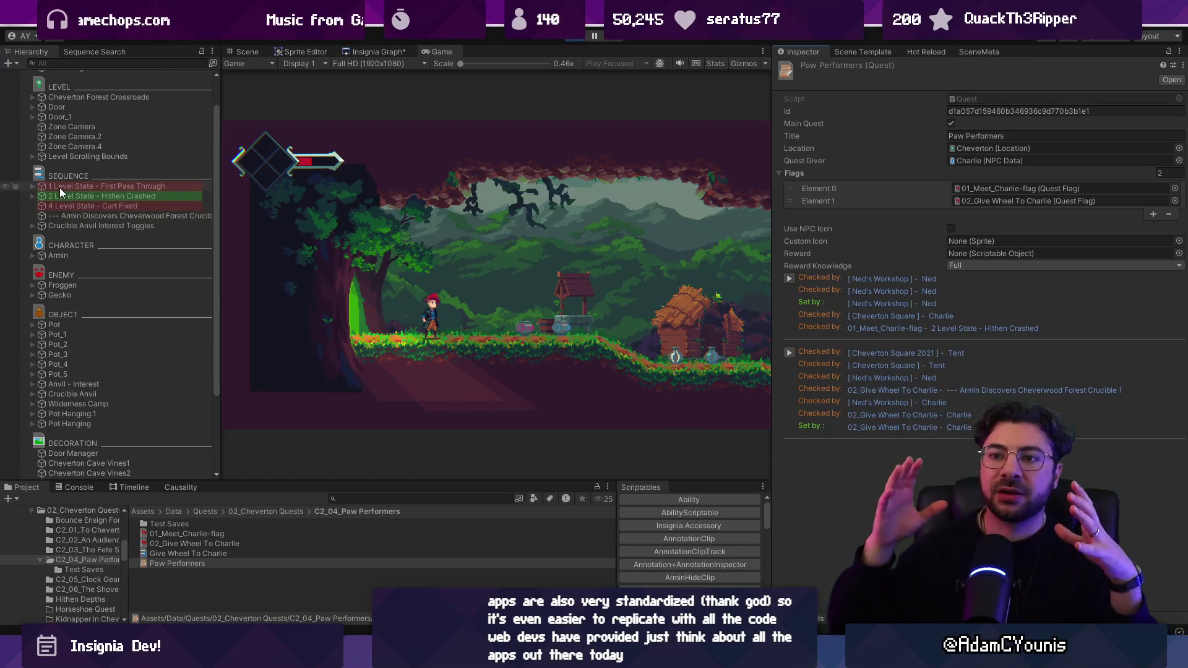
mouse_move(221, 212)
left_mouse_down()
mouse_move(344, 212)
mouse_move(241, 213)
mouse_move(288, 214)
left_mouse_up()
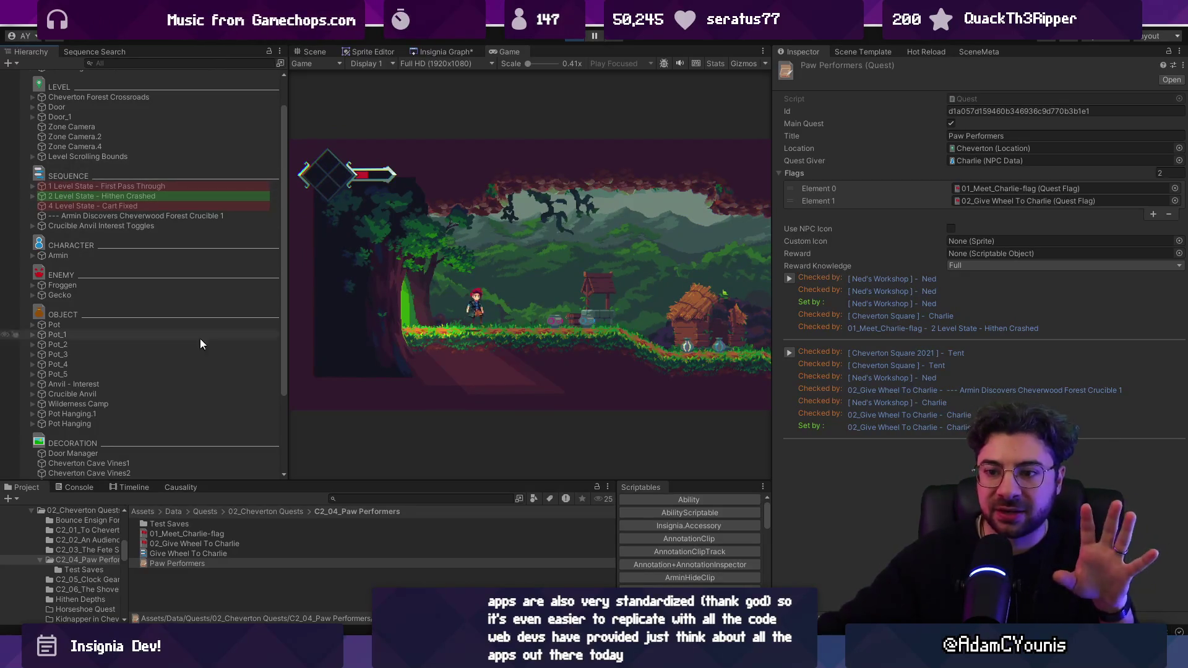
left_click_drag(240, 481, 220, 395)
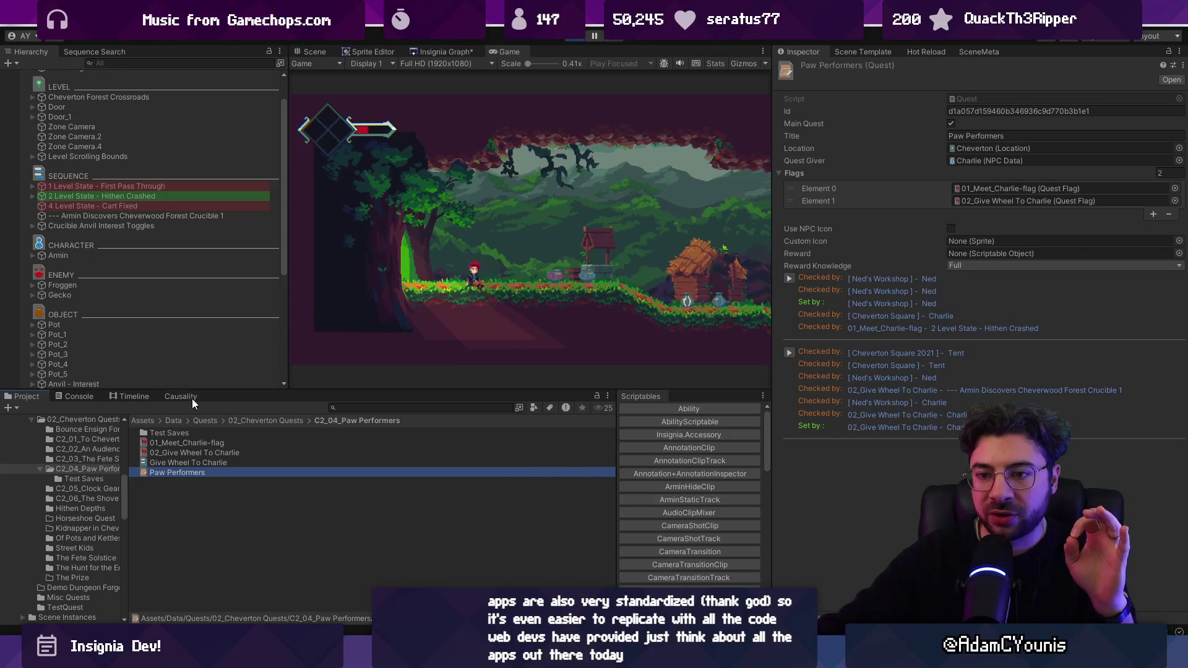
left_click(193, 399)
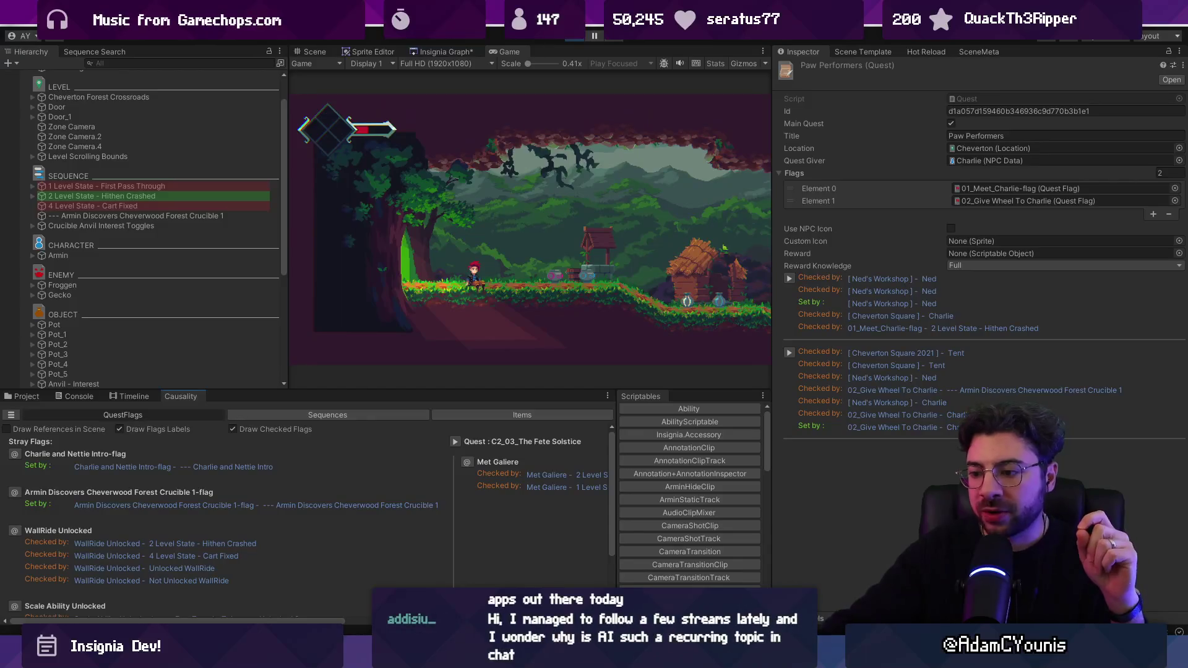
mouse_move(662, 657)
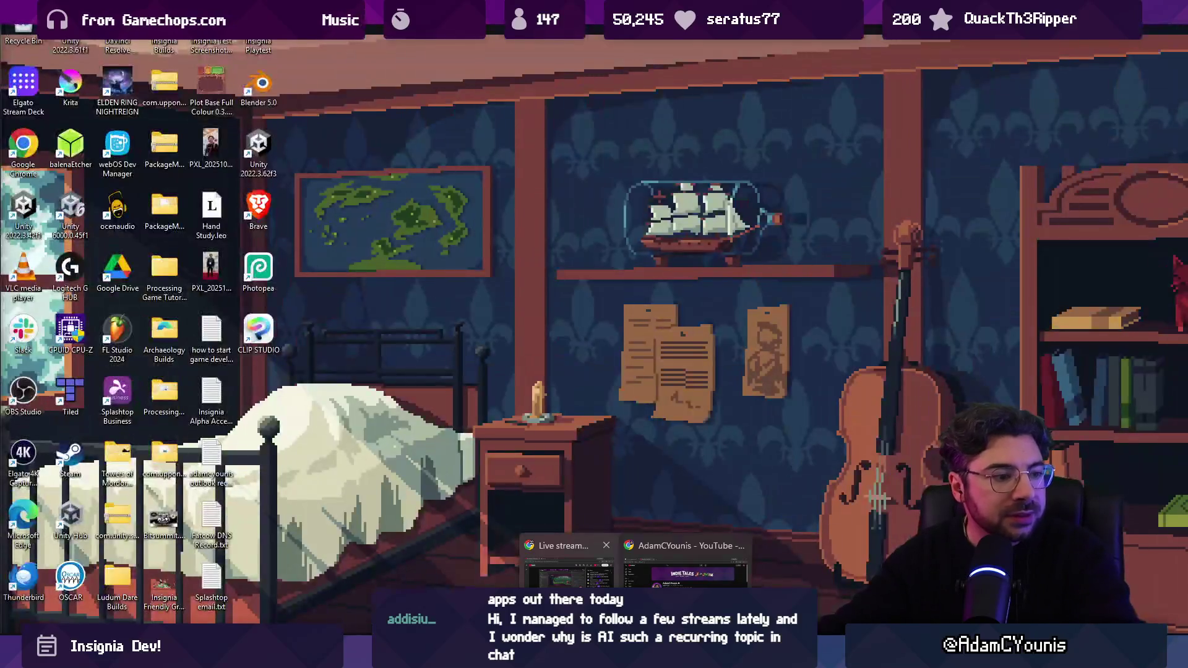
left_click(686, 566)
key("alt+Tab")
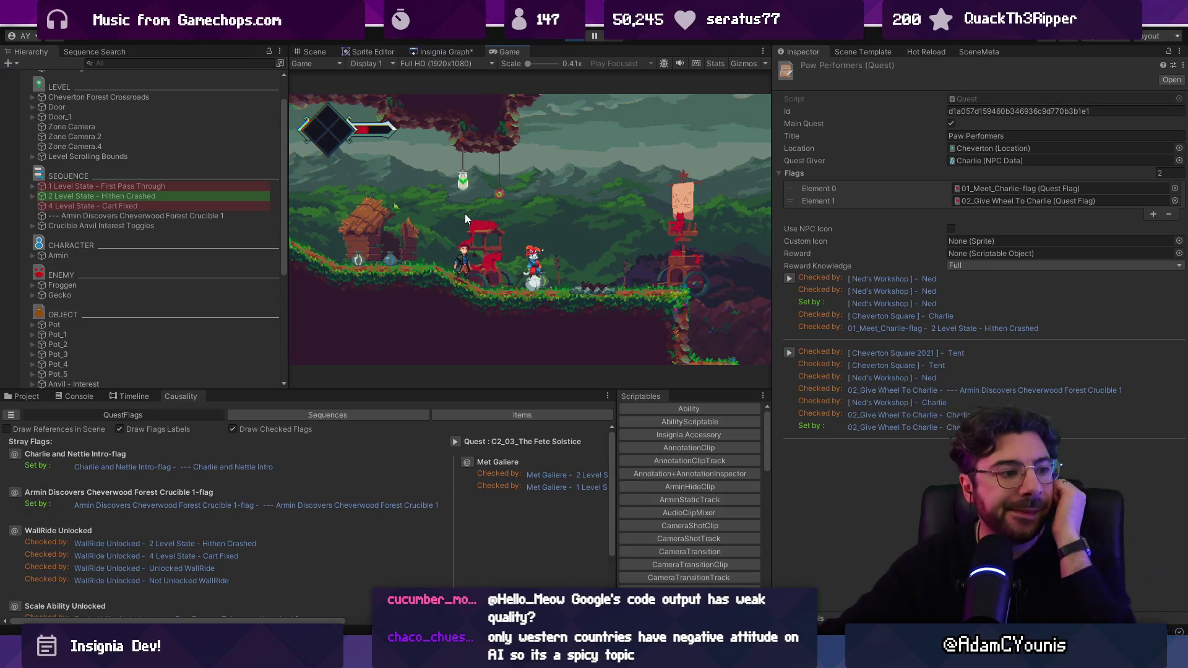
Compare the conditions of '4 Level State - Cart Fixed' and '1 Level State - First Pass Through', ending on First Pass Through
left_click(118, 188)
left_click(127, 196)
left_click(129, 206)
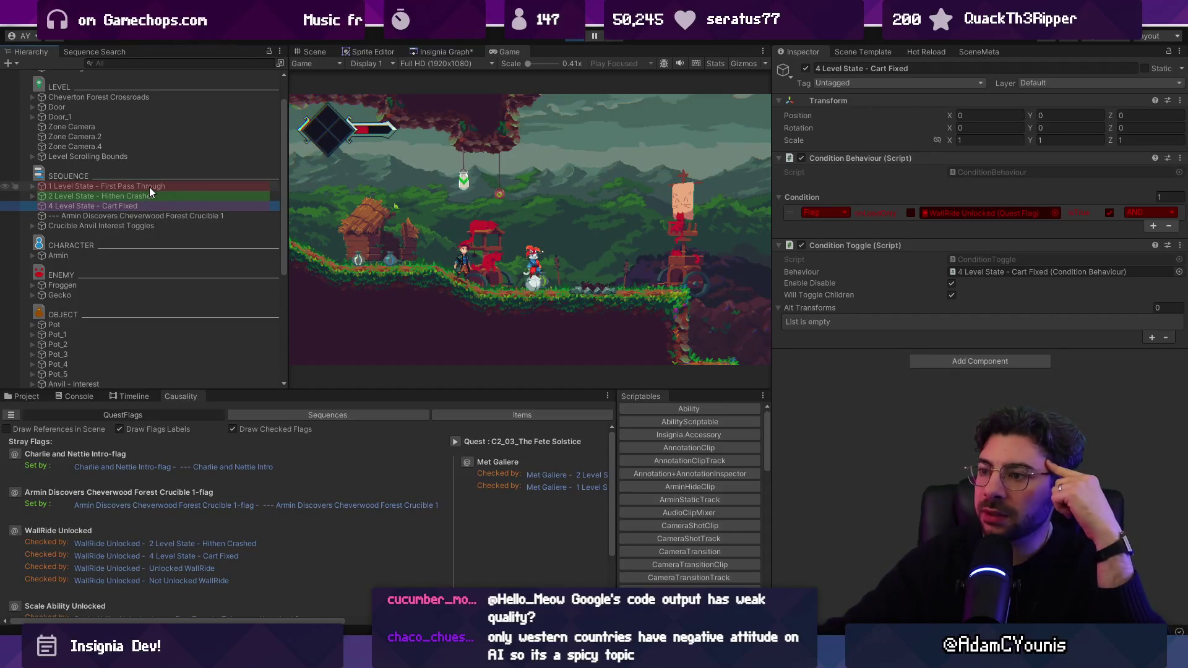
left_click(150, 186)
left_click(160, 206)
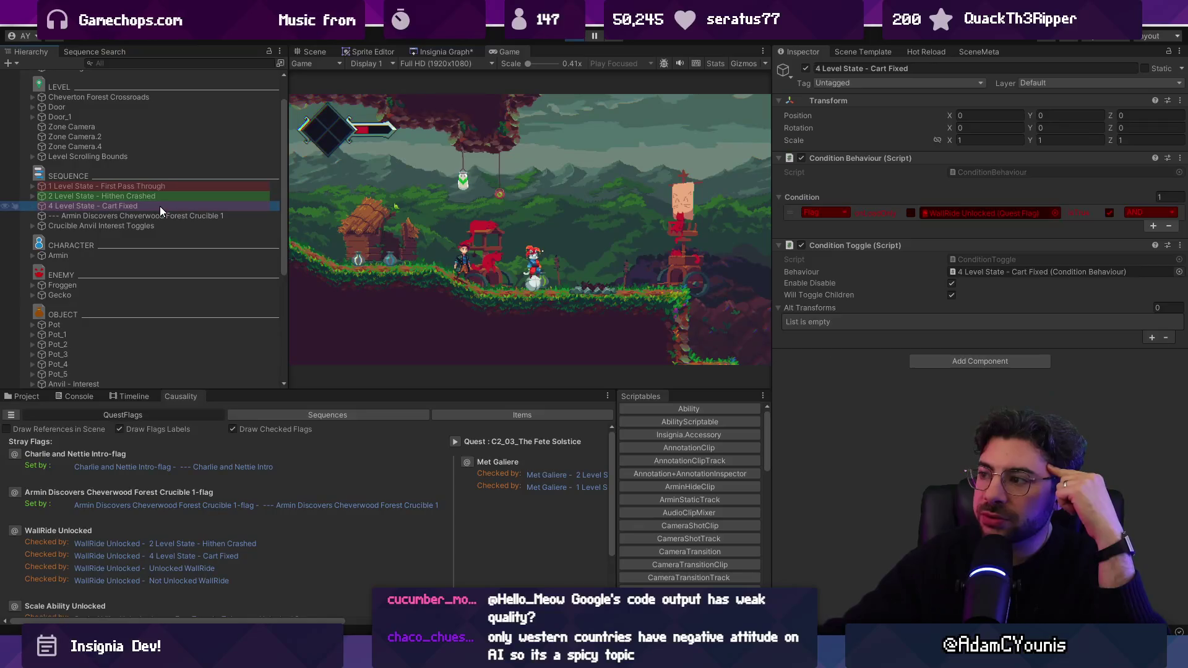
left_click(160, 188)
left_click(162, 205)
left_click(162, 185)
left_click(165, 204)
left_click(166, 186)
left_click(172, 204)
left_click(176, 185)
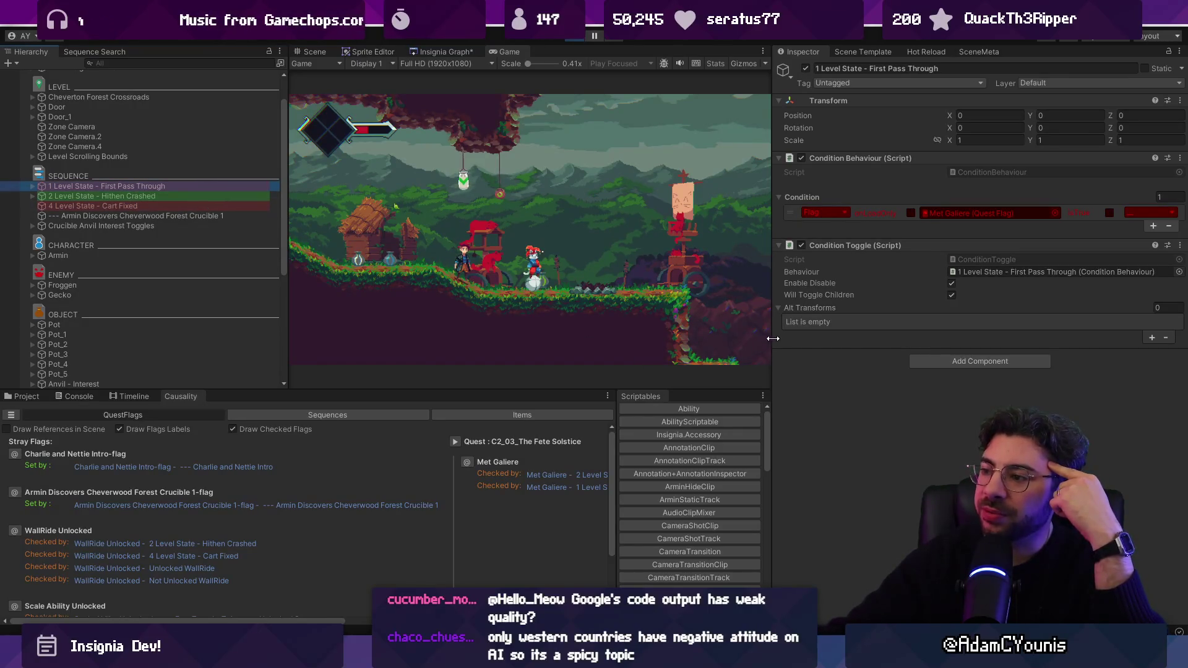
Make the Game view wider and taller, and give the Causality panel more height
left_click_drag(773, 338, 815, 350)
mouse_move(609, 392)
left_mouse_down()
mouse_move(544, 426)
mouse_move(445, 438)
left_mouse_up()
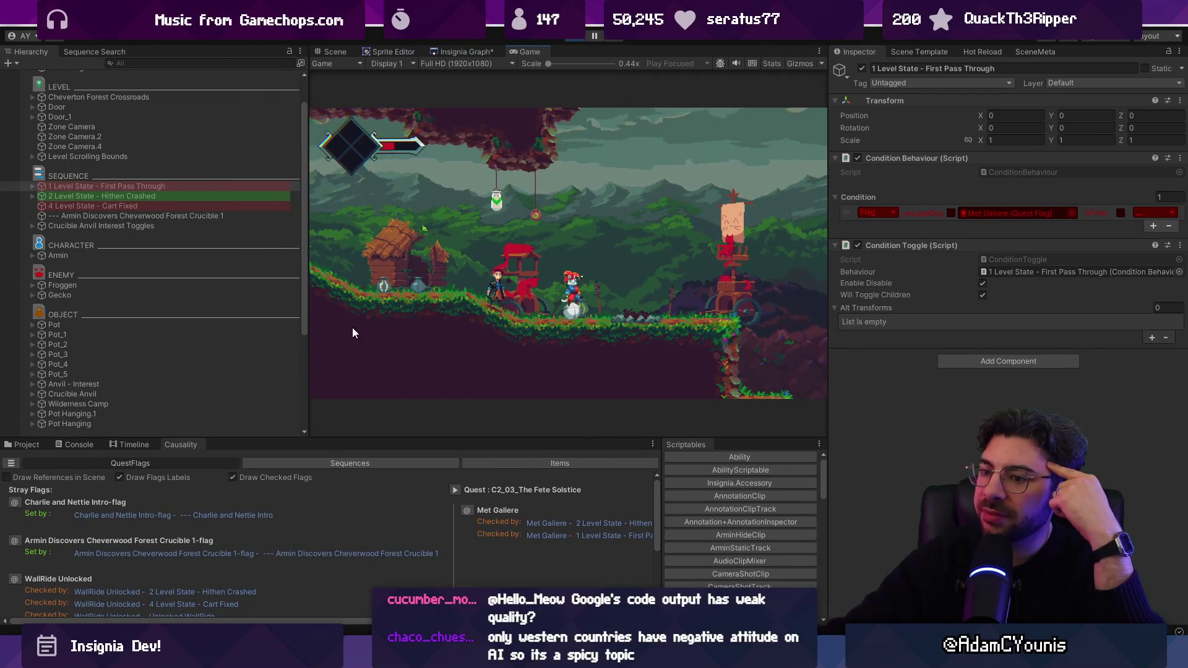
left_click_drag(311, 312, 255, 312)
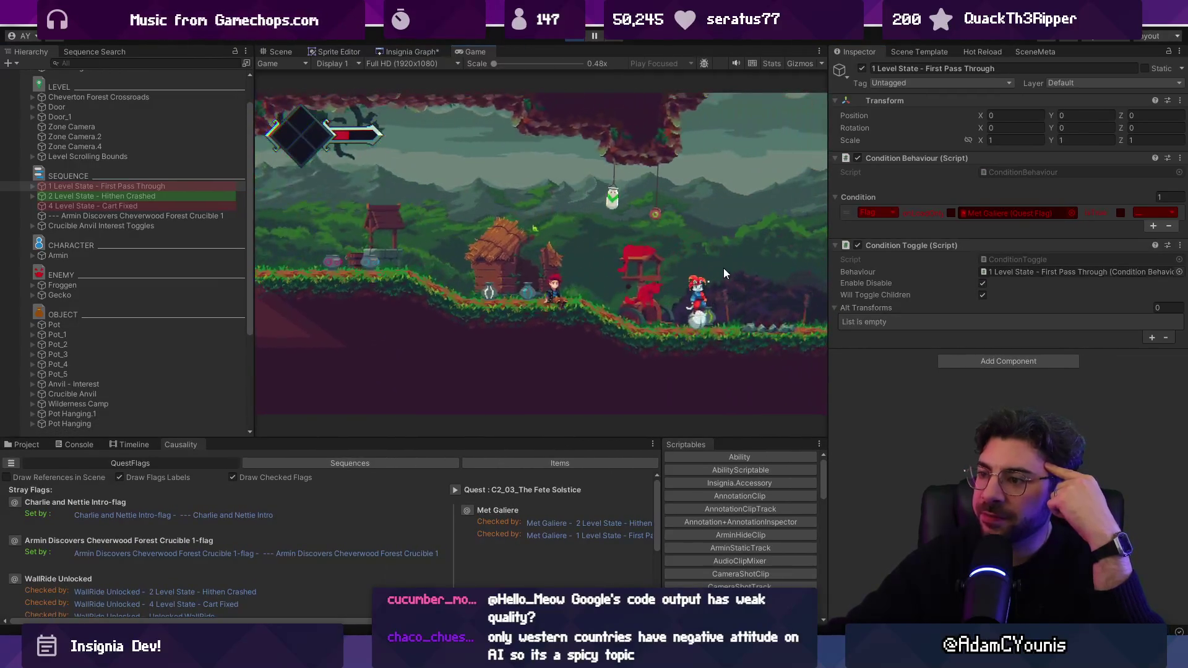
left_click_drag(845, 320, 885, 307)
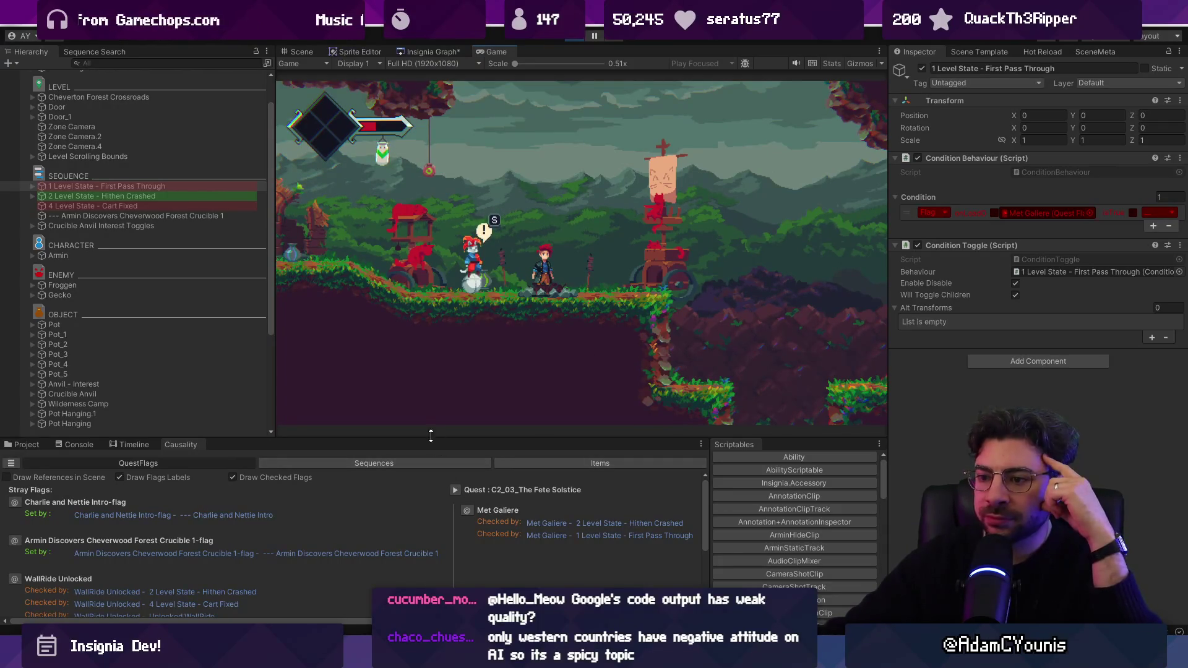
left_click_drag(433, 438, 436, 350)
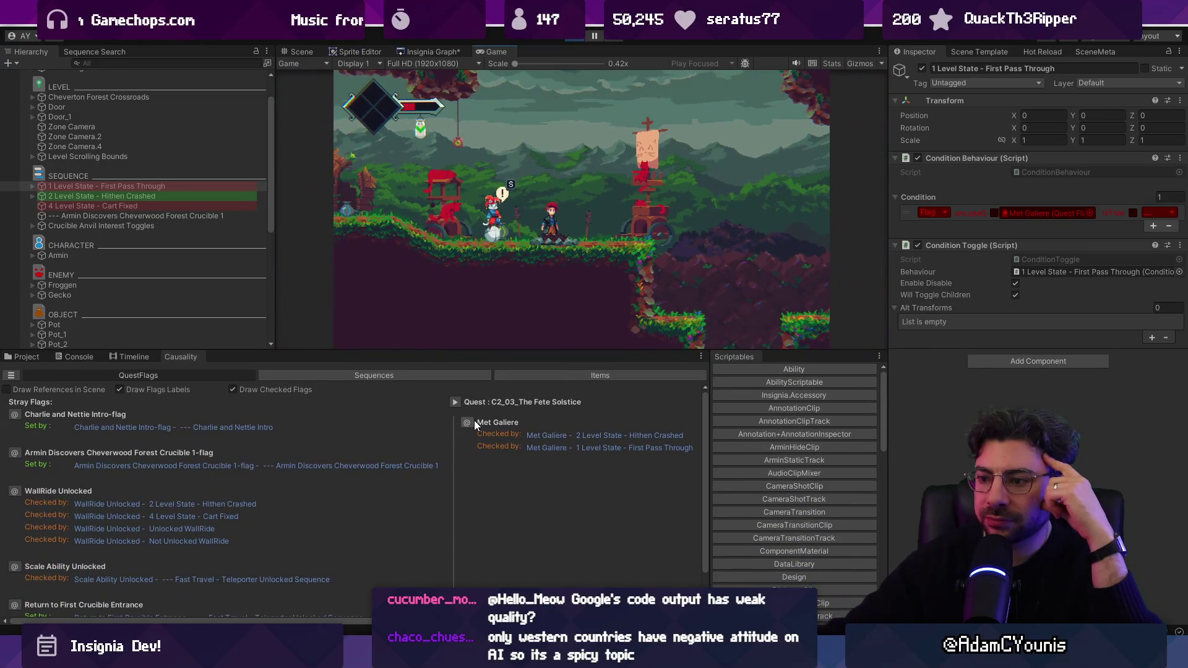
Scroll the QuestFlags view right until the Quest : Paw Performers column appears
scroll(344, 510, "right", 10)
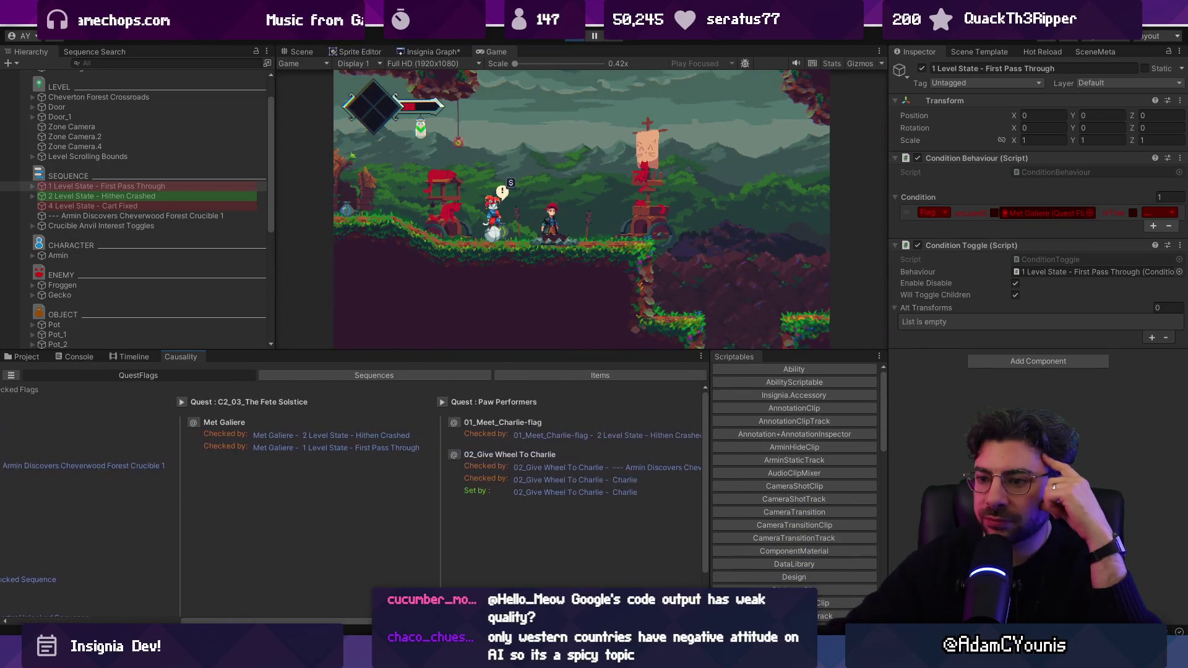
scroll(353, 495, "right", 2)
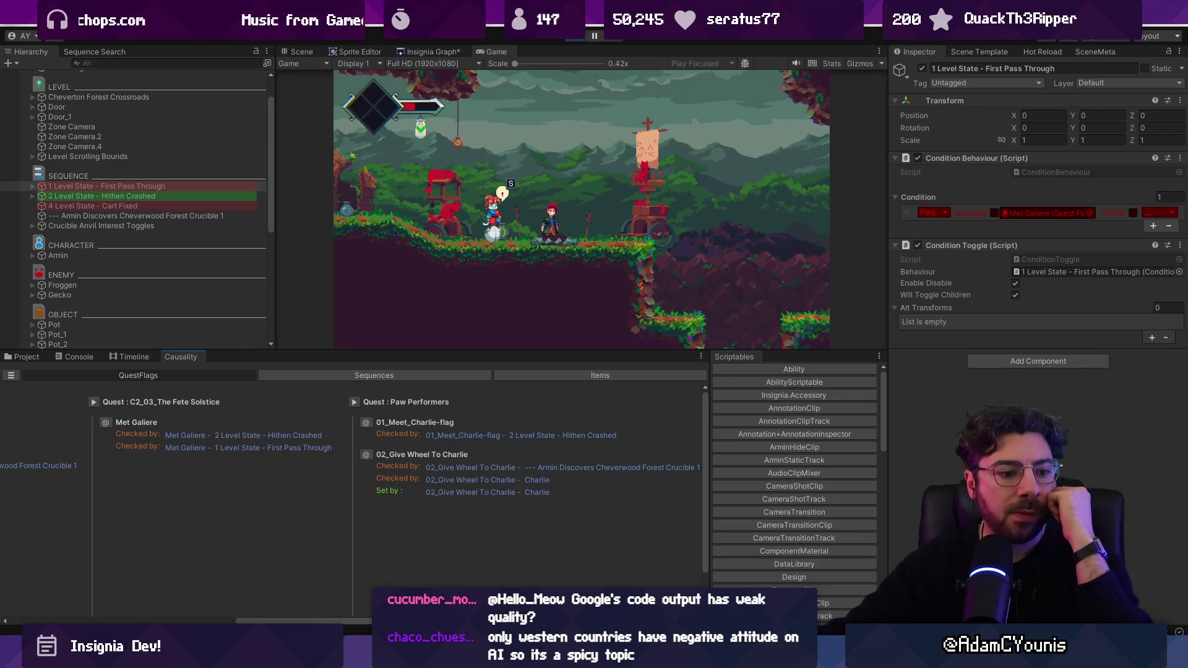
left_click_drag(477, 347, 321, 445)
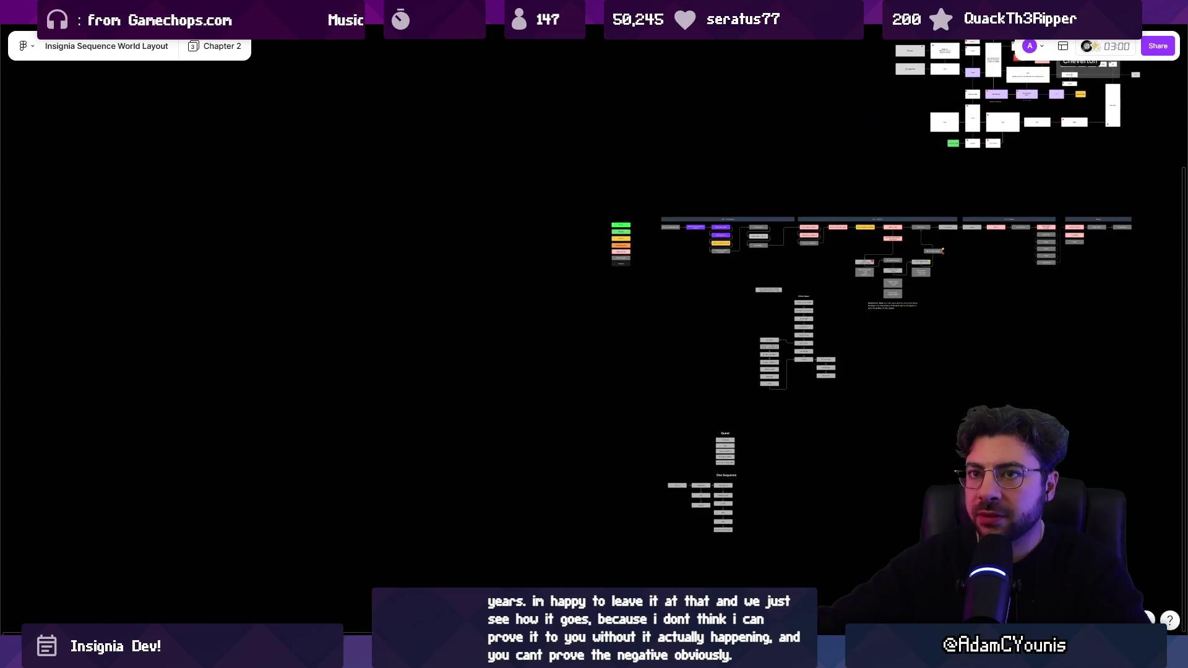
Duplicate the streamlining greyboxing heading and rename the copy 'Continuity Flow'
scroll(571, 214, "down", 3)
scroll(571, 215, "up", 5)
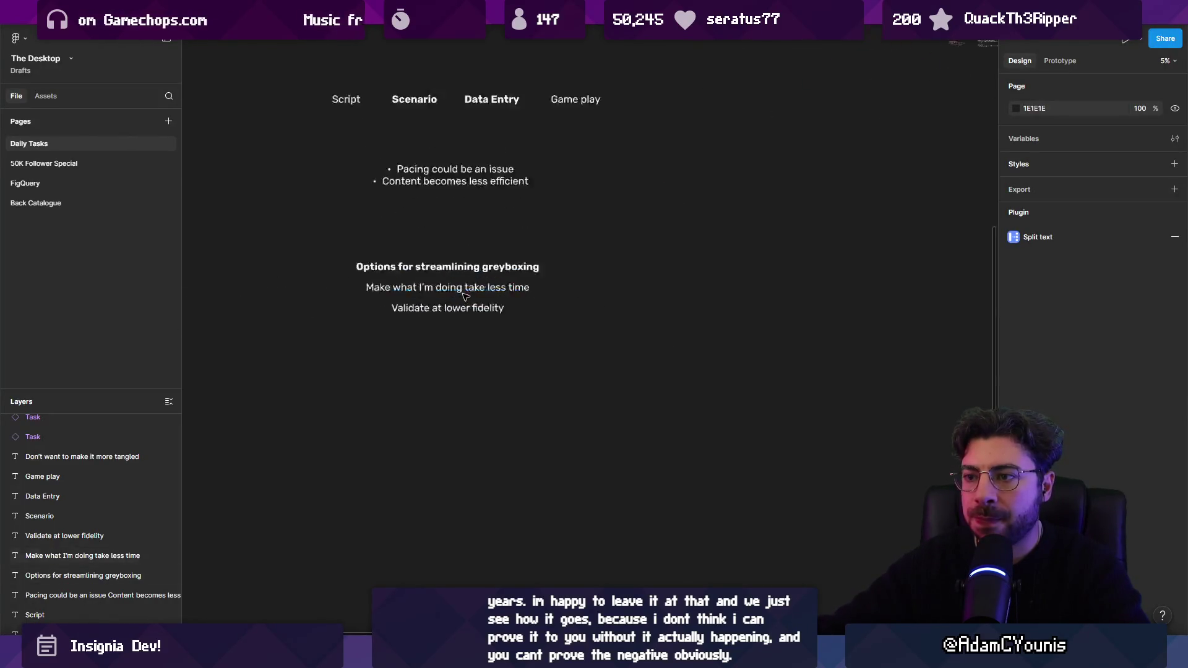
left_click(571, 215)
key("ctrl+d")
key("Return")
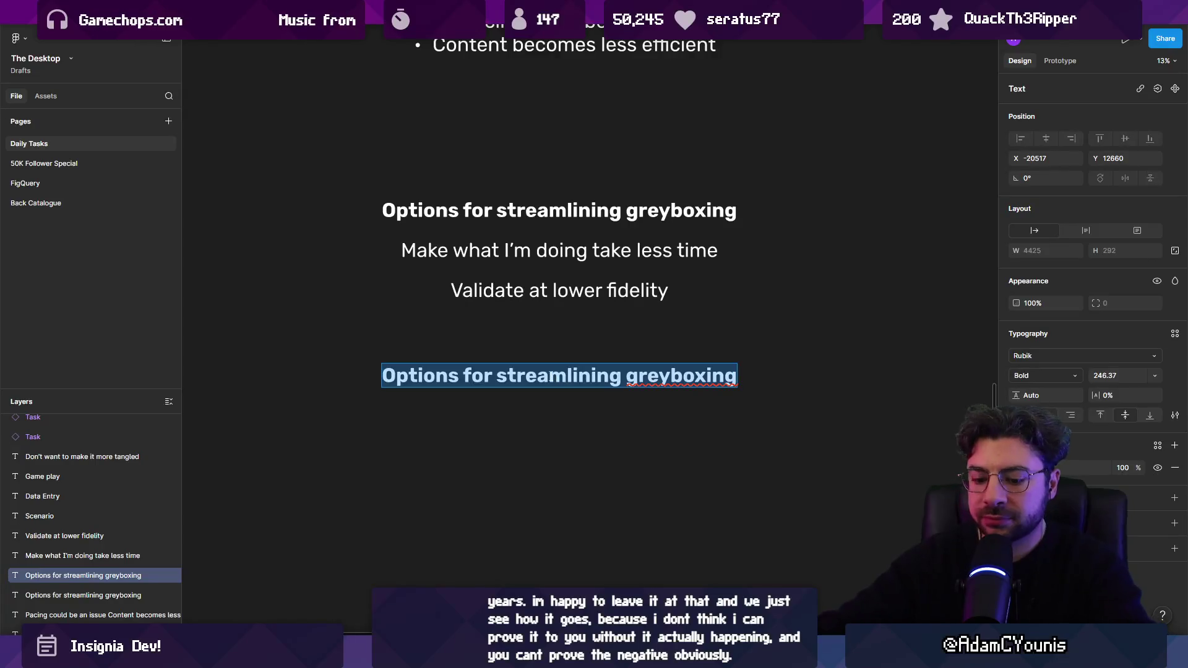
type("Contui")
key("BackSpace")
key("BackSpace")
type("inuitiy")
key("BackSpace")
key("BackSpace")
type("y Flow")
key("Escape")
key("Escape")
Copy 'Continuity Flow' below itself and retitle it 'Scrubbable Progress State'
scroll(781, 167, "down", 2)
scroll(781, 167, "left", 1)
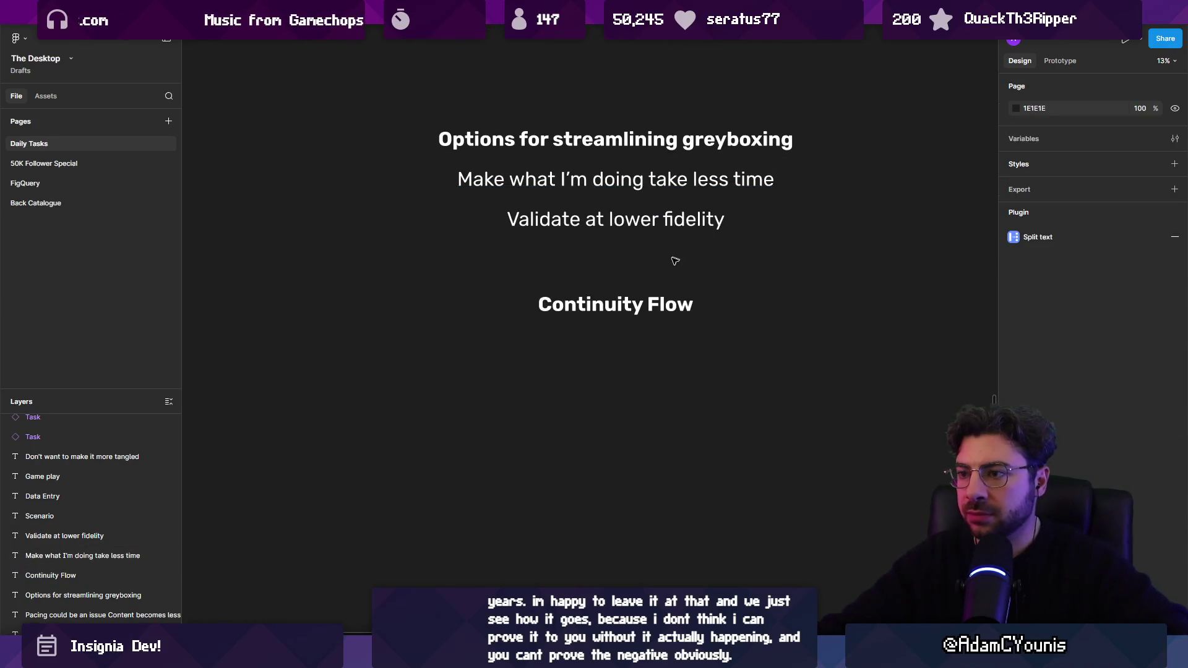
left_click(616, 313)
mouse_move(625, 308)
left_mouse_down()
mouse_move(478, 386)
mouse_move(513, 378)
left_mouse_up()
key("Return")
type("PO")
key("BackSpace")
key("BackSpace")
type("Progressive")
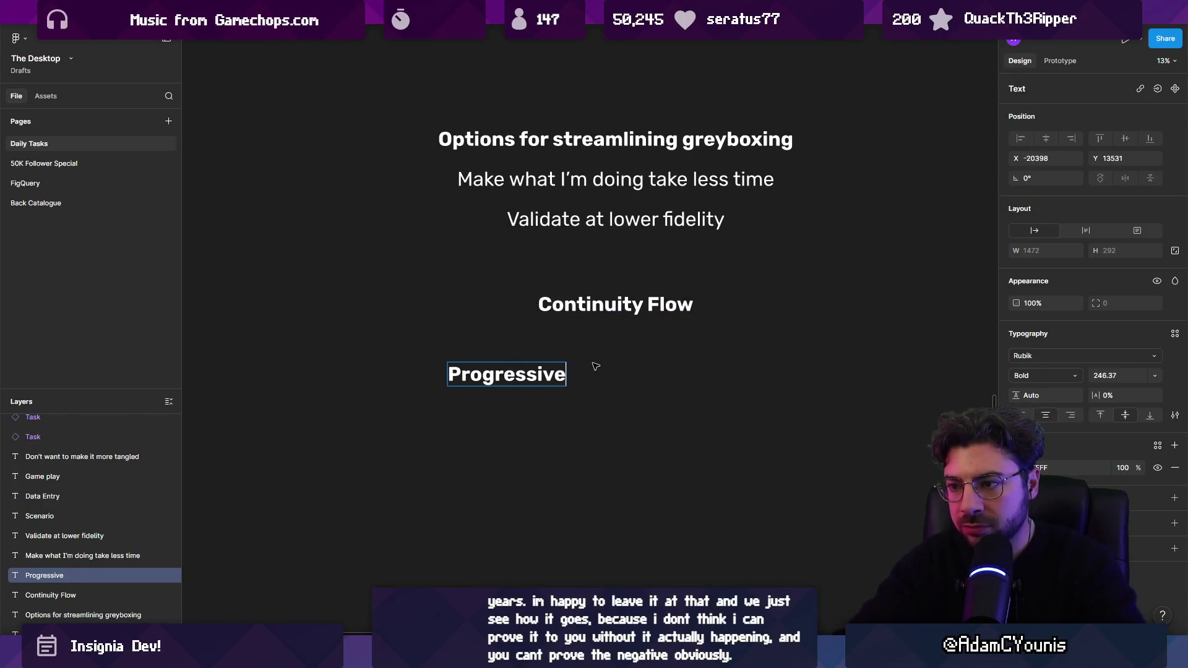
type(" Save")
key("BackSpace")
key("BackSpace")
key("BackSpace")
type("Save File")
key("ctrl+a")
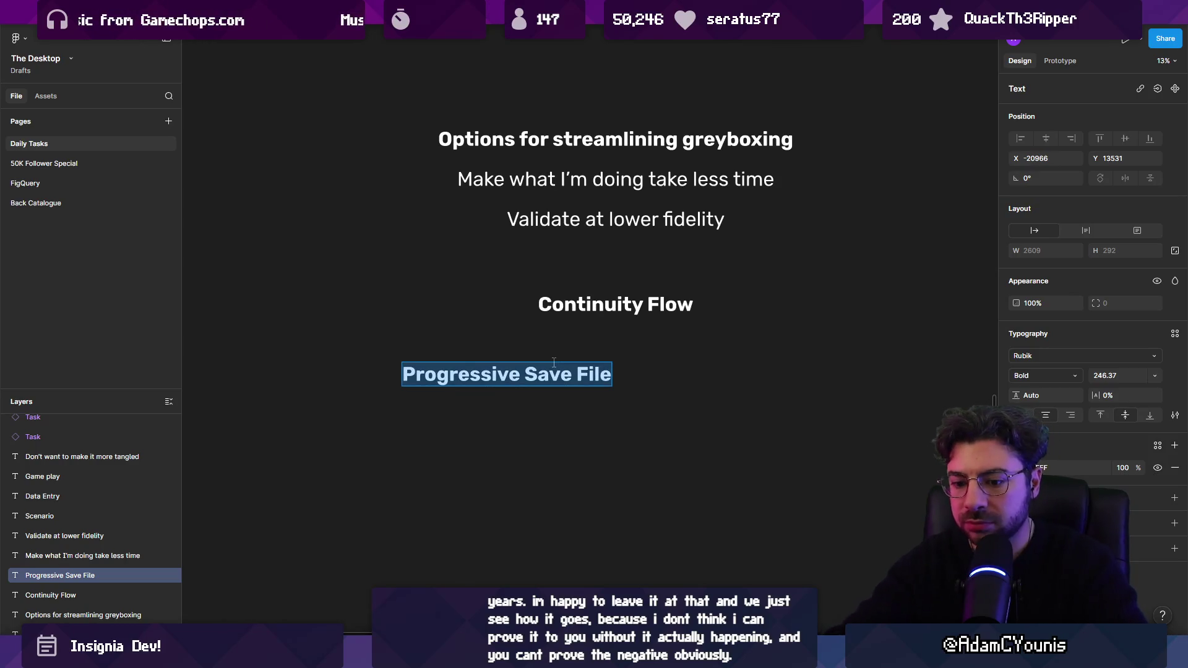
type("Scrubbel")
key("BackSpace")
key("BackSpace")
type("able Progress Statew")
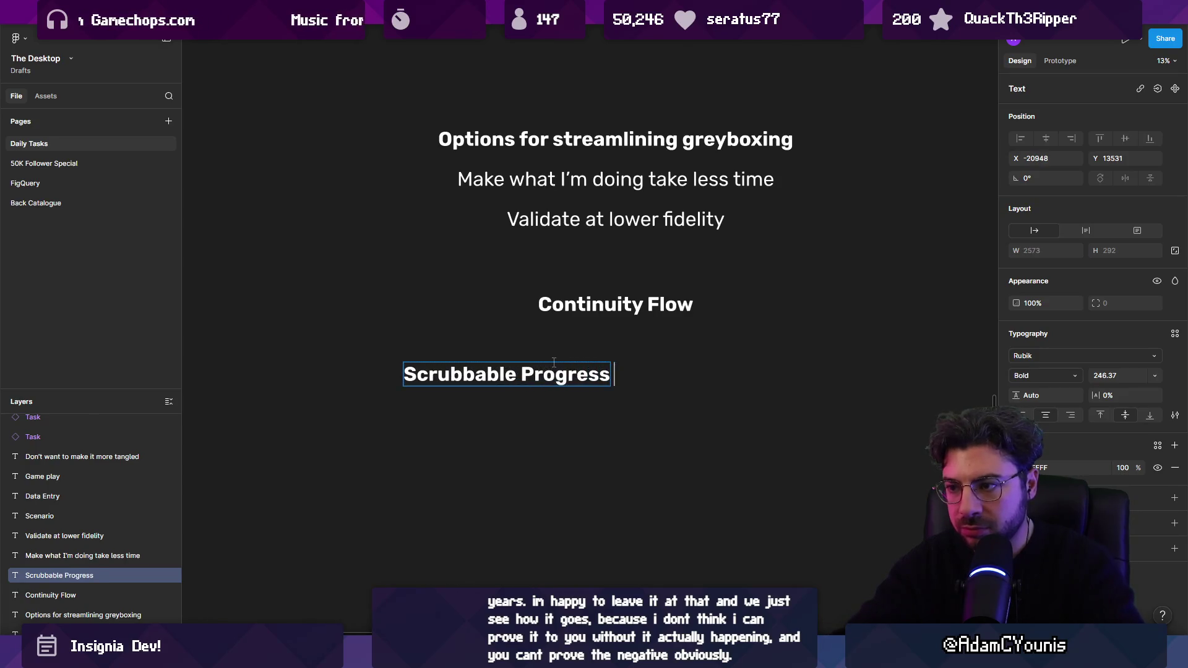
key("Escape")
key("Return")
key("BackSpace")
key("Escape")
Reposition the new heading and undo an accidentally drawn rectangle
mouse_move(506, 378)
left_mouse_down()
mouse_move(607, 380)
mouse_move(594, 377)
mouse_move(580, 275)
mouse_move(412, 331)
mouse_move(501, 419)
left_mouse_up()
scroll(579, 275, "down", 2)
scroll(412, 331, "left", 3)
key("ctrl+z")
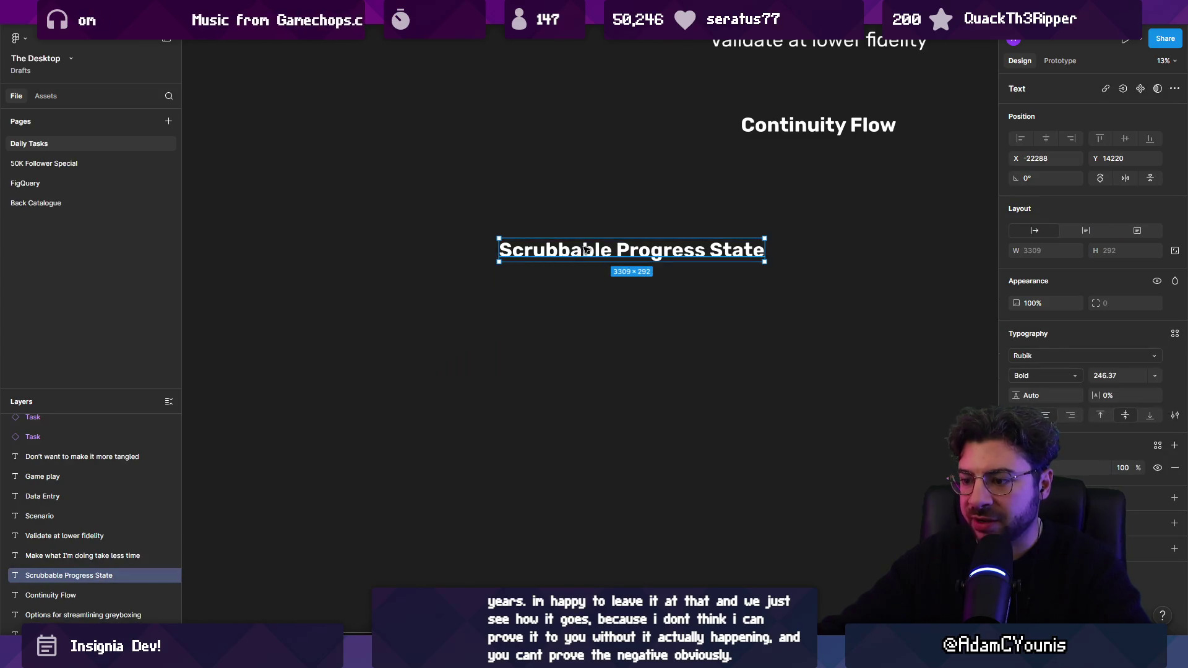